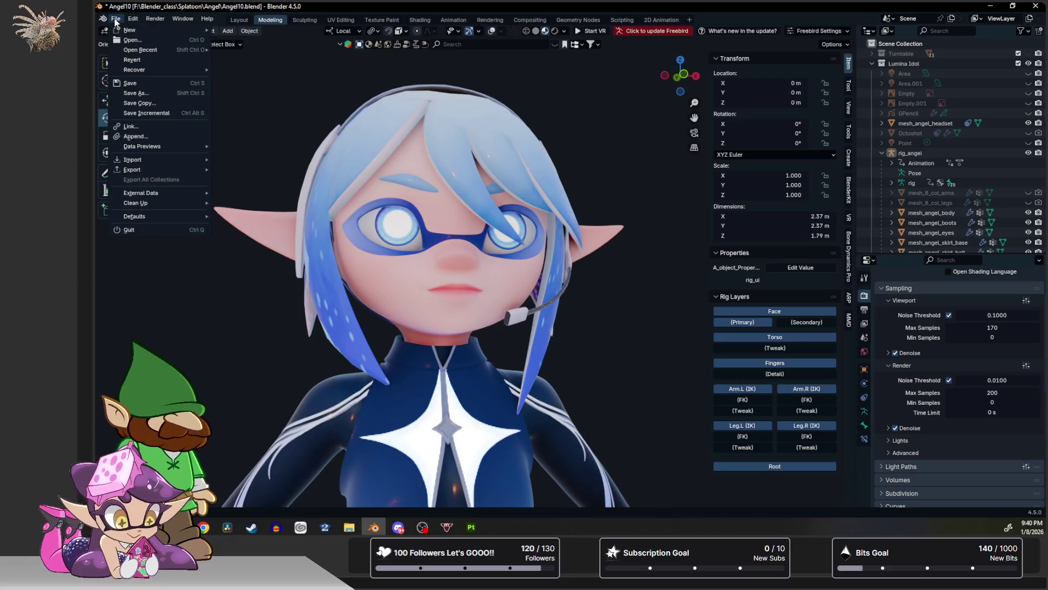
# Open Blender's Preferences from the Edit menu and shift the window slightly left.
pyautogui.moveTo(133, 18)
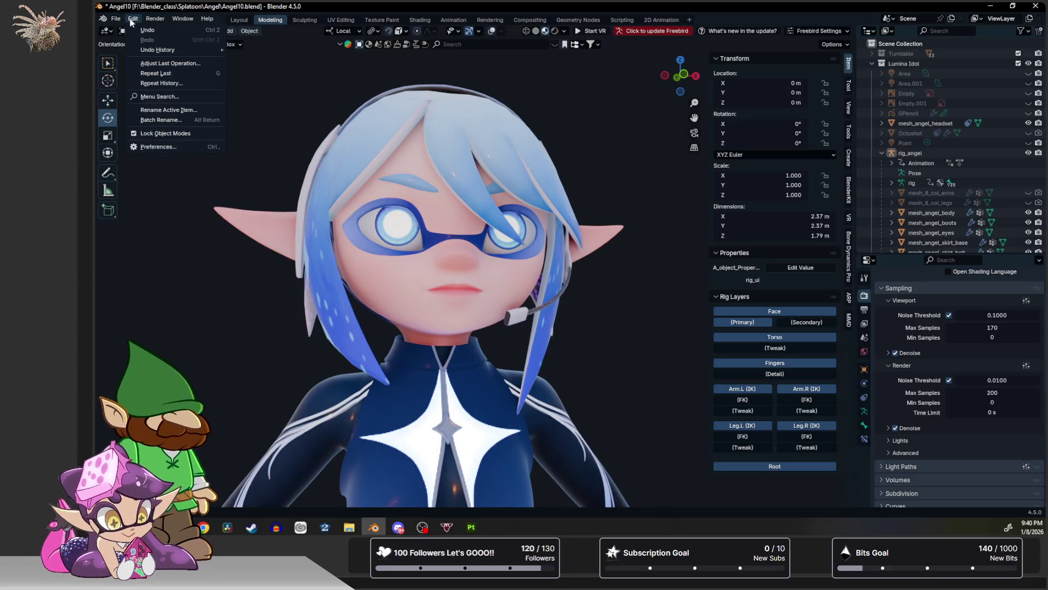
pyautogui.click(166, 148)
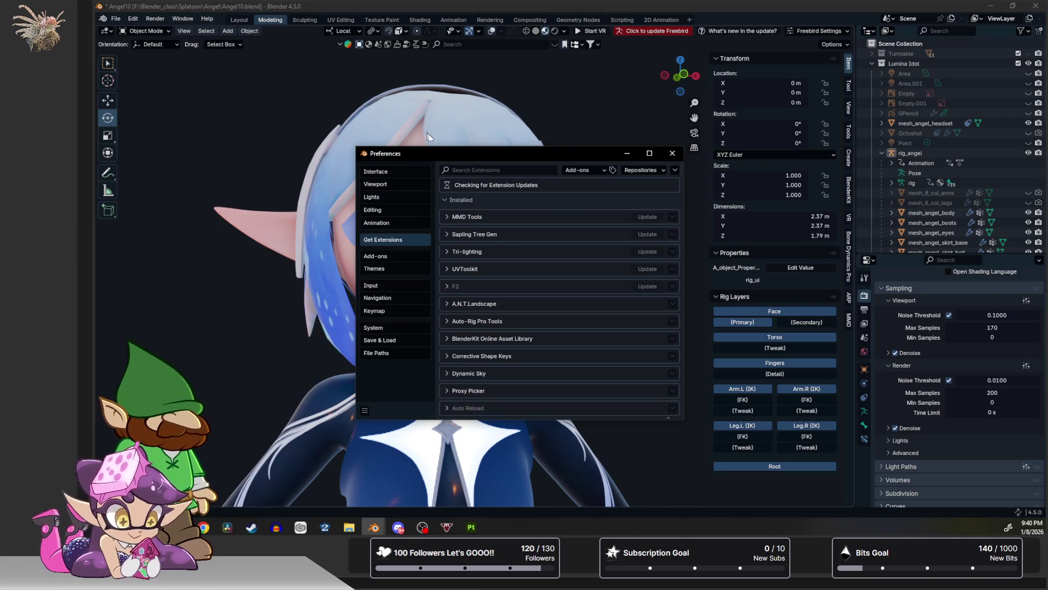
pyautogui.moveTo(447, 157); pyautogui.dragTo(436, 156)
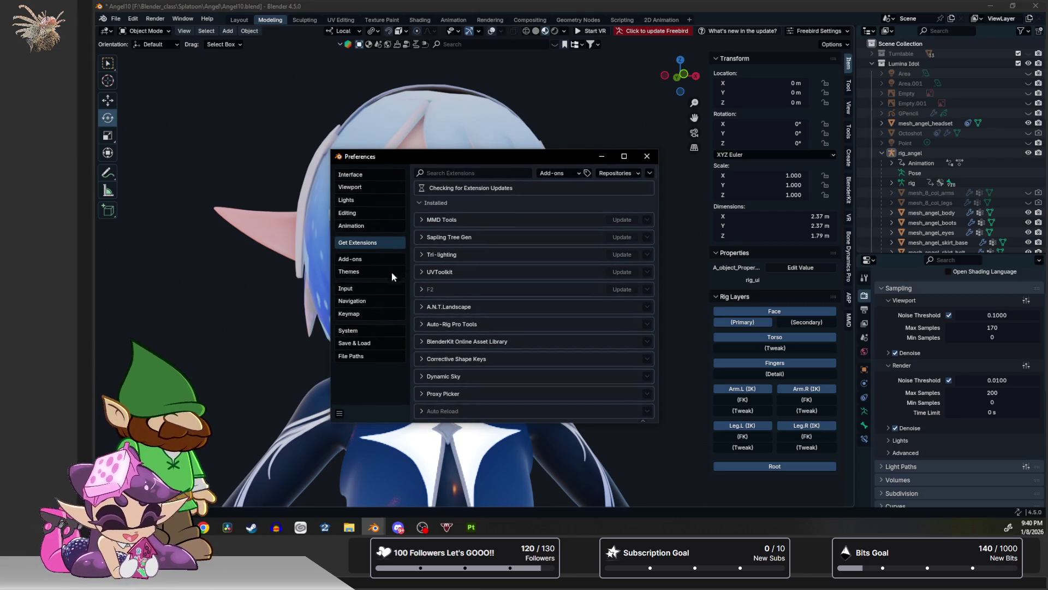
# Show the System preferences with OptiX render devices and open the OpenGL display backend list.
pyautogui.click(363, 176)
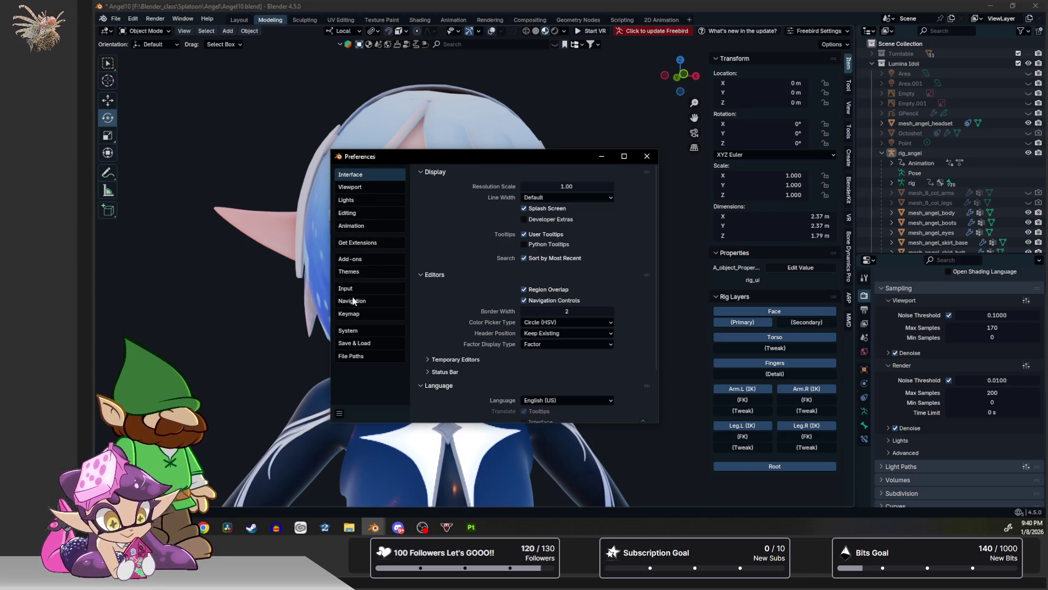
pyautogui.click(349, 330)
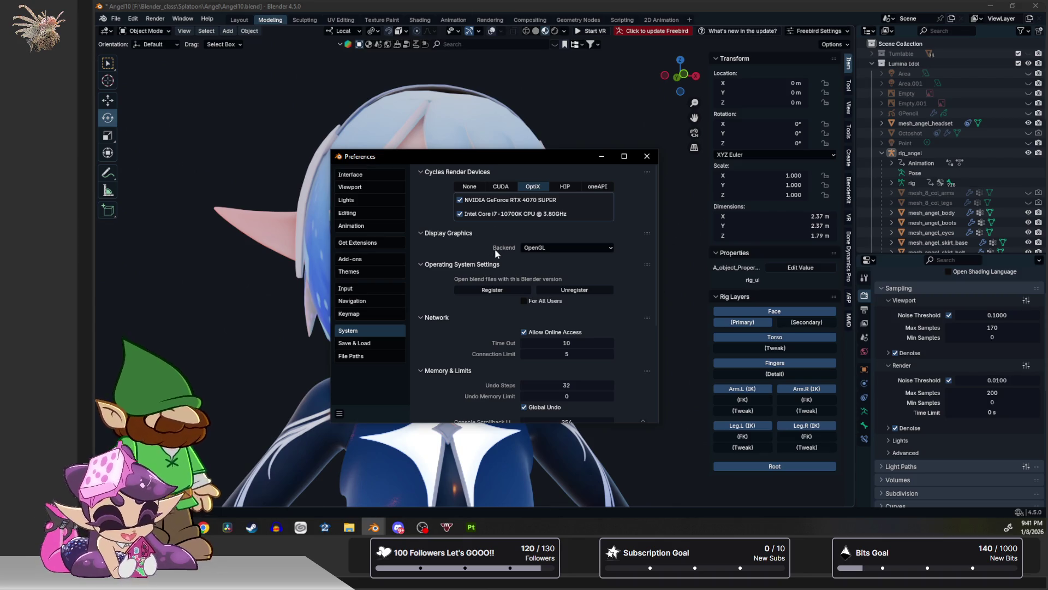
pyautogui.click(570, 249)
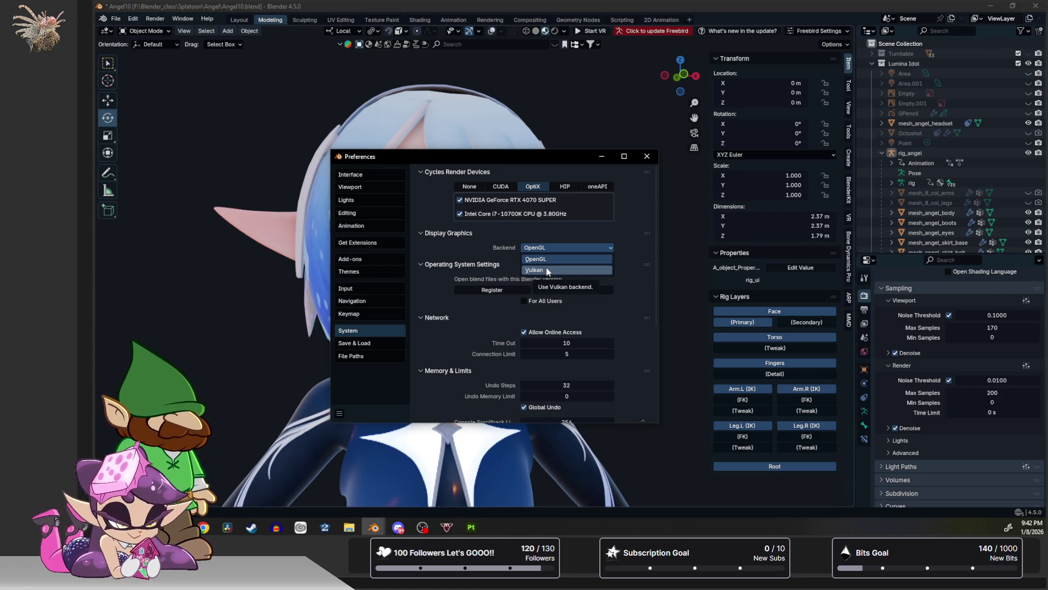
pyautogui.click(559, 229)
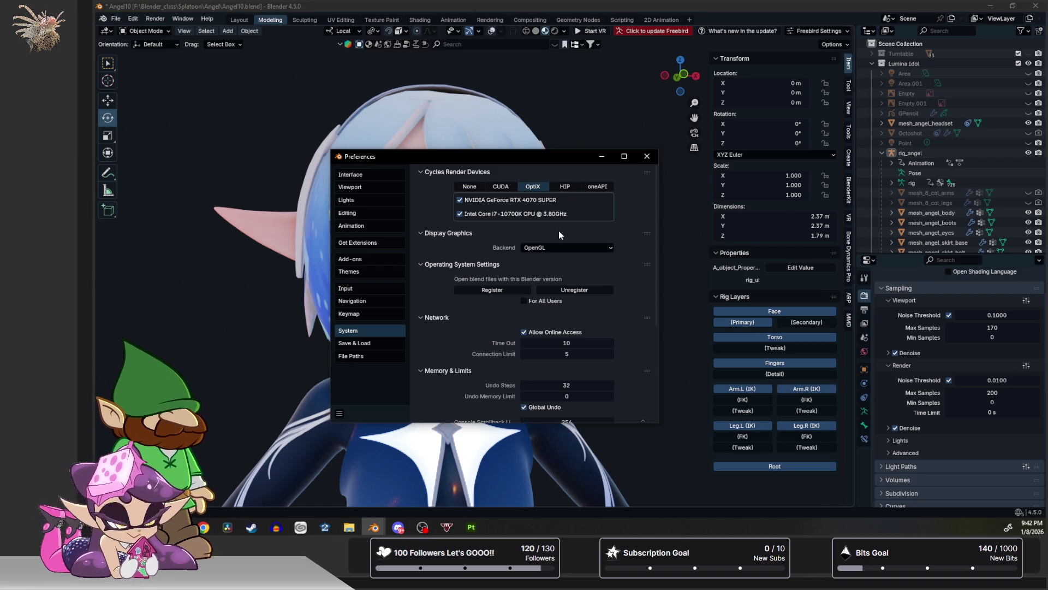
pyautogui.scroll(-5, 951, 441)
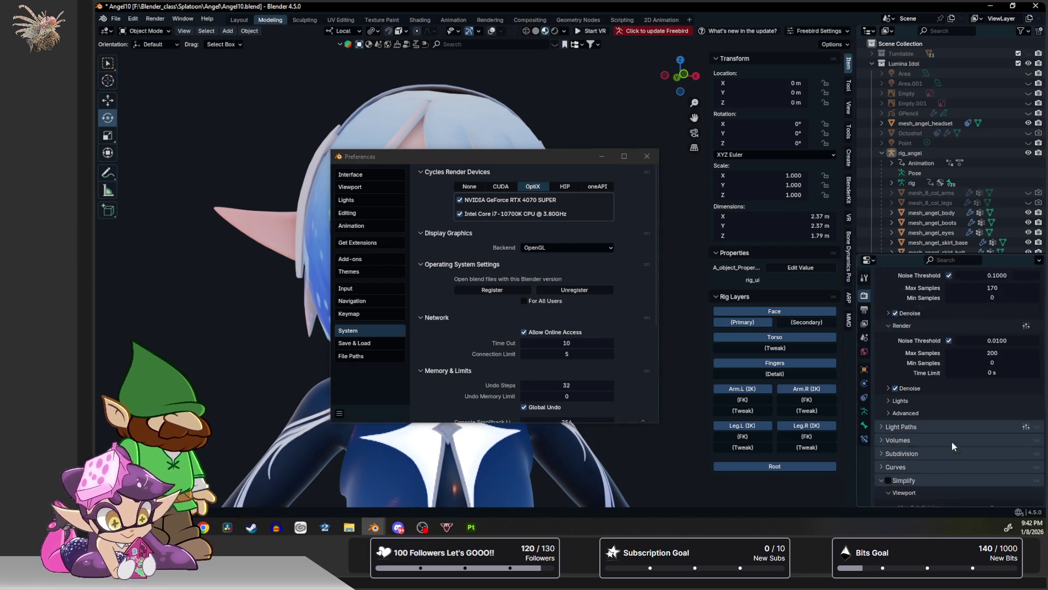
# Scroll Render Properties down to the Simplify culling settings, then switch to another window.
pyautogui.scroll(-5, 914, 440)
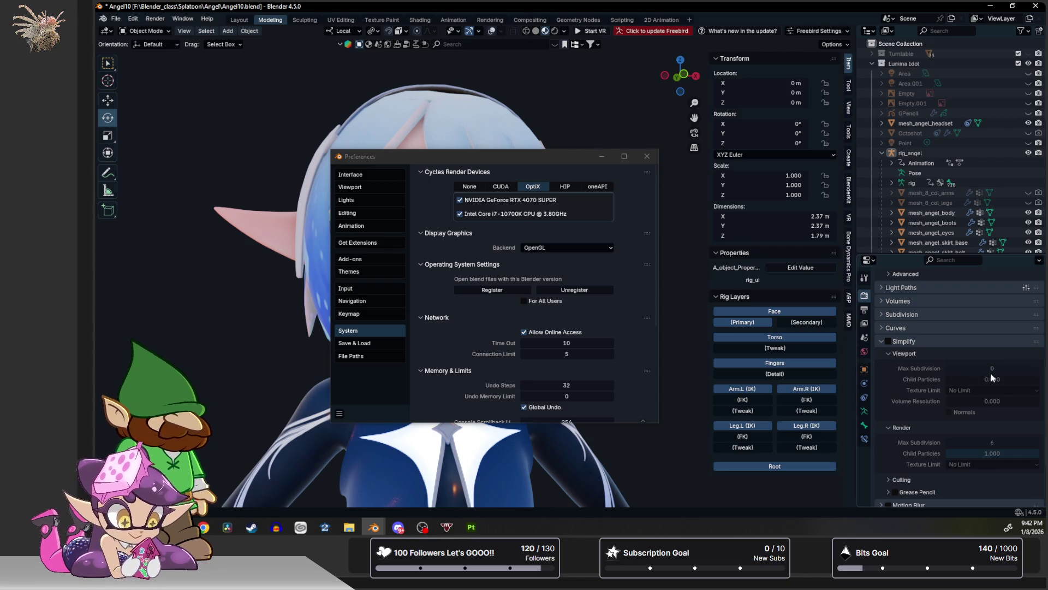
pyautogui.scroll(-3, 891, 479)
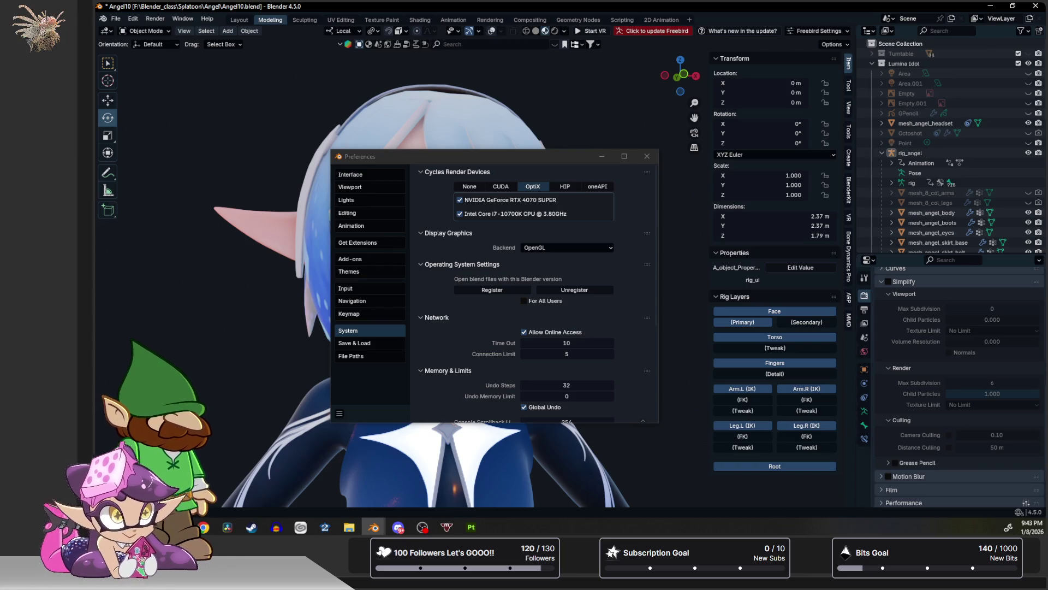
pyautogui.hotkey('alt', 'Tab')
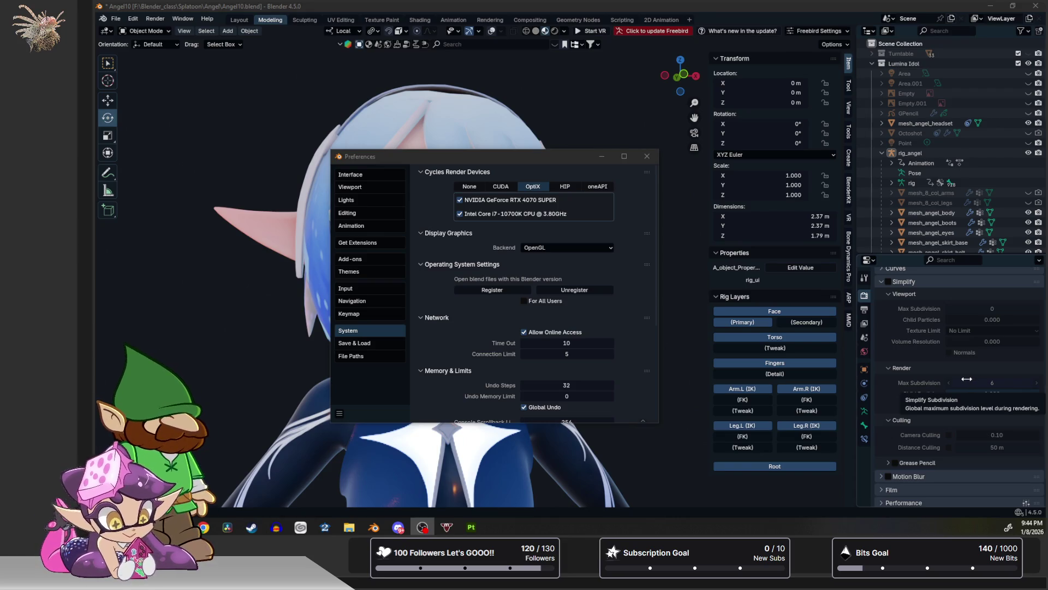
# Expand then collapse Simplify's Grease Pencil options, collapse its Viewport subpanel, and close Preferences.
pyautogui.click(889, 463)
pyautogui.scroll(-3, 913, 447)
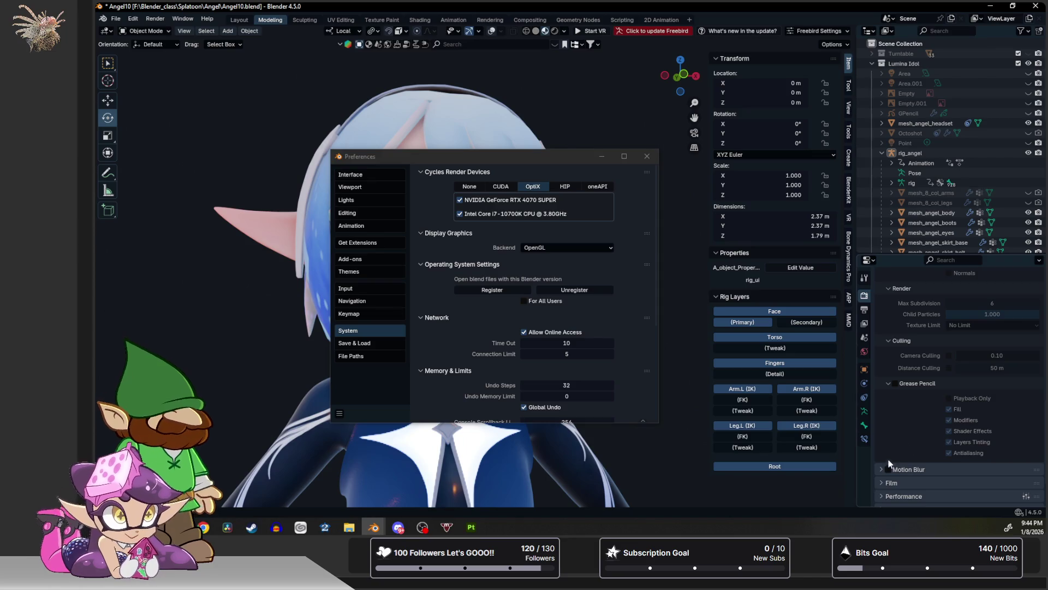
pyautogui.click(888, 382)
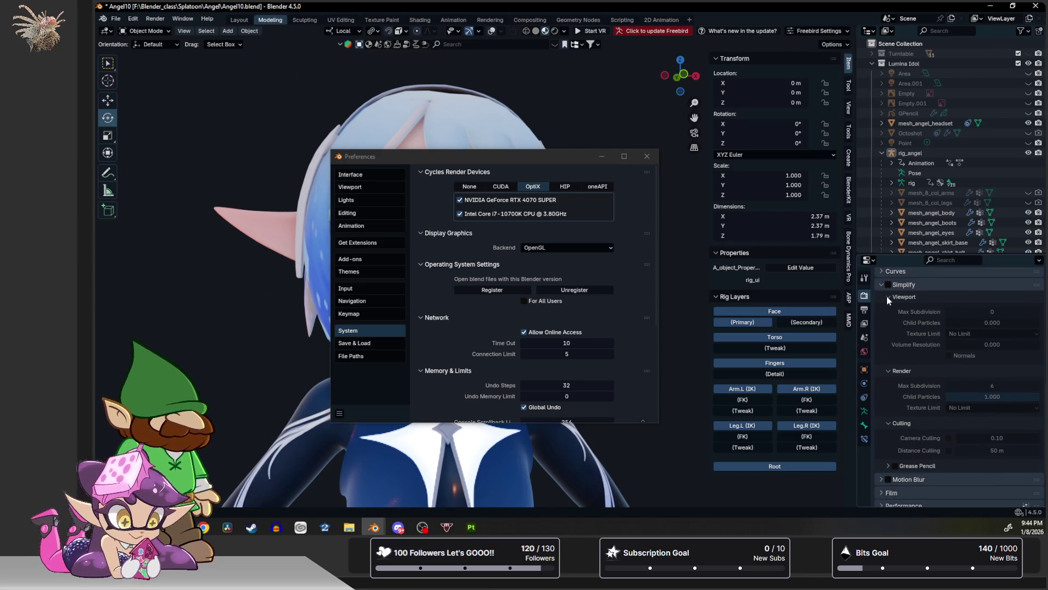
pyautogui.click(887, 296)
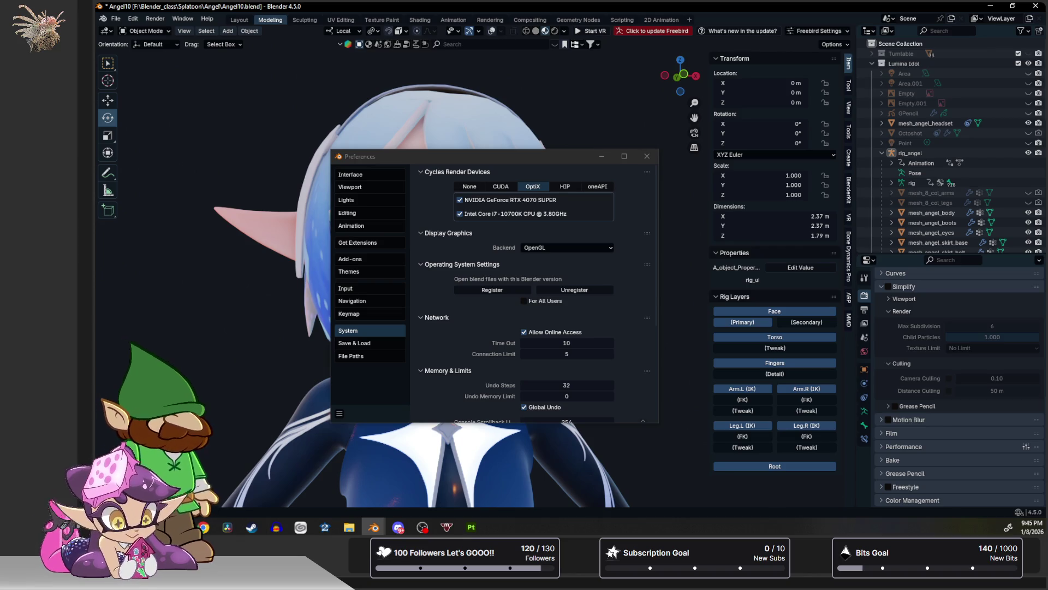
pyautogui.click(647, 157)
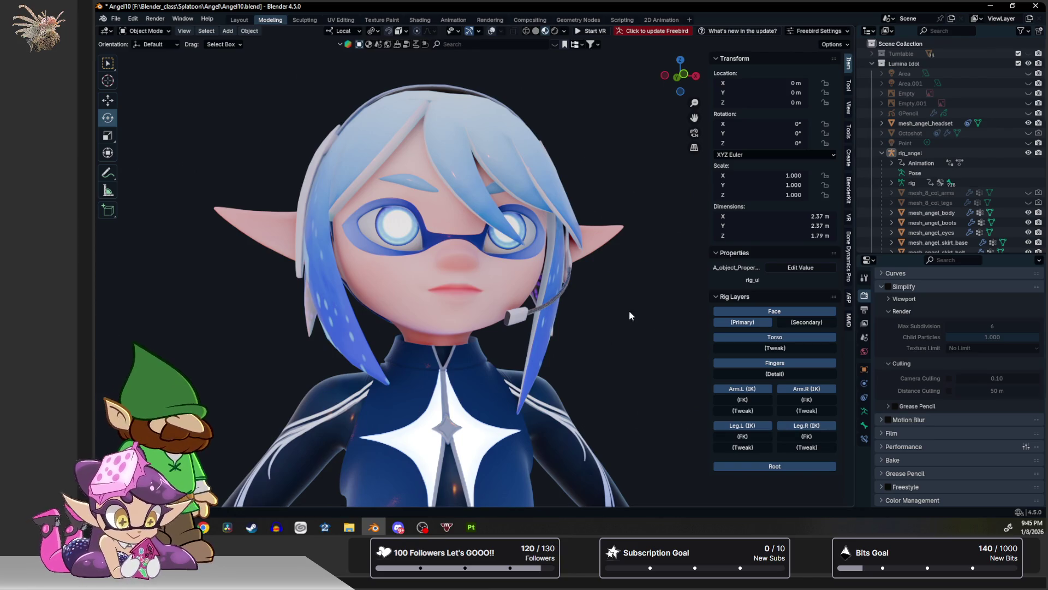
# Orbit from front view to a near-frontal view of the angel's face and save Angel10.blend.
pyautogui.press('KP_1')
pyautogui.scroll(10, 567, 280)
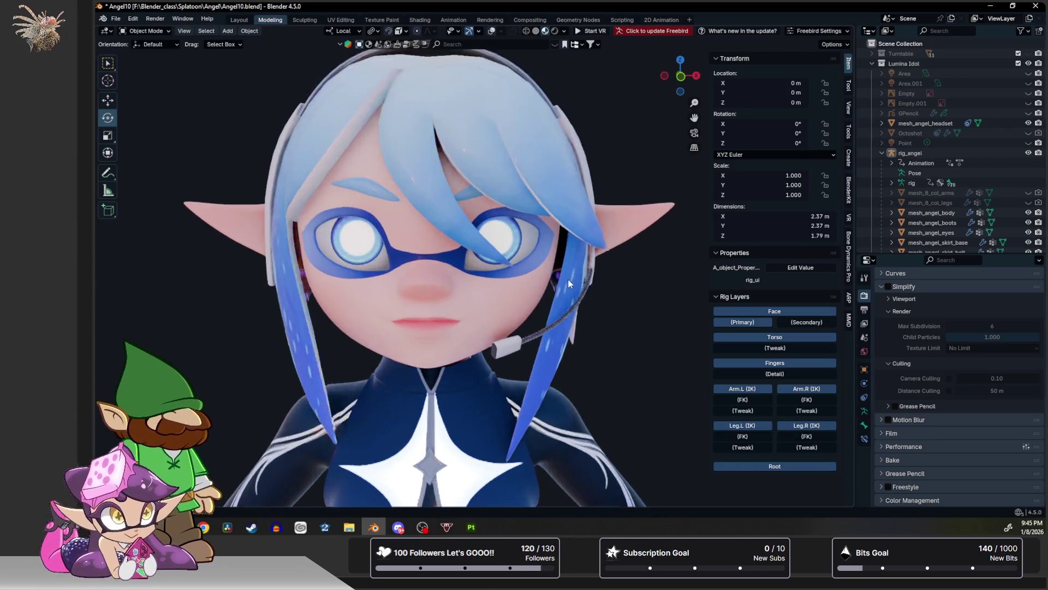
pyautogui.scroll(-5, 604, 320)
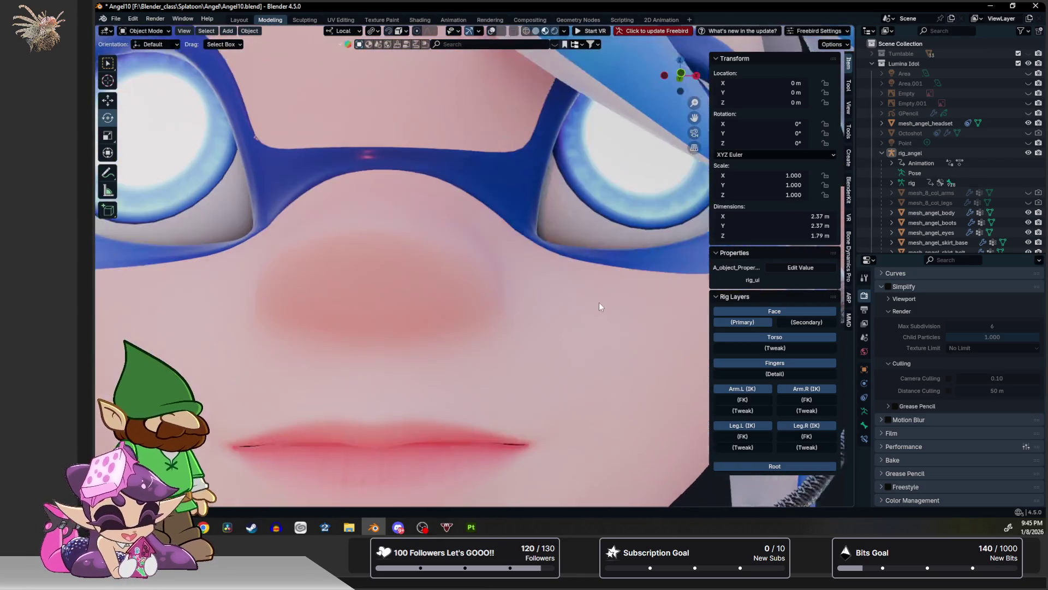
pyautogui.moveTo(596, 302)
pyautogui.mouseDown(button='middle')
pyautogui.moveTo(402, 435)
pyautogui.moveTo(414, 417)
pyautogui.moveTo(404, 439)
pyautogui.moveTo(407, 420)
pyautogui.moveTo(403, 445)
pyautogui.moveTo(405, 431)
pyautogui.mouseUp(button='middle')
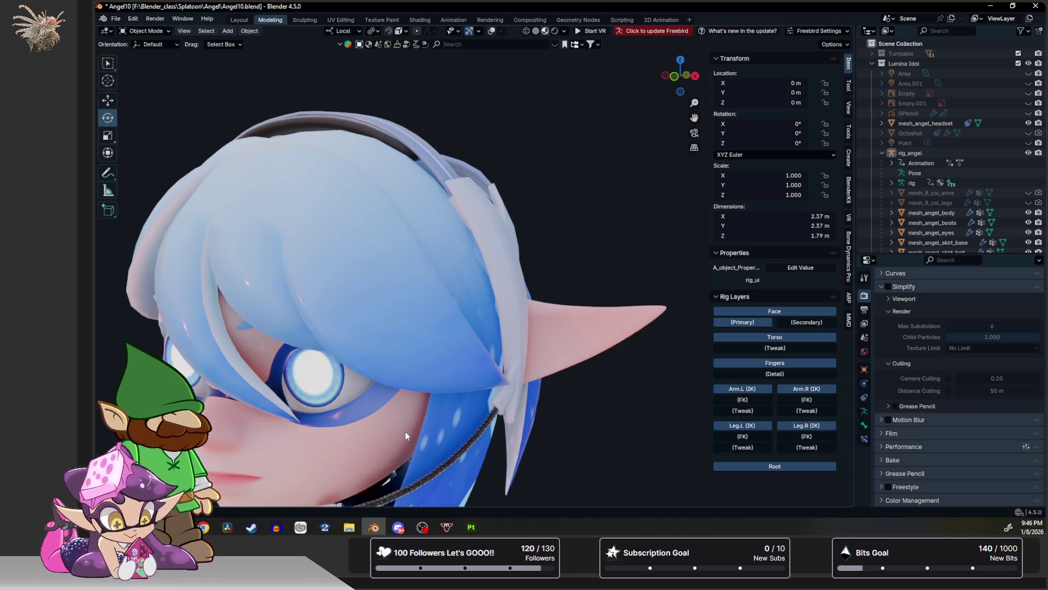
pyautogui.moveTo(405, 431)
pyautogui.mouseDown(button='middle')
pyautogui.moveTo(417, 400)
pyautogui.moveTo(405, 431)
pyautogui.moveTo(418, 431)
pyautogui.moveTo(407, 435)
pyautogui.moveTo(451, 435)
pyautogui.moveTo(421, 438)
pyautogui.moveTo(421, 418)
pyautogui.moveTo(415, 425)
pyautogui.moveTo(454, 432)
pyautogui.moveTo(408, 428)
pyautogui.moveTo(434, 438)
pyautogui.moveTo(417, 439)
pyautogui.moveTo(434, 444)
pyautogui.moveTo(415, 428)
pyautogui.moveTo(414, 436)
pyautogui.moveTo(419, 421)
pyautogui.moveTo(417, 435)
pyautogui.moveTo(418, 424)
pyautogui.moveTo(444, 428)
pyautogui.moveTo(467, 414)
pyautogui.moveTo(523, 437)
pyautogui.mouseUp(button='middle')
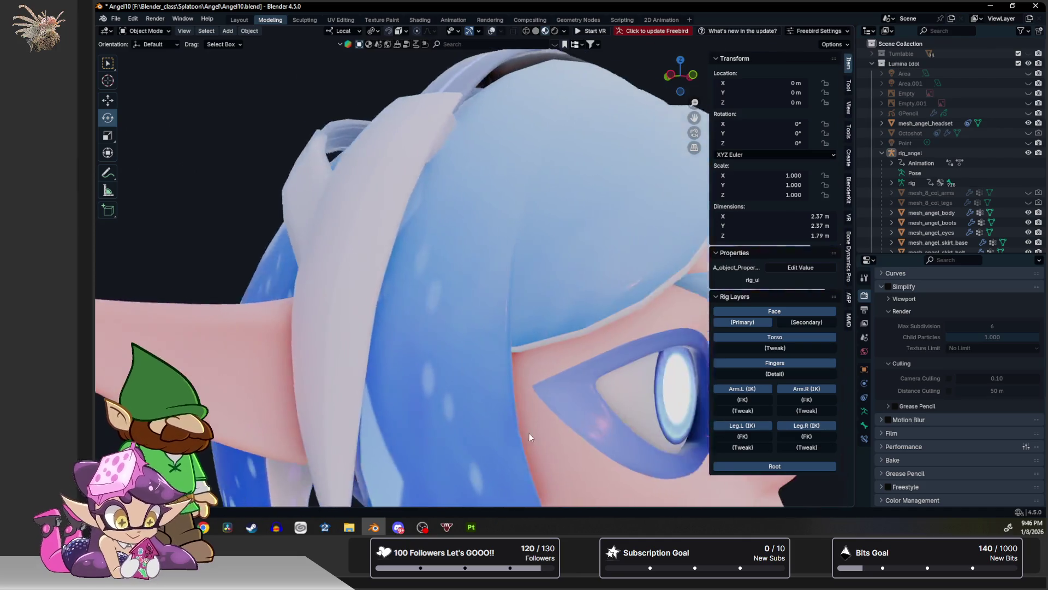
pyautogui.moveTo(529, 433); pyautogui.dragTo(445, 424, button='middle')
pyautogui.moveTo(588, 359)
pyautogui.mouseDown(button='middle')
pyautogui.moveTo(498, 363)
pyautogui.moveTo(502, 389)
pyautogui.moveTo(546, 401)
pyautogui.moveTo(512, 407)
pyautogui.mouseUp(button='middle')
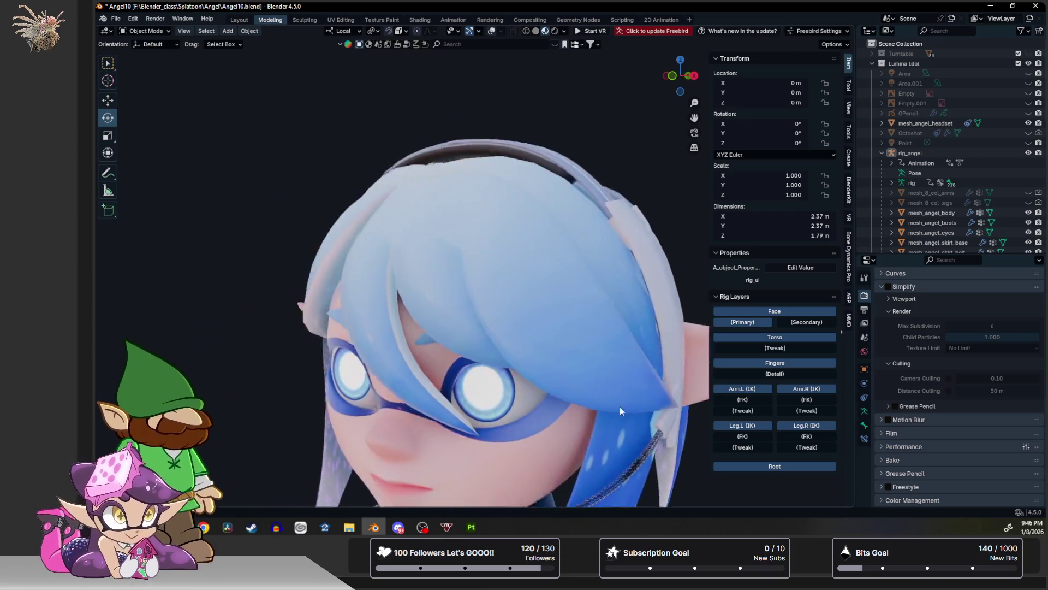
pyautogui.moveTo(582, 312)
pyautogui.mouseDown(button='middle')
pyautogui.moveTo(605, 343)
pyautogui.moveTo(588, 343)
pyautogui.mouseUp(button='middle')
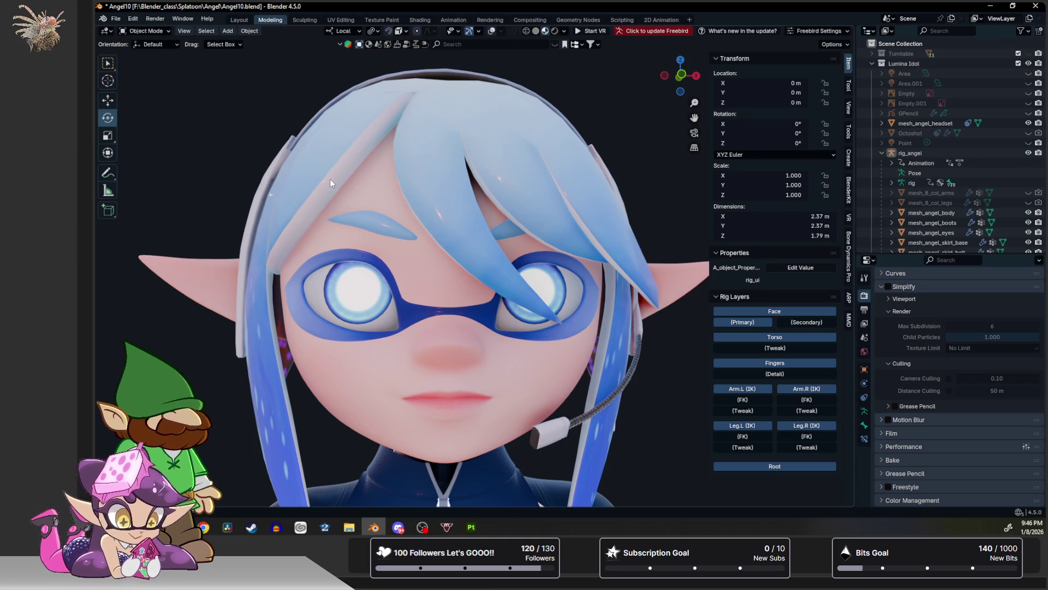
pyautogui.hotkey('ctrl', 's')
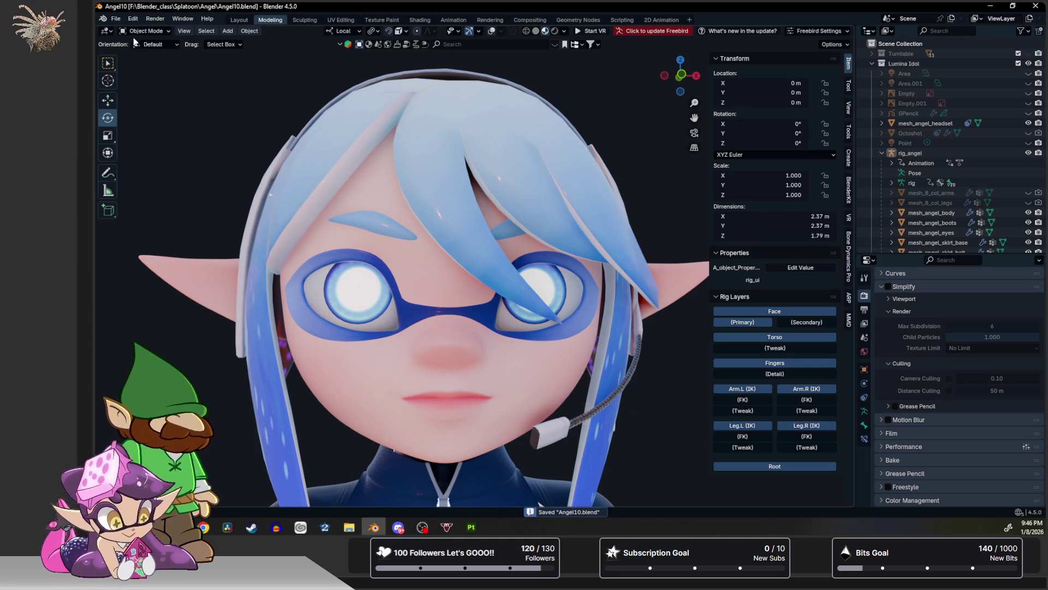
pyautogui.click(131, 22)
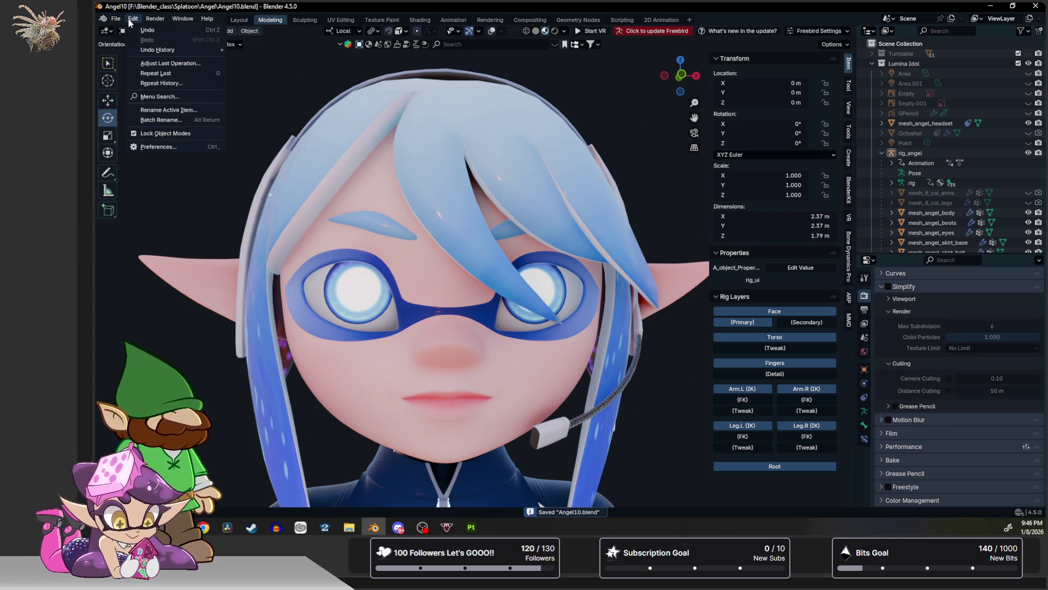
# Open Preferences, move it over the viewport, and go to the Themes page.
pyautogui.click(155, 145)
pyautogui.moveTo(264, 11); pyautogui.dragTo(560, 125)
pyautogui.click(443, 142)
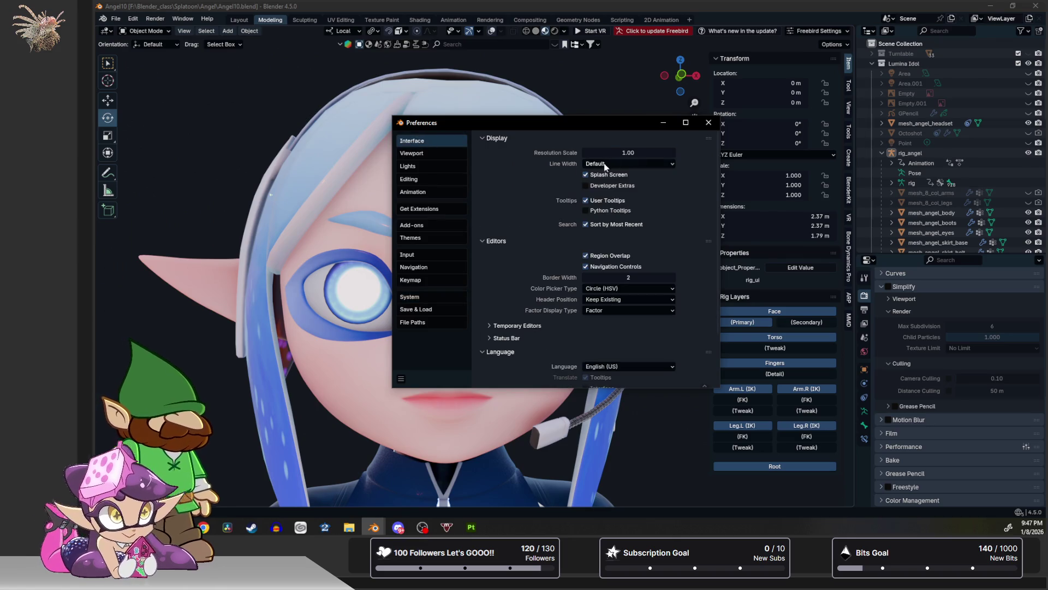
pyautogui.click(435, 154)
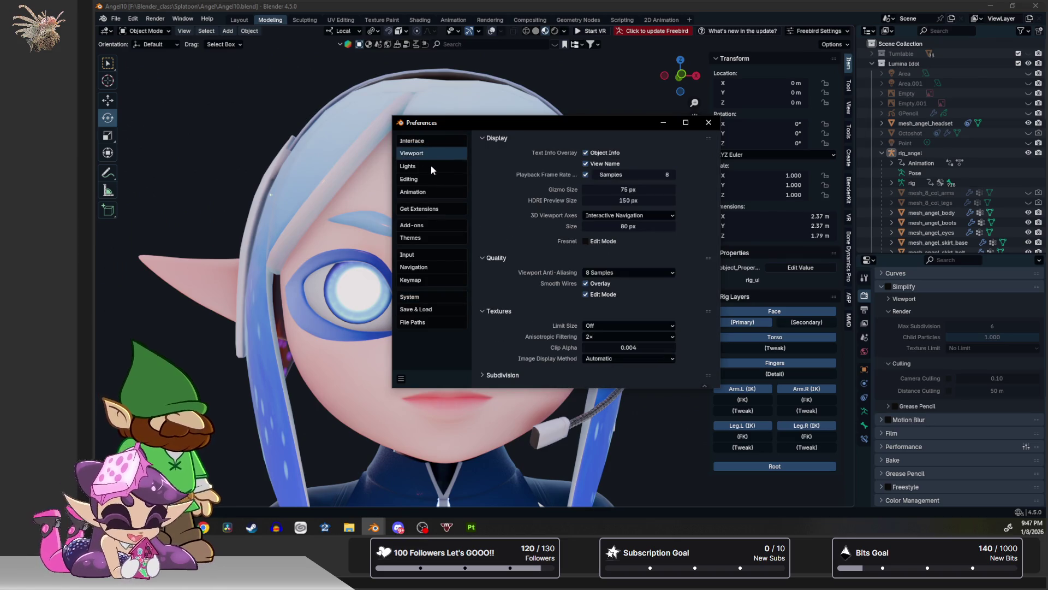
pyautogui.click(421, 237)
# Switch the theme preset between Blender Dark and Midnight Blue.
pyautogui.click(544, 141)
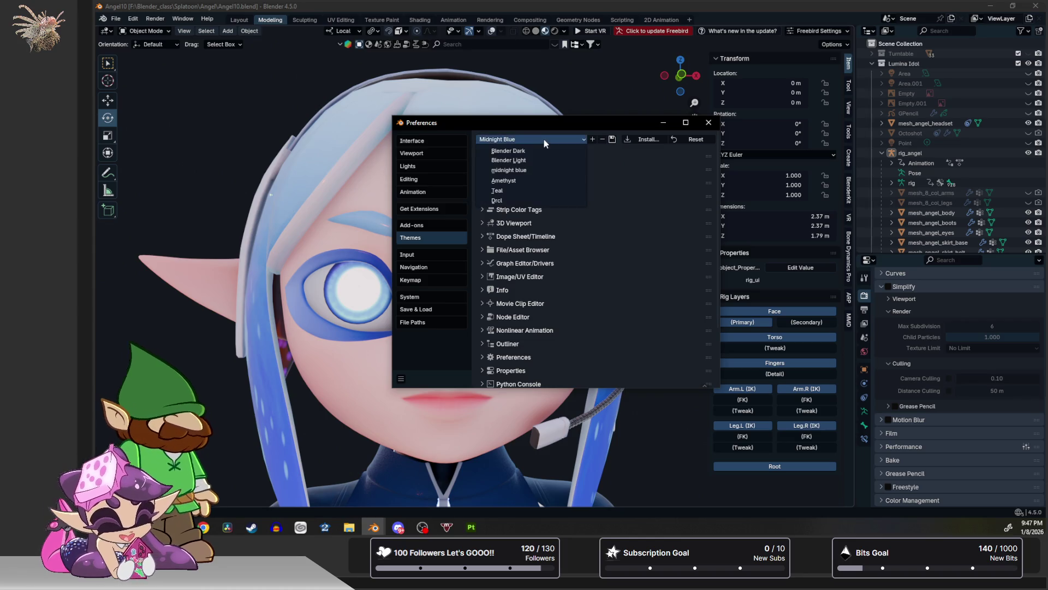
pyautogui.click(538, 148)
pyautogui.click(540, 140)
pyautogui.click(519, 172)
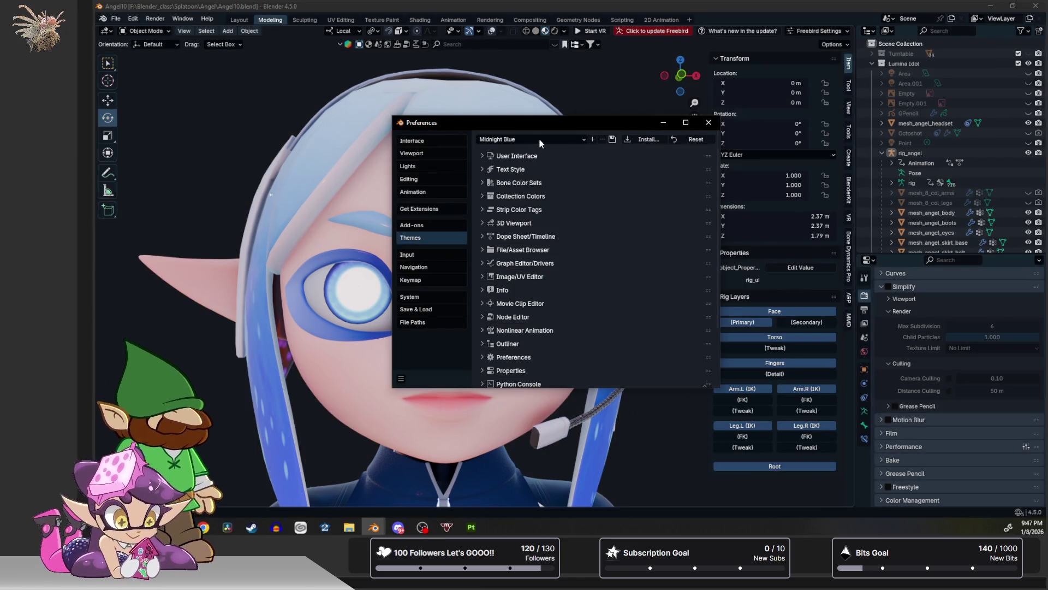
pyautogui.click(538, 139)
pyautogui.click(530, 151)
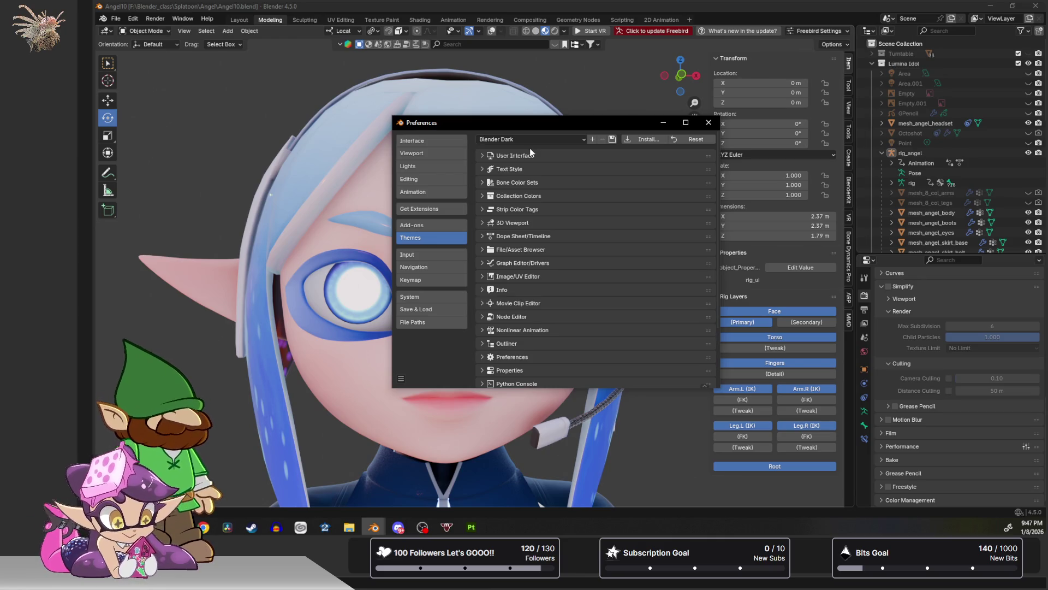
# Preview the Amethyst, Teal and Drcl themes, settle on Midnight Blue, and close Preferences.
pyautogui.click(534, 139)
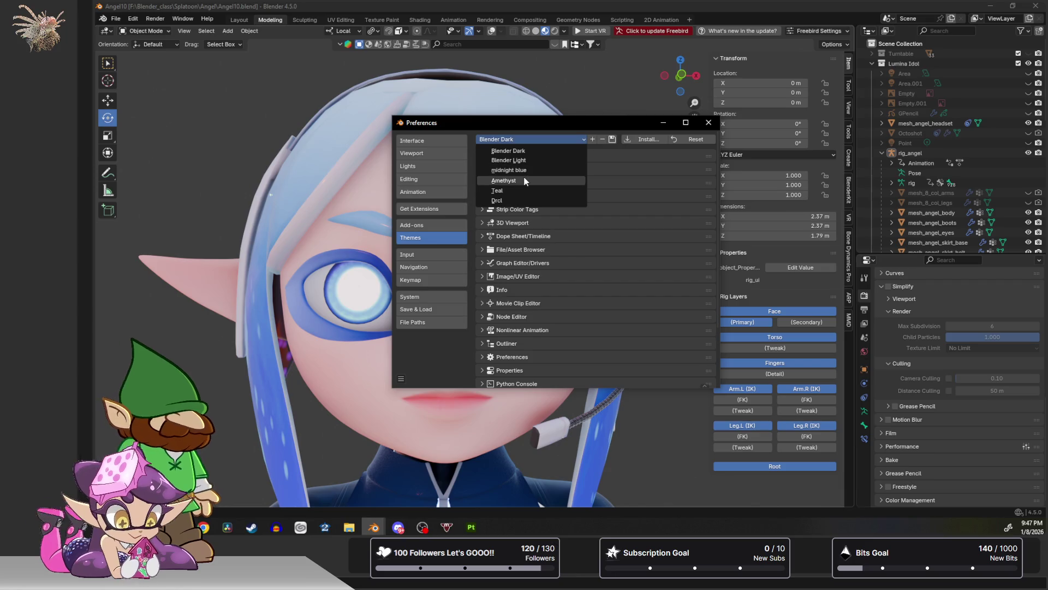
pyautogui.click(524, 181)
pyautogui.click(539, 138)
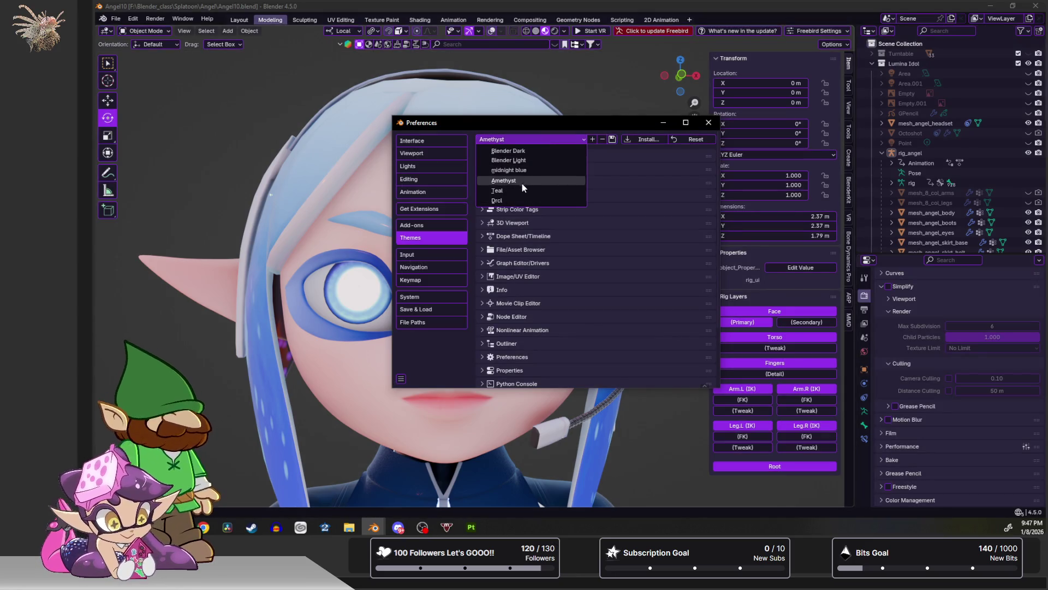
pyautogui.click(521, 185)
pyautogui.click(532, 139)
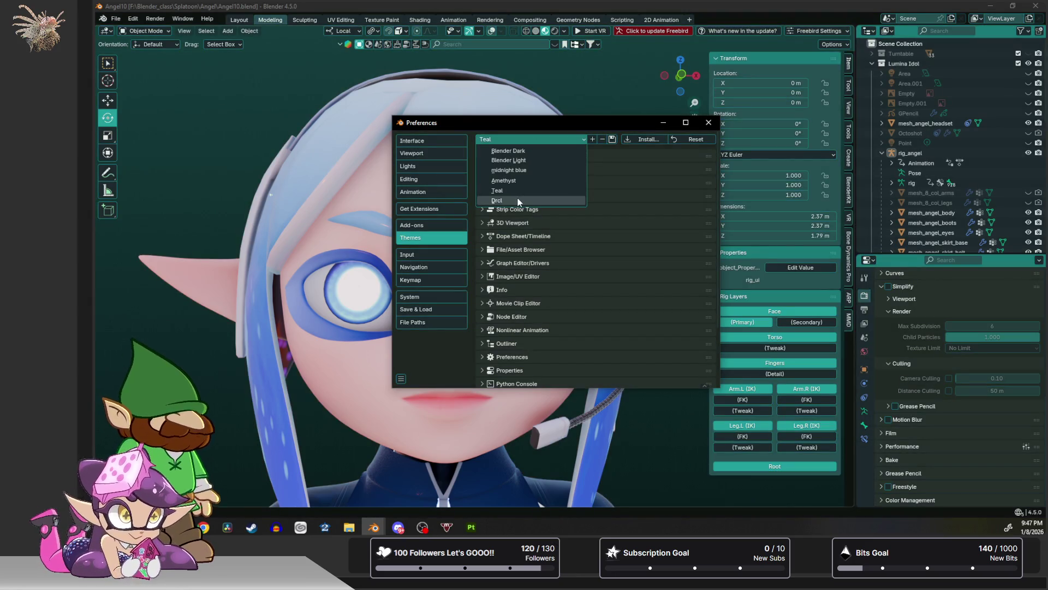
pyautogui.click(520, 199)
pyautogui.click(536, 140)
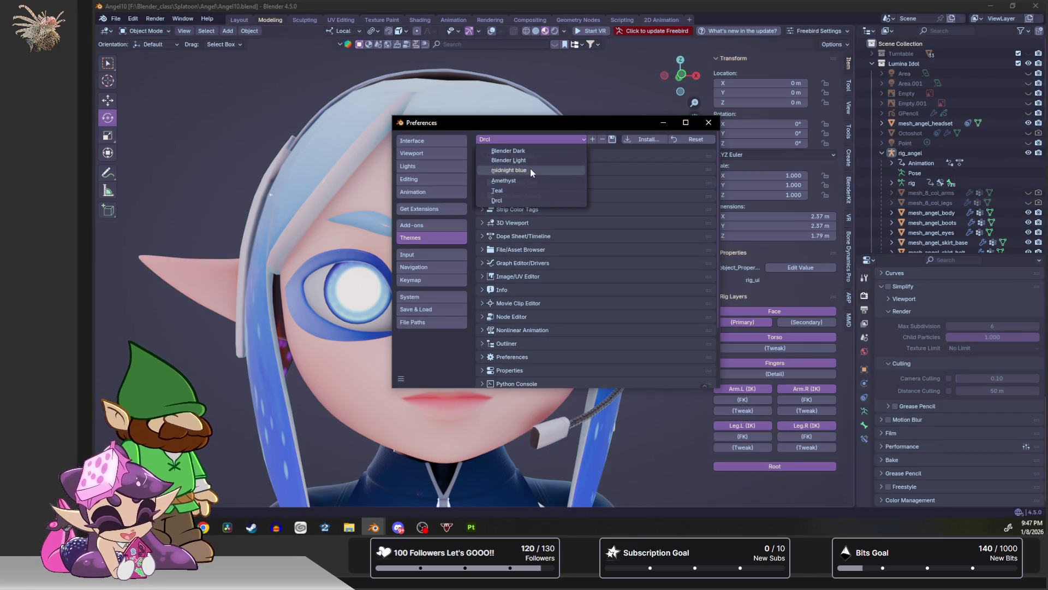
pyautogui.click(530, 168)
pyautogui.click(709, 122)
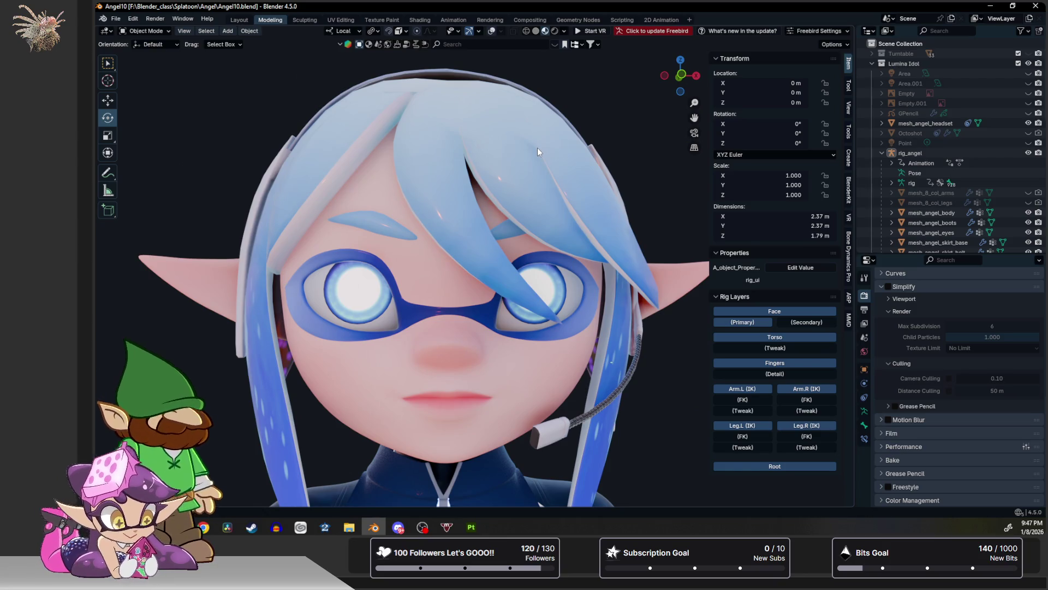
# Orbit around the angel's head, then switch to Substance 3D Painter's angel_body project at the lips.
pyautogui.moveTo(552, 198)
pyautogui.mouseDown(button='middle')
pyautogui.moveTo(458, 266)
pyautogui.moveTo(441, 250)
pyautogui.moveTo(530, 175)
pyautogui.moveTo(559, 172)
pyautogui.moveTo(571, 194)
pyautogui.moveTo(582, 191)
pyautogui.moveTo(513, 309)
pyautogui.mouseUp(button='middle')
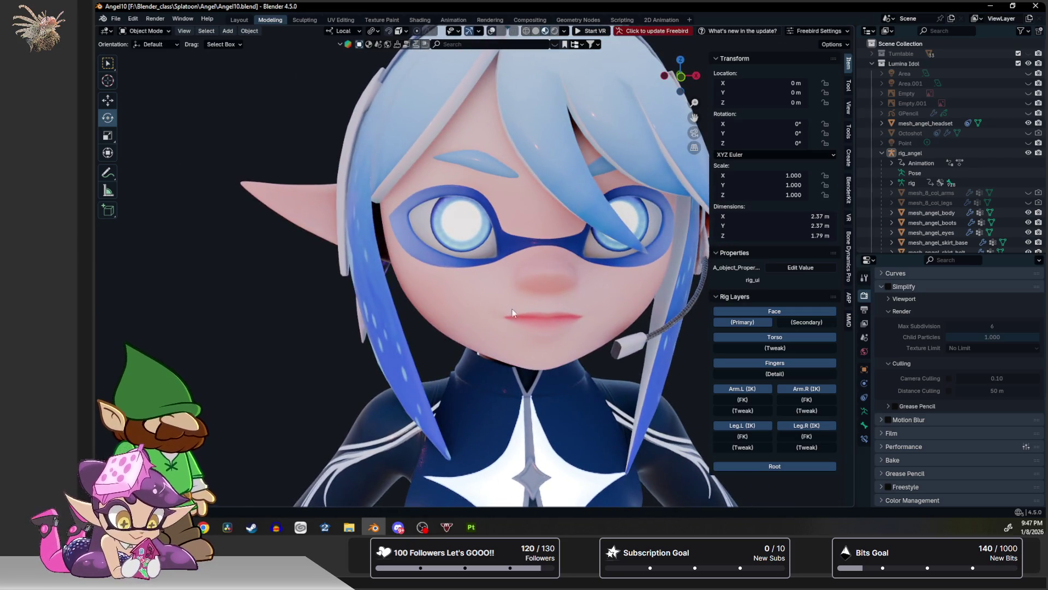
pyautogui.click(471, 527)
pyautogui.moveTo(499, 241)
pyautogui.keyDown('alt'); pyautogui.mouseDown()
pyautogui.moveTo(480, 241)
pyautogui.moveTo(477, 202)
pyautogui.moveTo(476, 239)
pyautogui.mouseUp(); pyautogui.keyUp('alt')
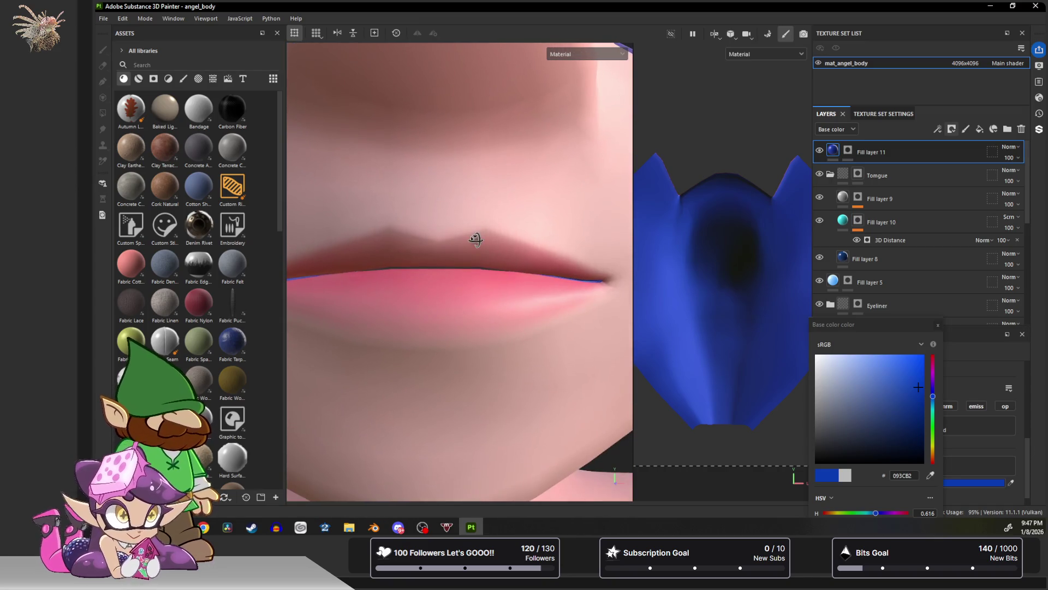
# Enlarge the UV view and polygon-fill the blue island's tips and ridge faces with value 0.
pyautogui.moveTo(681, 234); pyautogui.dragTo(669, 282, button='middle')
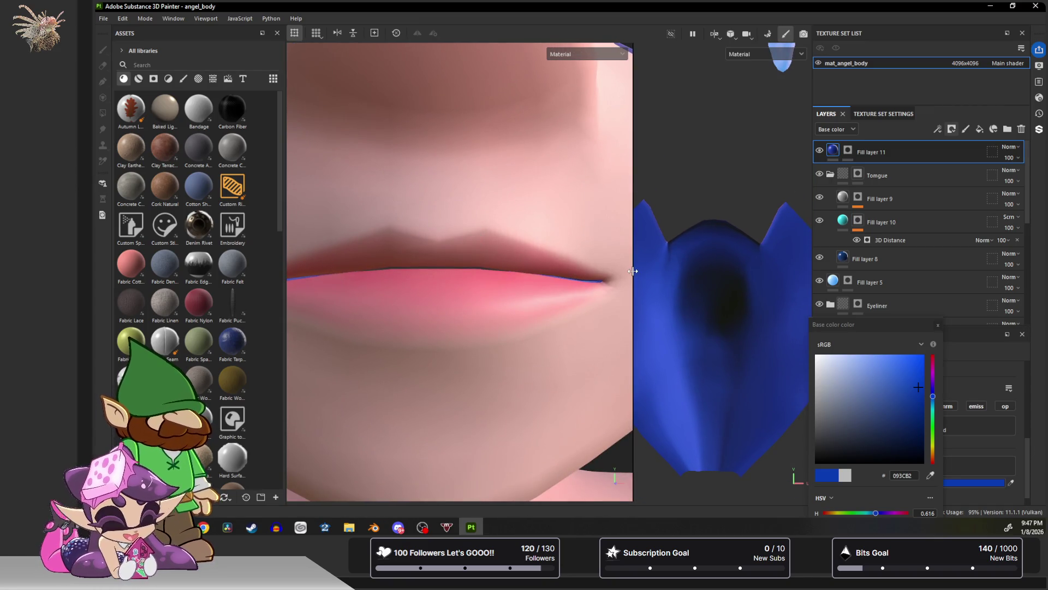
pyautogui.moveTo(633, 271); pyautogui.dragTo(449, 267)
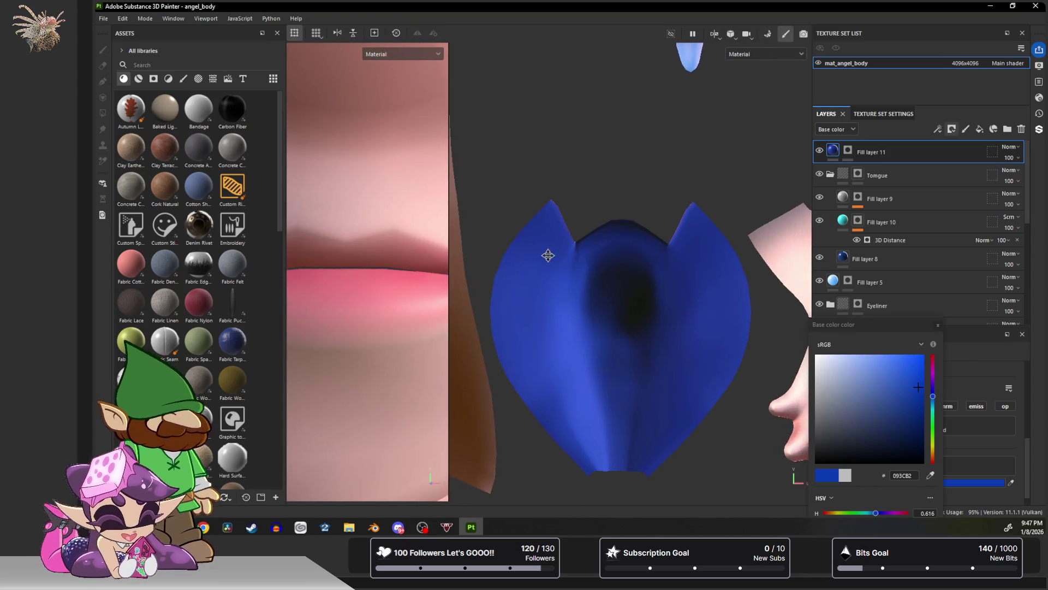
pyautogui.scroll(2, 544, 252)
pyautogui.moveTo(590, 241); pyautogui.dragTo(585, 308, button='middle')
pyautogui.scroll(1, 585, 306)
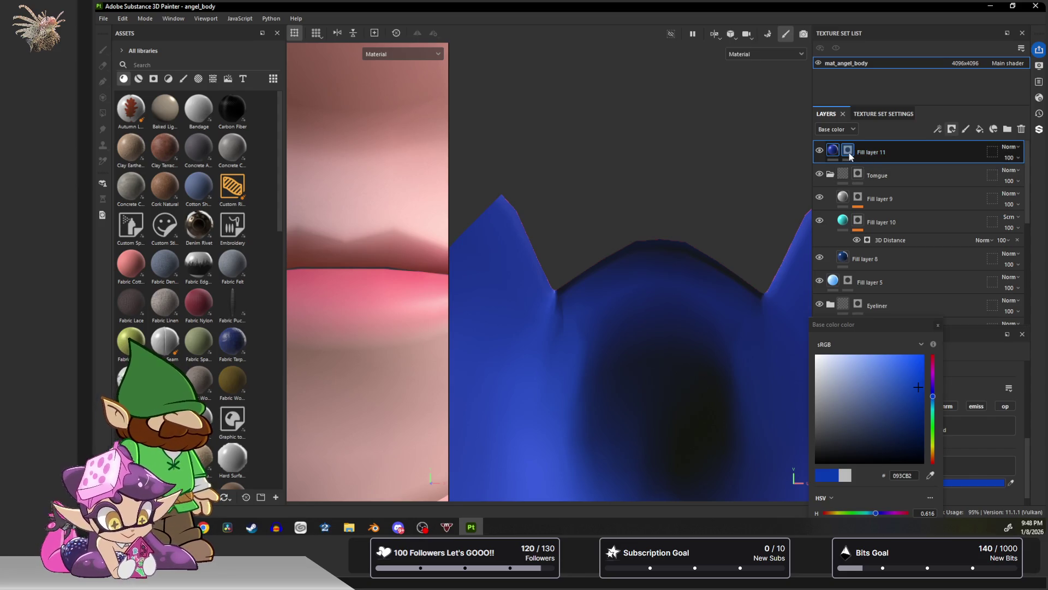
pyautogui.press('4')
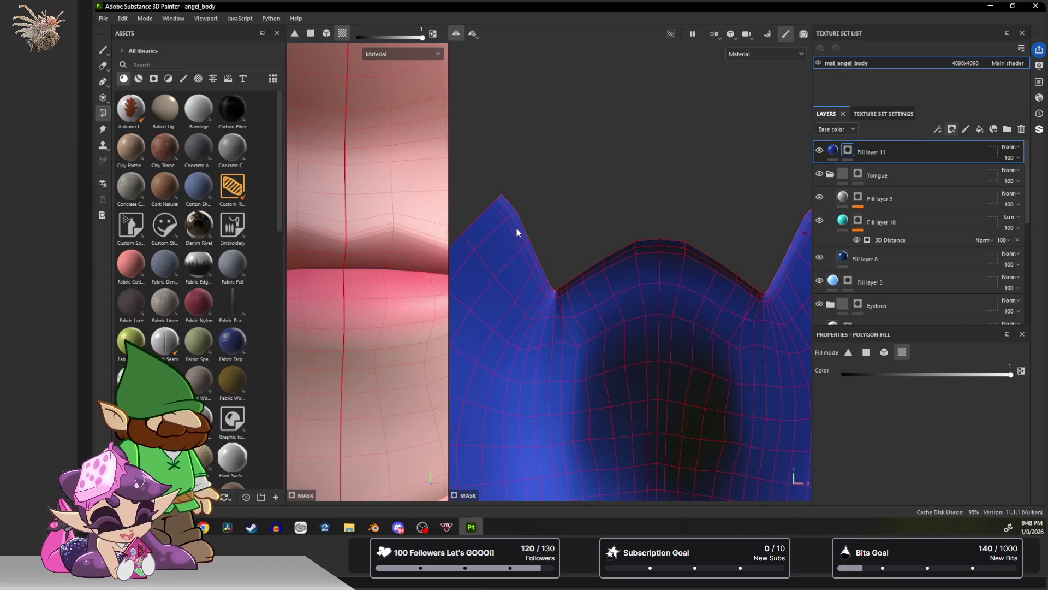
pyautogui.click(311, 33)
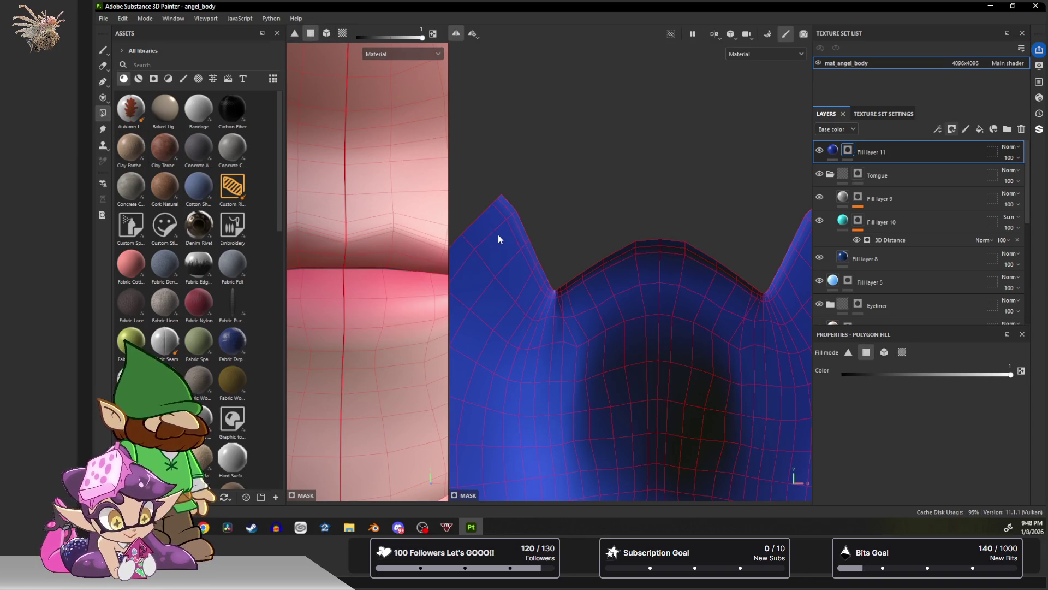
pyautogui.moveTo(1002, 374); pyautogui.dragTo(843, 375)
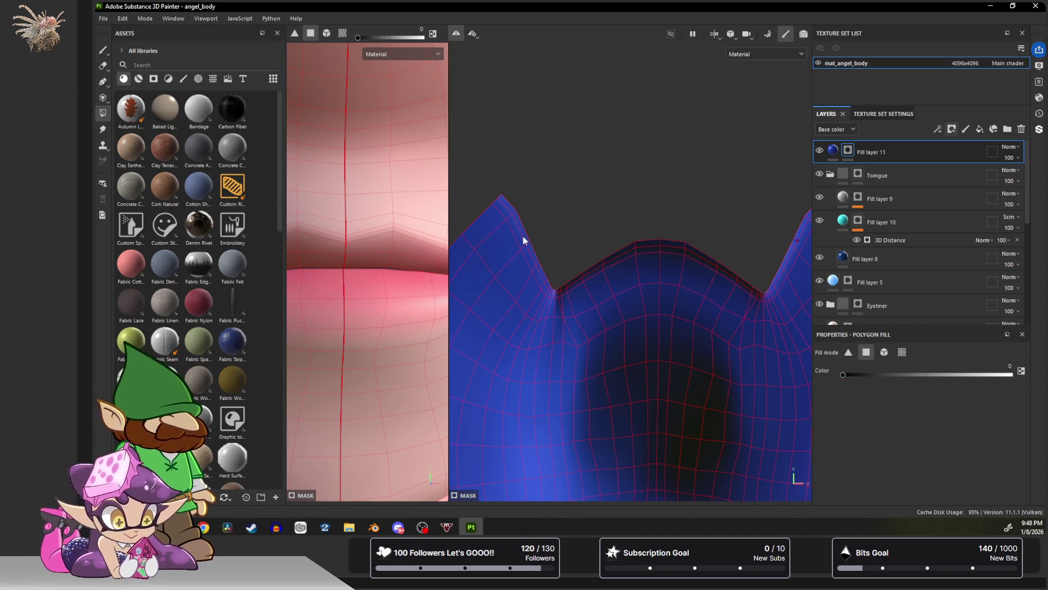
pyautogui.moveTo(507, 206)
pyautogui.mouseDown()
pyautogui.moveTo(513, 227)
pyautogui.moveTo(521, 222)
pyautogui.moveTo(509, 240)
pyautogui.moveTo(531, 265)
pyautogui.moveTo(526, 237)
pyautogui.moveTo(539, 298)
pyautogui.moveTo(574, 281)
pyautogui.mouseUp()
pyautogui.moveTo(576, 239)
pyautogui.mouseDown()
pyautogui.moveTo(692, 274)
pyautogui.moveTo(695, 261)
pyautogui.mouseUp()
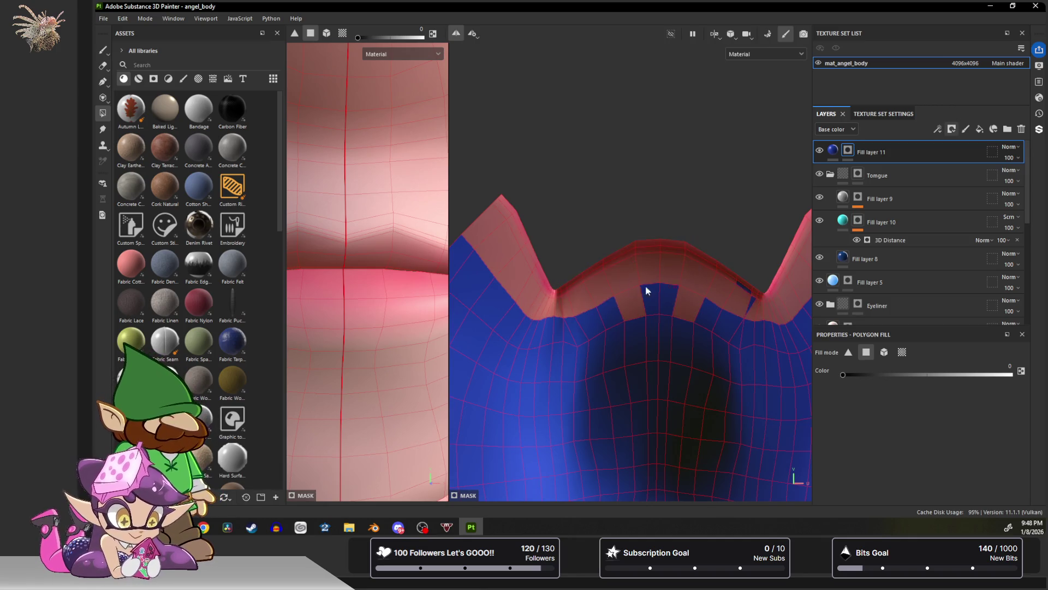
# Restore blue on the two faces under the ridge at value 1, then mask a leftover face at 0.
pyautogui.moveTo(843, 375); pyautogui.dragTo(1010, 375)
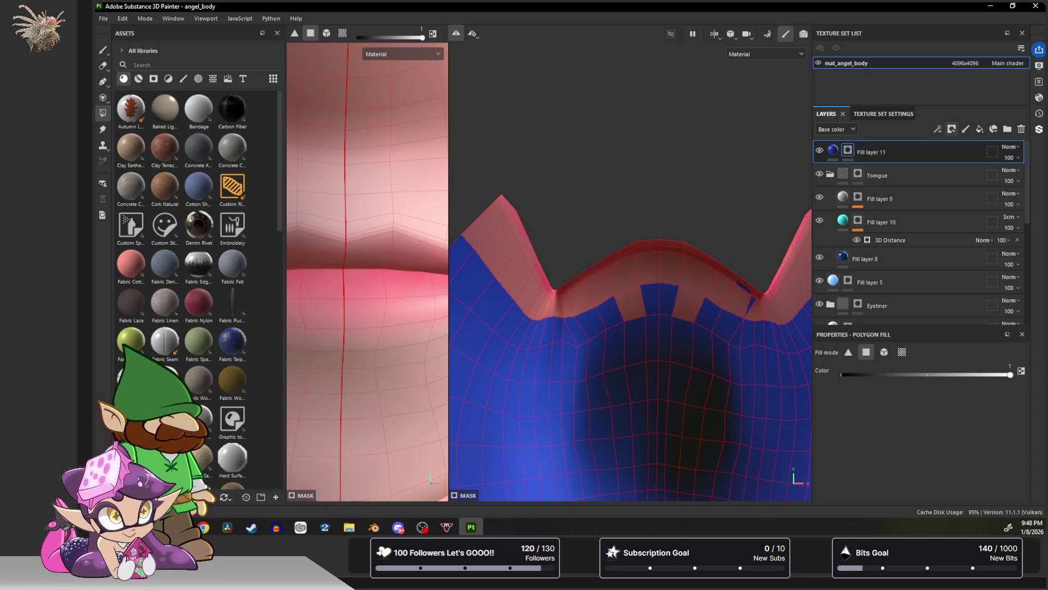
pyautogui.click(694, 319)
pyautogui.click(642, 309)
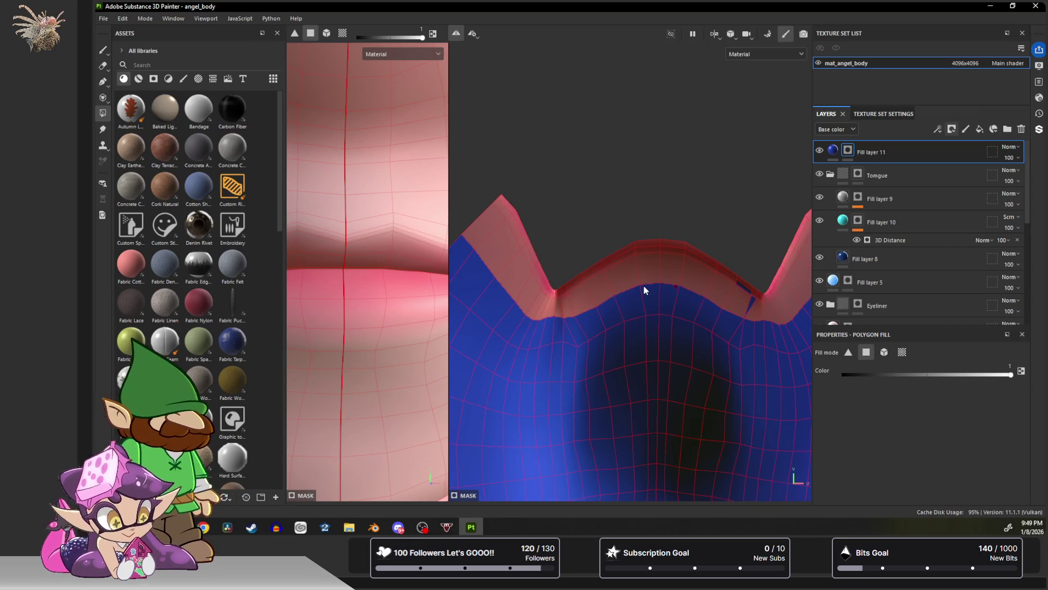
pyautogui.moveTo(854, 374); pyautogui.dragTo(813, 370)
pyautogui.click(751, 301)
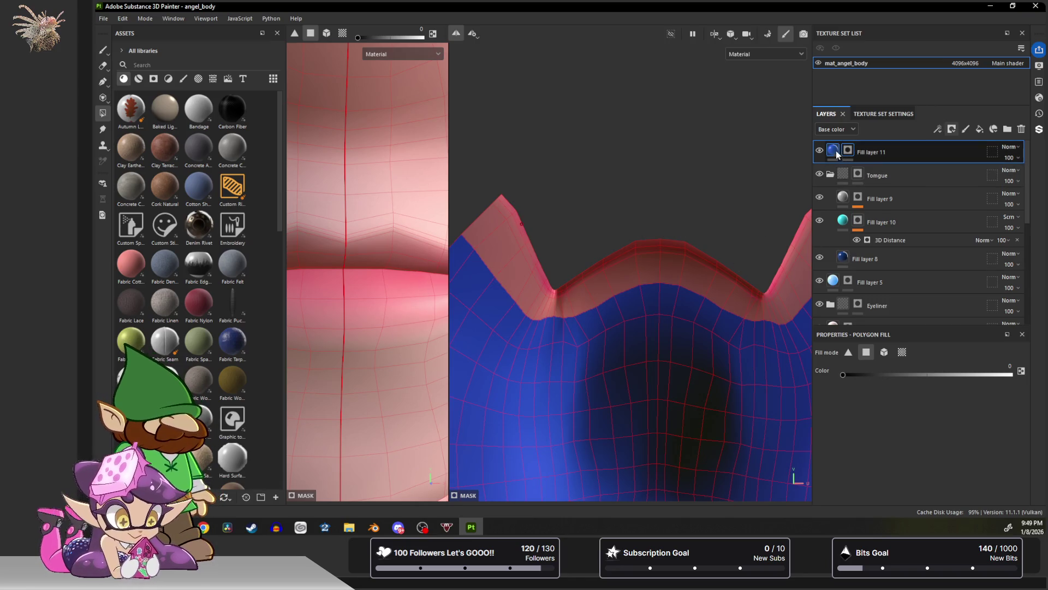
# Add a Blur filter to Fill layer 11 with intensity about 2.83.
pyautogui.click(951, 130)
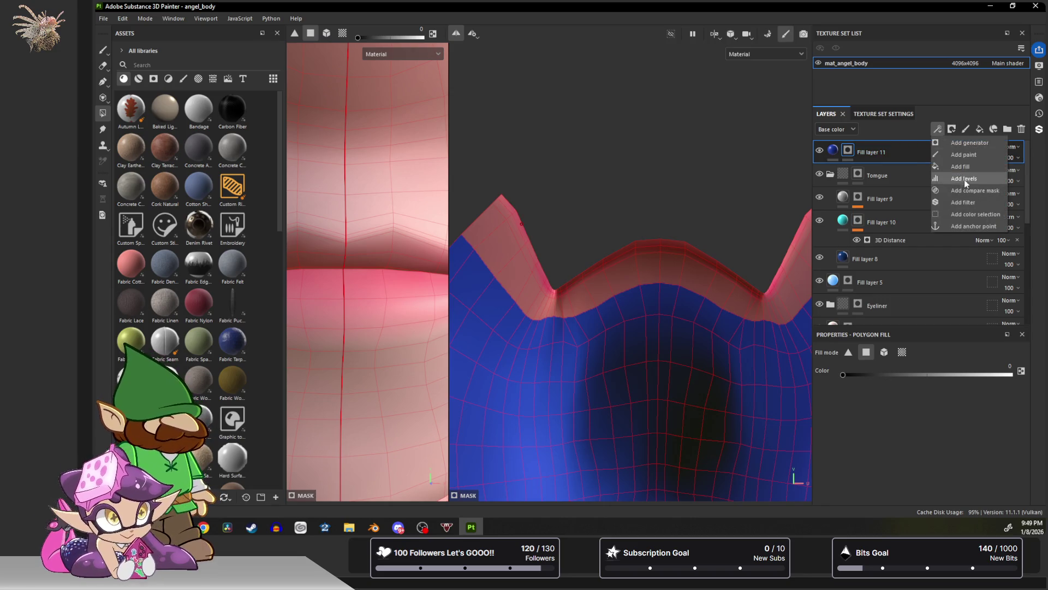
pyautogui.click(965, 201)
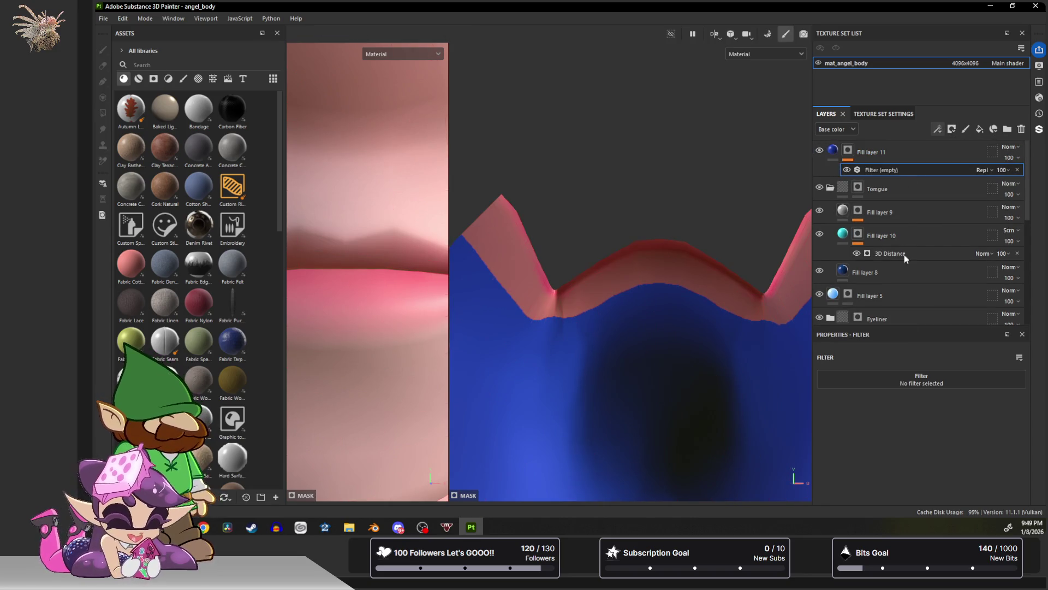
pyautogui.click(927, 379)
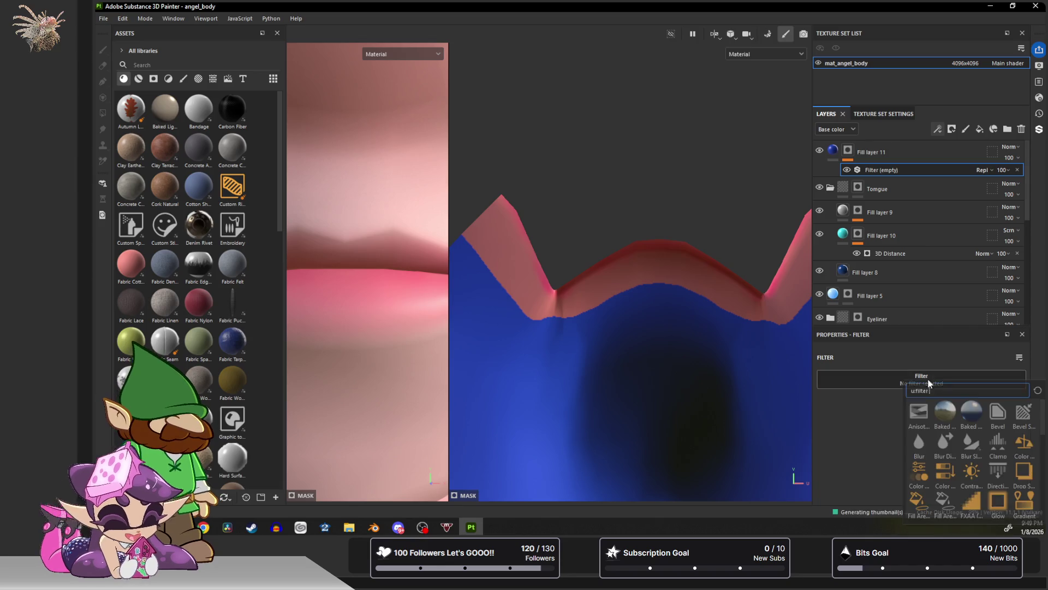
pyautogui.click(920, 445)
pyautogui.moveTo(834, 429); pyautogui.dragTo(863, 430)
pyautogui.scroll(-4, 737, 311)
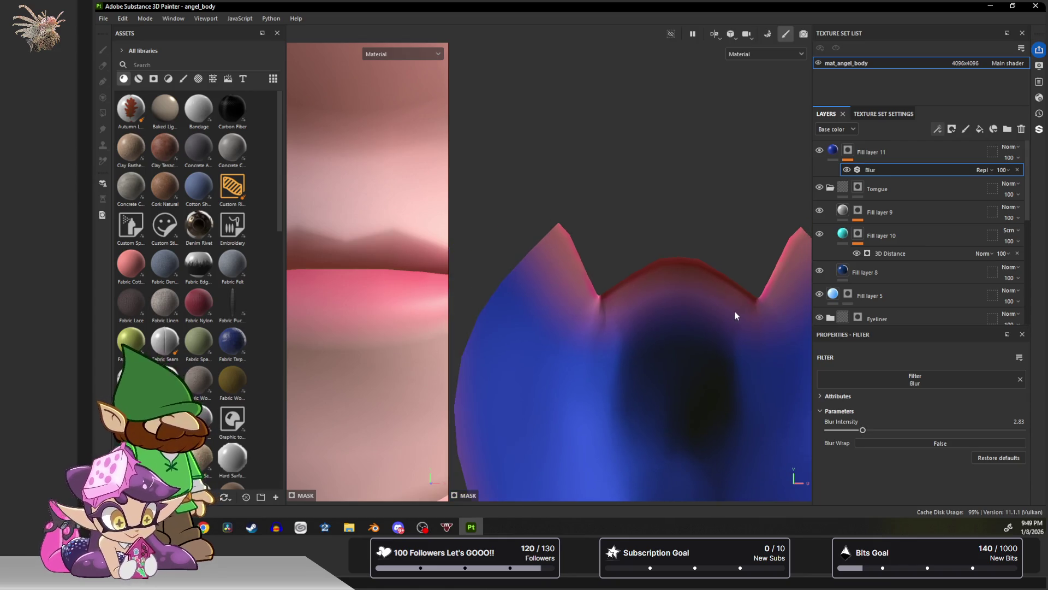
pyautogui.scroll(-4, 710, 298)
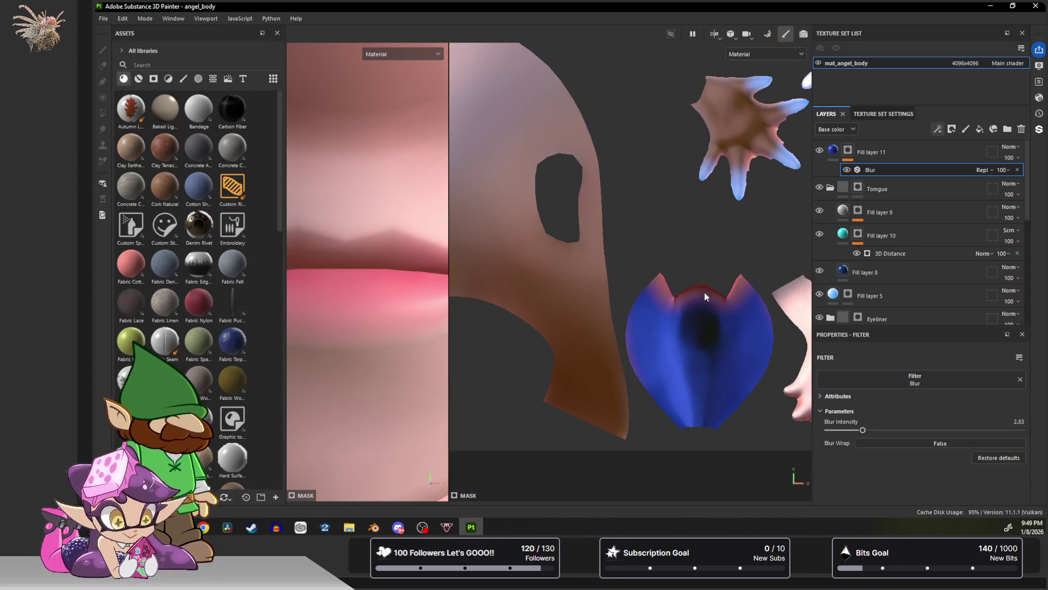
pyautogui.scroll(-5, 710, 293)
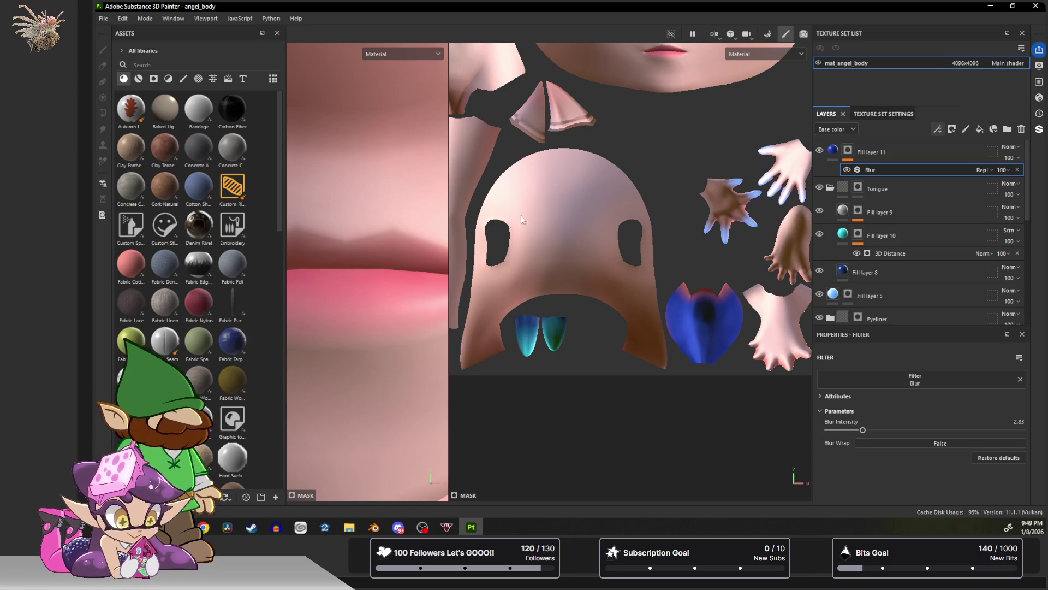
pyautogui.moveTo(341, 238)
pyautogui.keyDown('alt'); pyautogui.mouseDown()
pyautogui.moveTo(382, 236)
pyautogui.moveTo(363, 241)
pyautogui.moveTo(463, 205)
pyautogui.moveTo(367, 205)
pyautogui.moveTo(382, 202)
pyautogui.moveTo(335, 252)
pyautogui.moveTo(358, 236)
pyautogui.moveTo(414, 241)
pyautogui.mouseUp(); pyautogui.keyUp('alt')
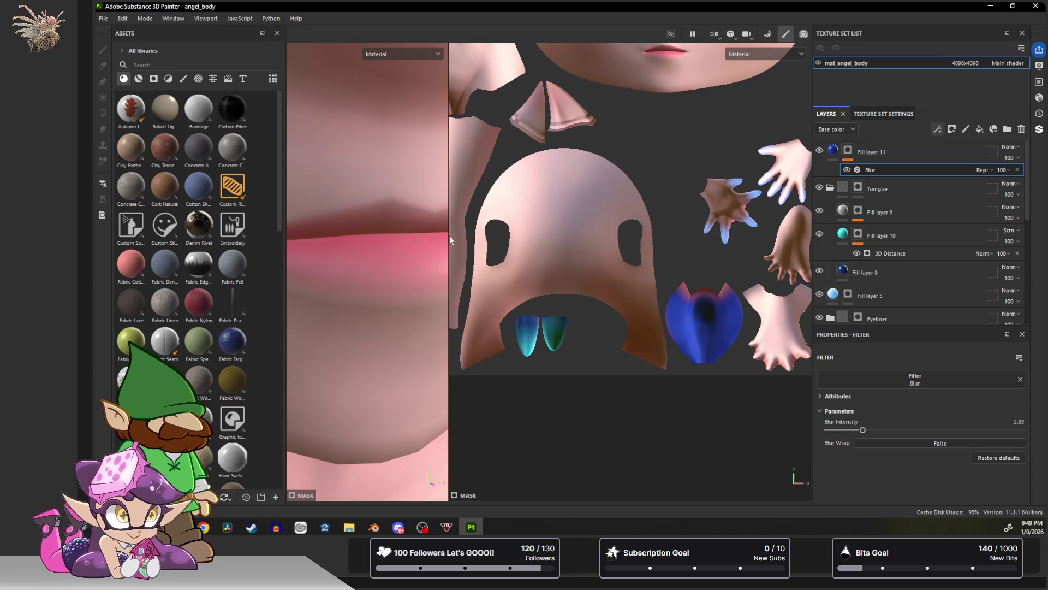
pyautogui.moveTo(449, 240)
pyautogui.mouseDown()
pyautogui.moveTo(613, 256)
pyautogui.moveTo(588, 259)
pyautogui.mouseUp()
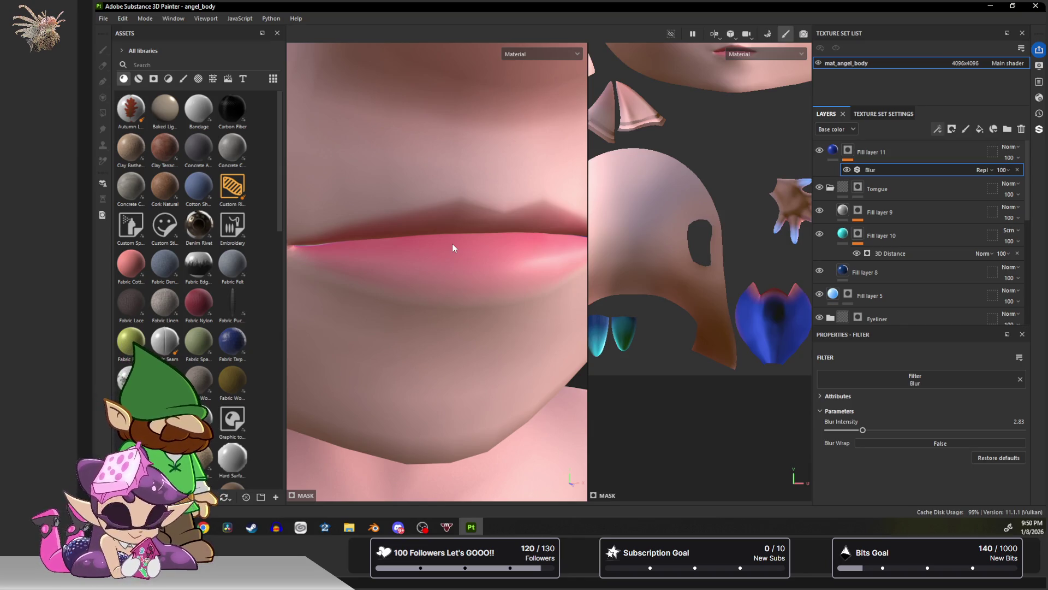
# Select the Lips layer further down the stack and switch to Polygon Fill.
pyautogui.moveTo(453, 244)
pyautogui.keyDown('alt'); pyautogui.mouseDown()
pyautogui.moveTo(464, 251)
pyautogui.moveTo(440, 251)
pyautogui.moveTo(459, 241)
pyautogui.moveTo(409, 312)
pyautogui.moveTo(418, 280)
pyautogui.mouseUp(); pyautogui.keyUp('alt')
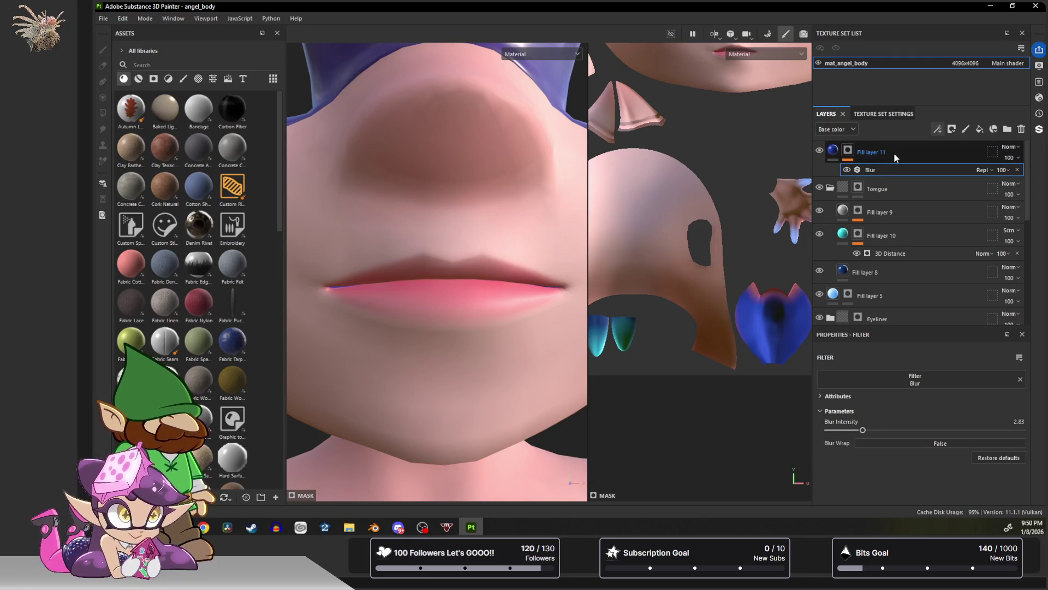
pyautogui.scroll(-5, 907, 250)
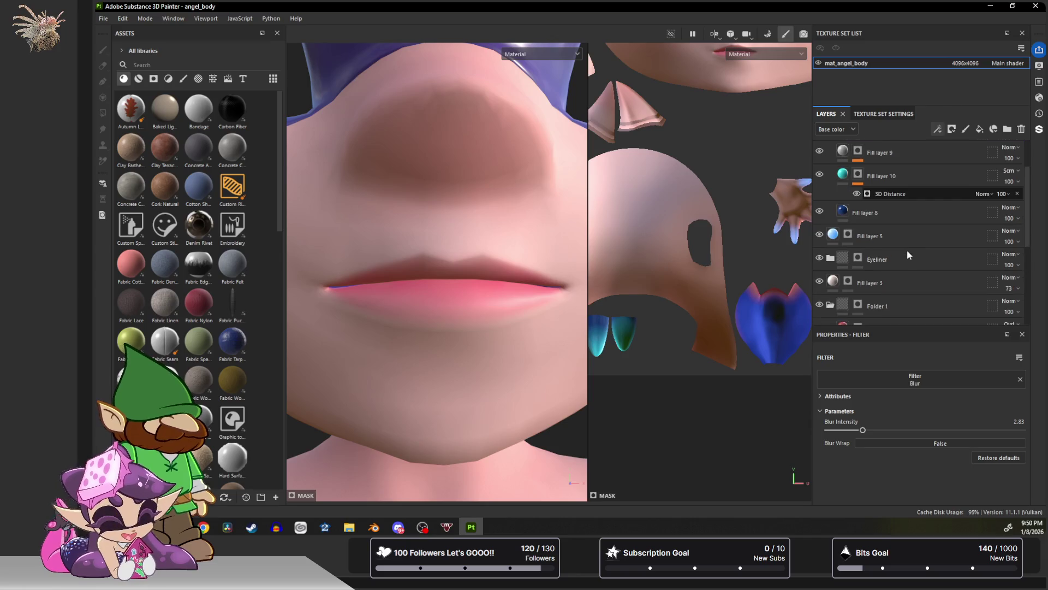
pyautogui.scroll(-3, 906, 250)
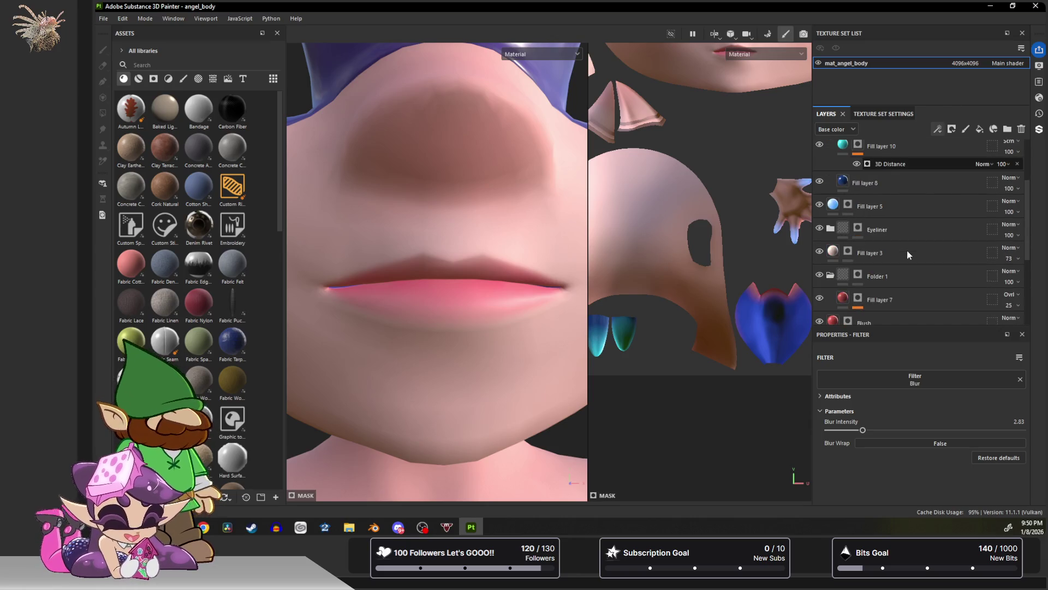
pyautogui.click(907, 251)
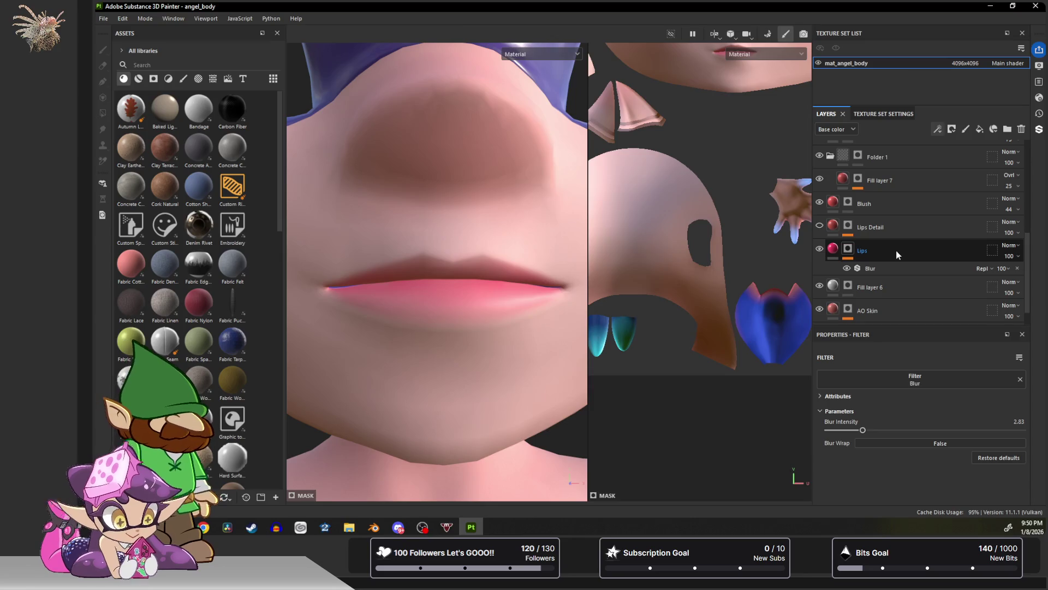
pyautogui.press('4')
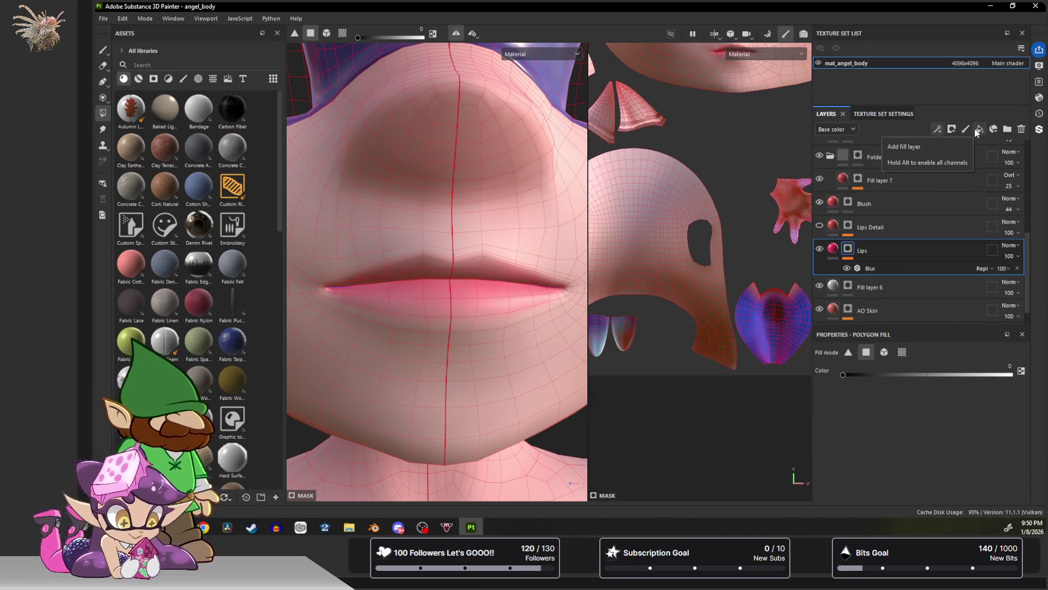
# Toggle the Lips layer's visibility to compare, then add a new fill layer above Lips.
pyautogui.click(820, 249)
pyautogui.click(819, 250)
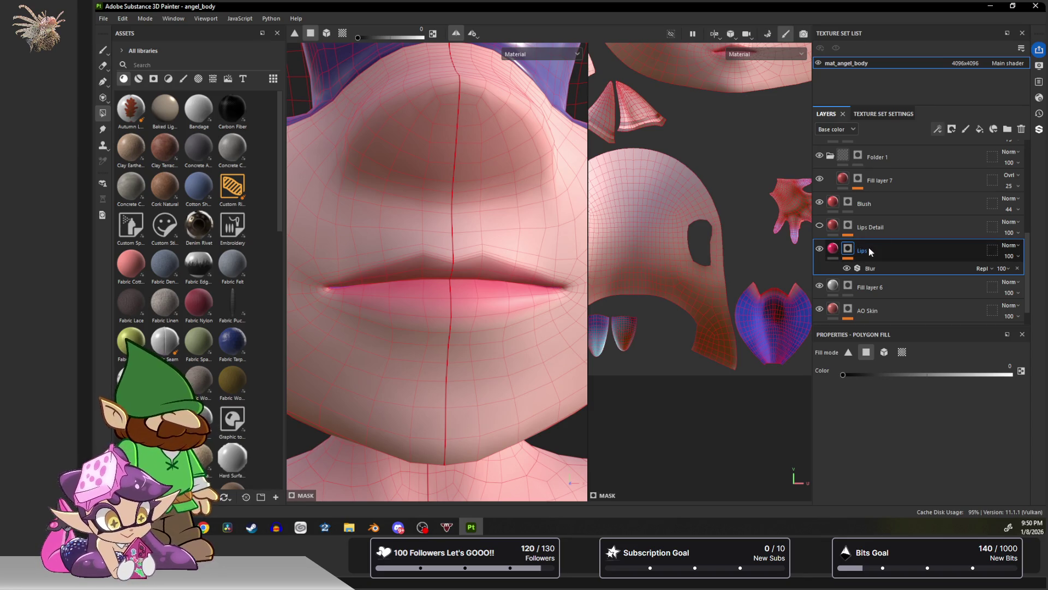
pyautogui.click(979, 129)
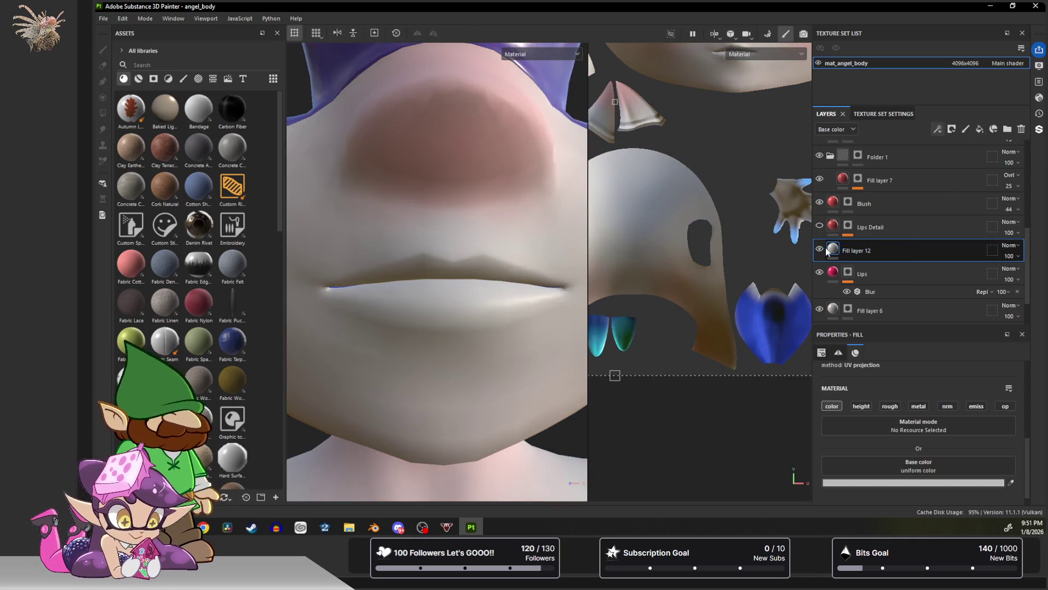
# Copy the Lips mask, with its Blur, and paste it into Fill layer 12's mask.
pyautogui.click(848, 271)
pyautogui.rightClick(848, 271)
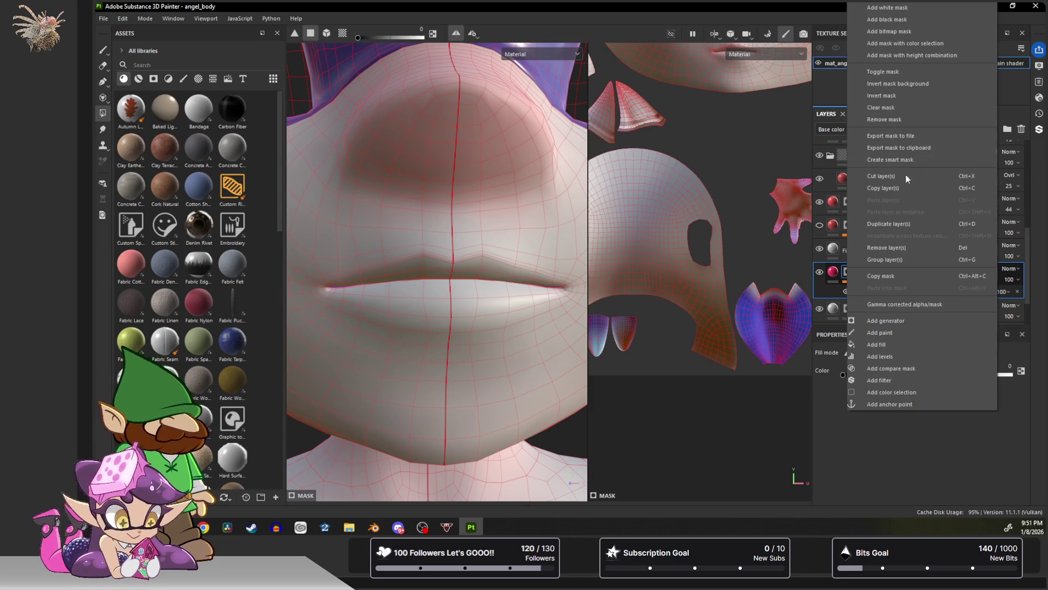
pyautogui.click(893, 275)
pyautogui.click(834, 251)
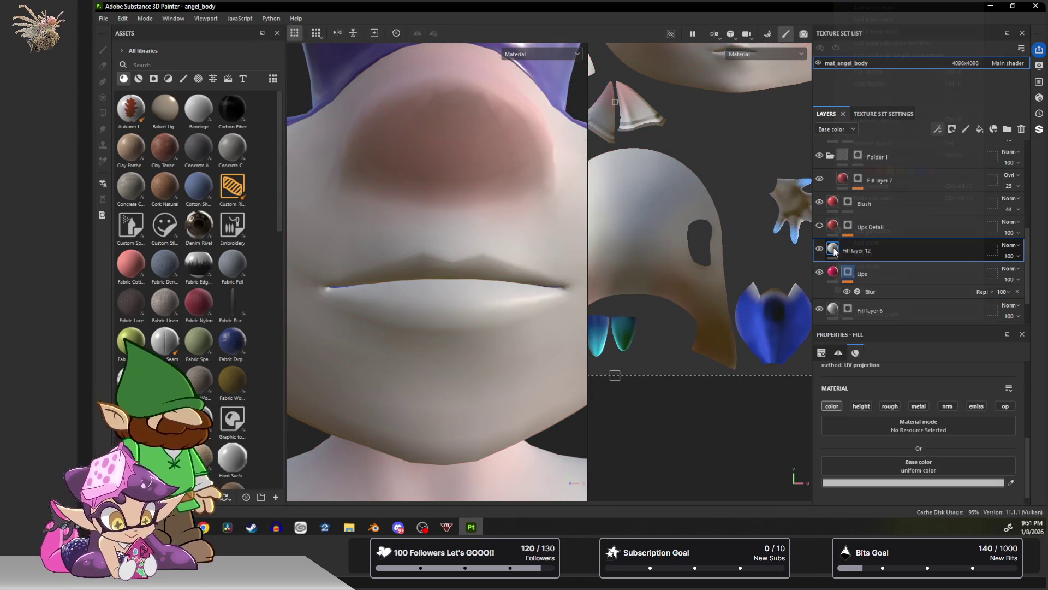
pyautogui.rightClick(834, 250)
pyautogui.click(903, 196)
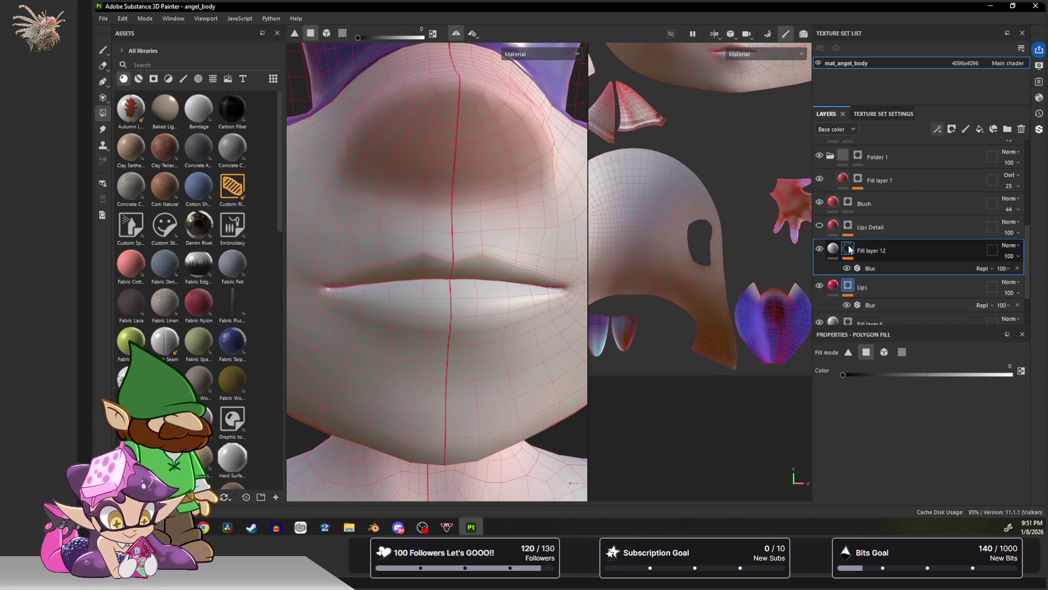
pyautogui.click(835, 250)
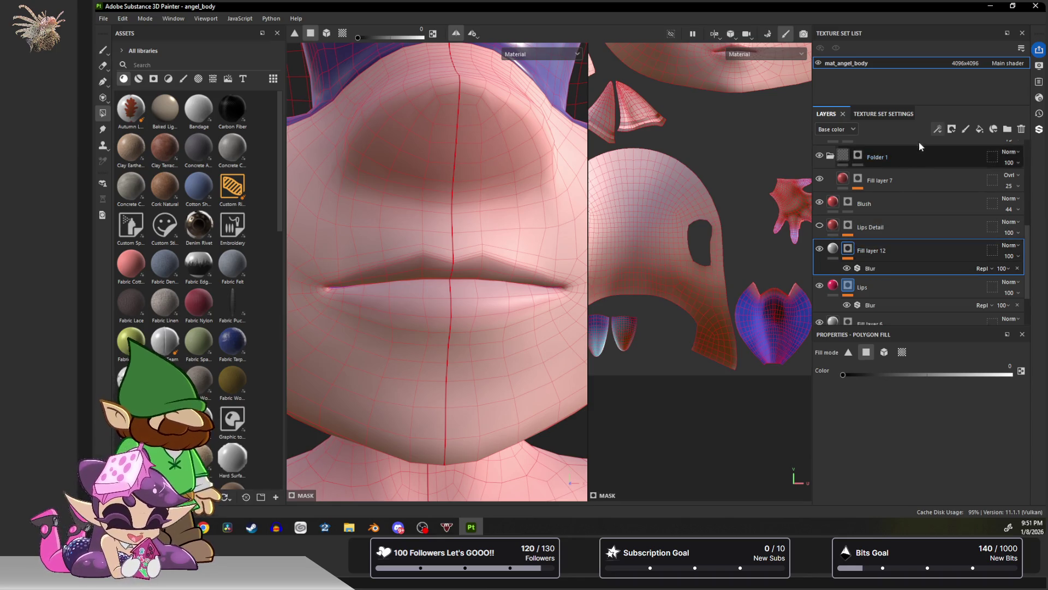
pyautogui.click(937, 129)
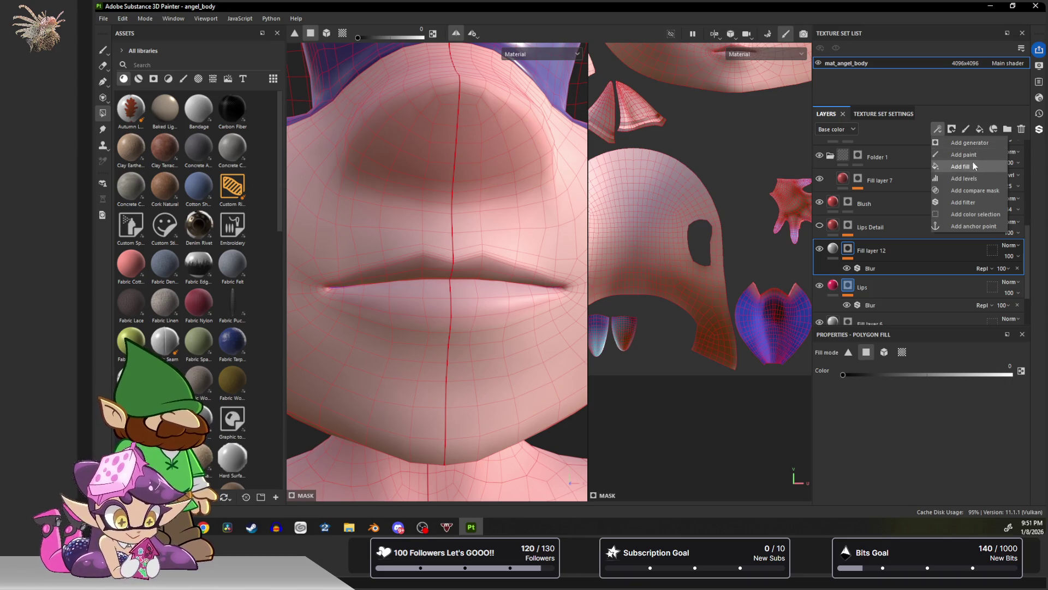
# Add a Cells 1 grayscale fill to Fill layer 12's mask, with balance 0.58 and scale 214.
pyautogui.click(957, 168)
pyautogui.click(910, 404)
pyautogui.write('cell')
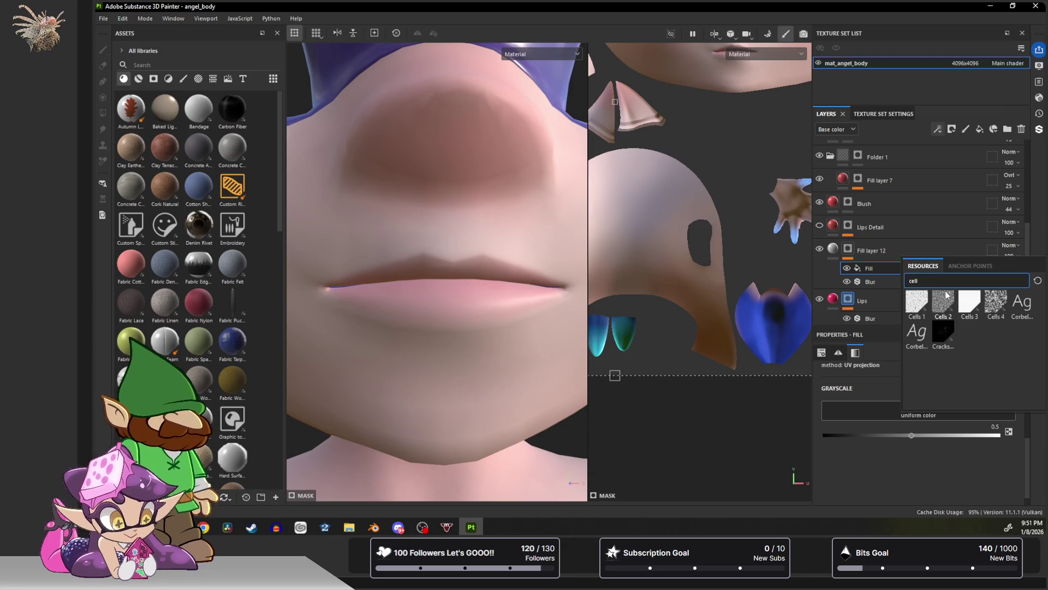
pyautogui.click(911, 296)
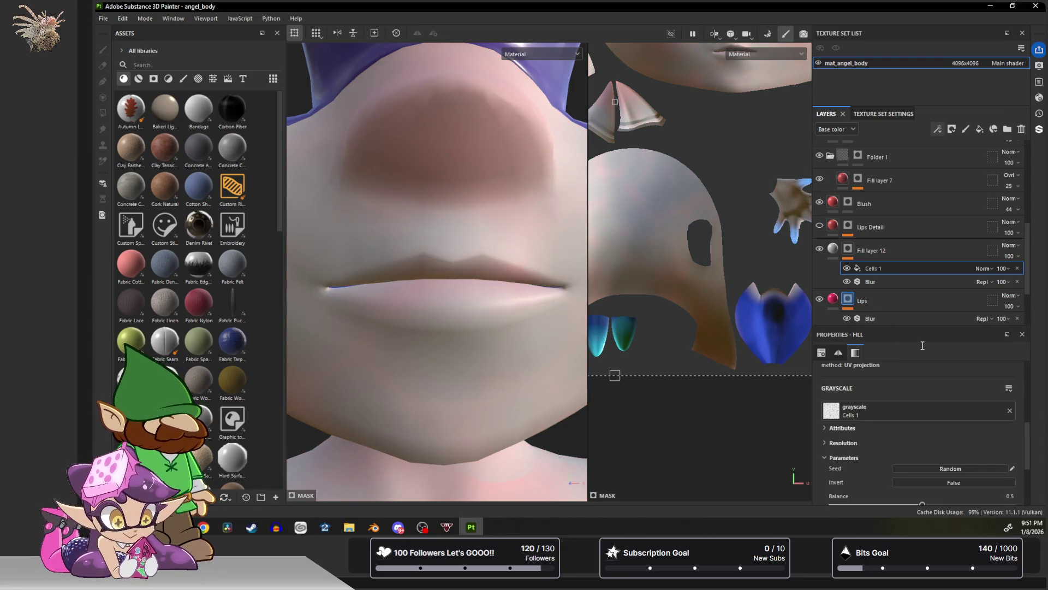
pyautogui.scroll(-3, 911, 426)
pyautogui.moveTo(922, 400)
pyautogui.mouseDown()
pyautogui.moveTo(863, 400)
pyautogui.moveTo(936, 400)
pyautogui.mouseUp()
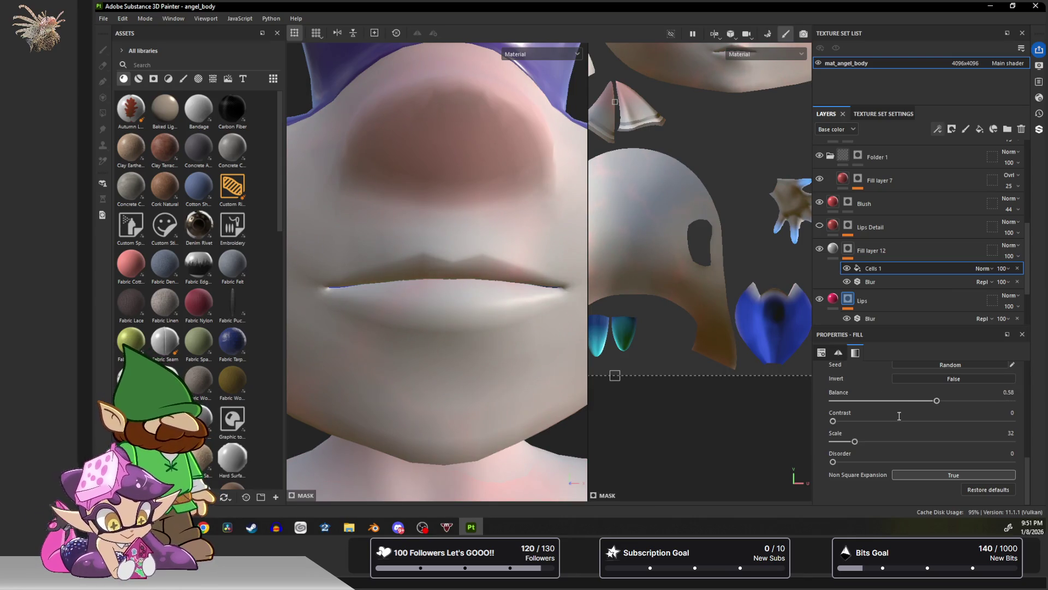
pyautogui.moveTo(855, 440)
pyautogui.mouseDown()
pyautogui.moveTo(1010, 440)
pyautogui.moveTo(982, 440)
pyautogui.mouseUp()
# Try Cells 1 below Blur in Screen mode, then settle on Multiply above Blur at scale 256.
pyautogui.moveTo(888, 269); pyautogui.dragTo(889, 286)
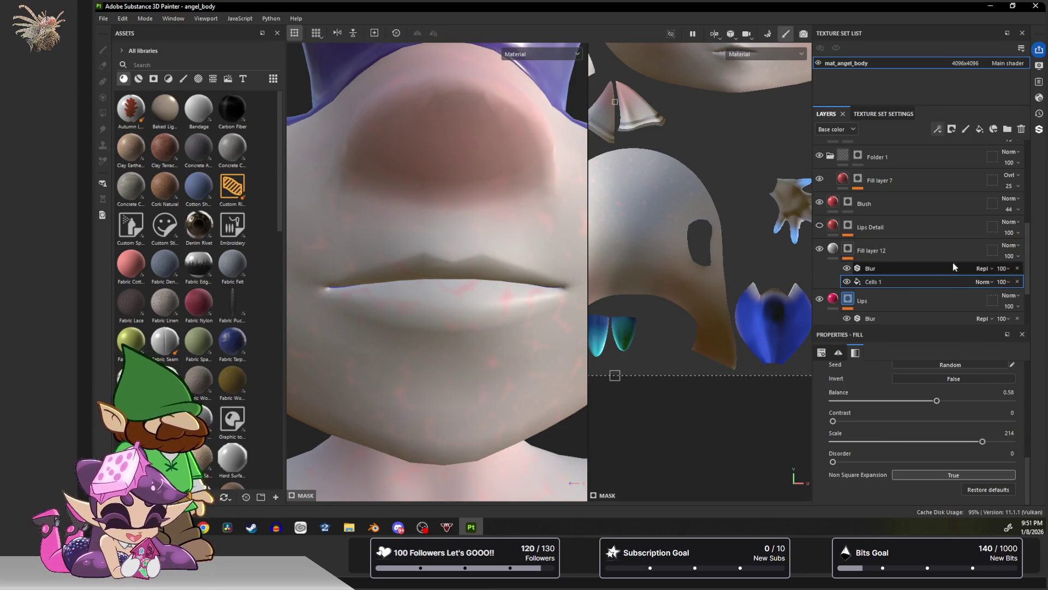
pyautogui.click(982, 281)
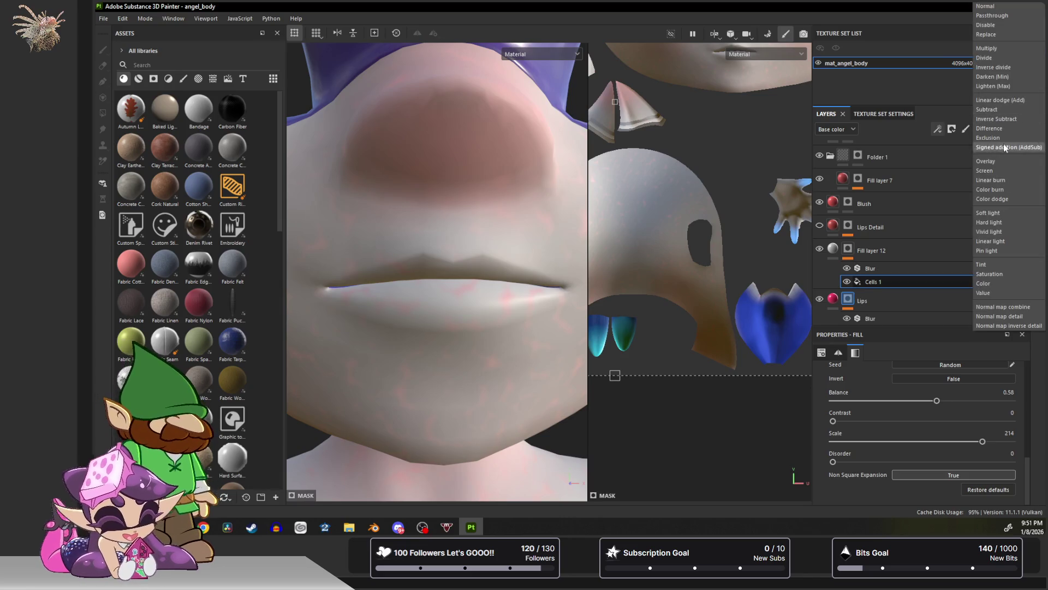
pyautogui.click(996, 169)
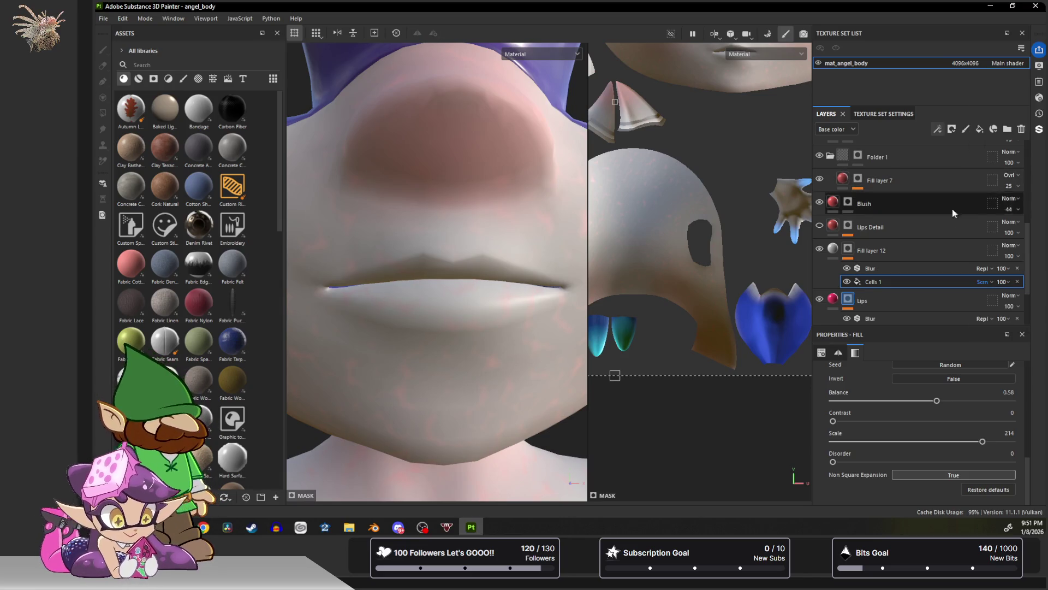
pyautogui.click(957, 377)
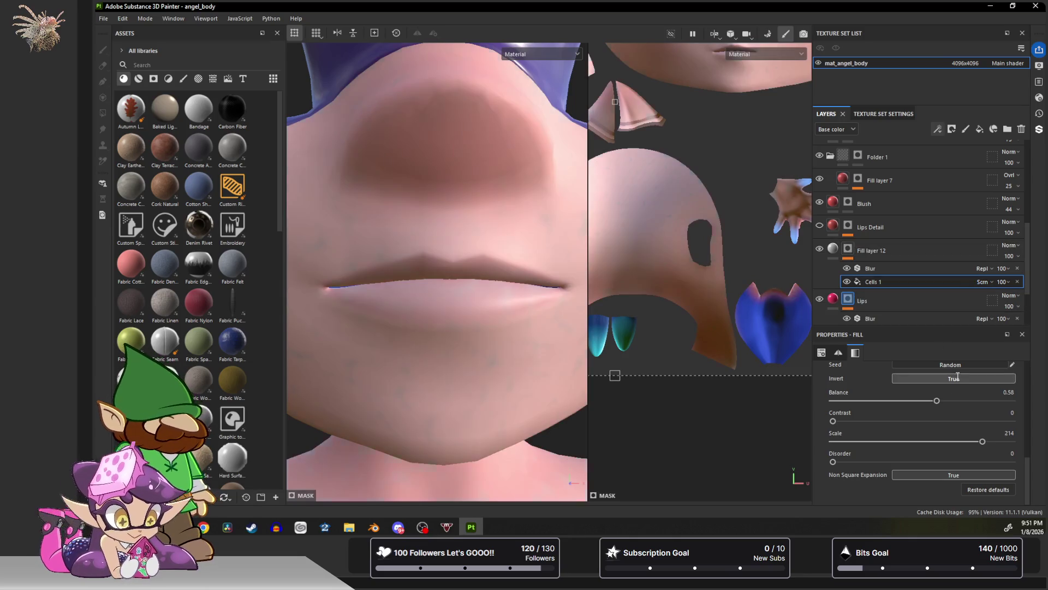
pyautogui.scroll(-5, 447, 279)
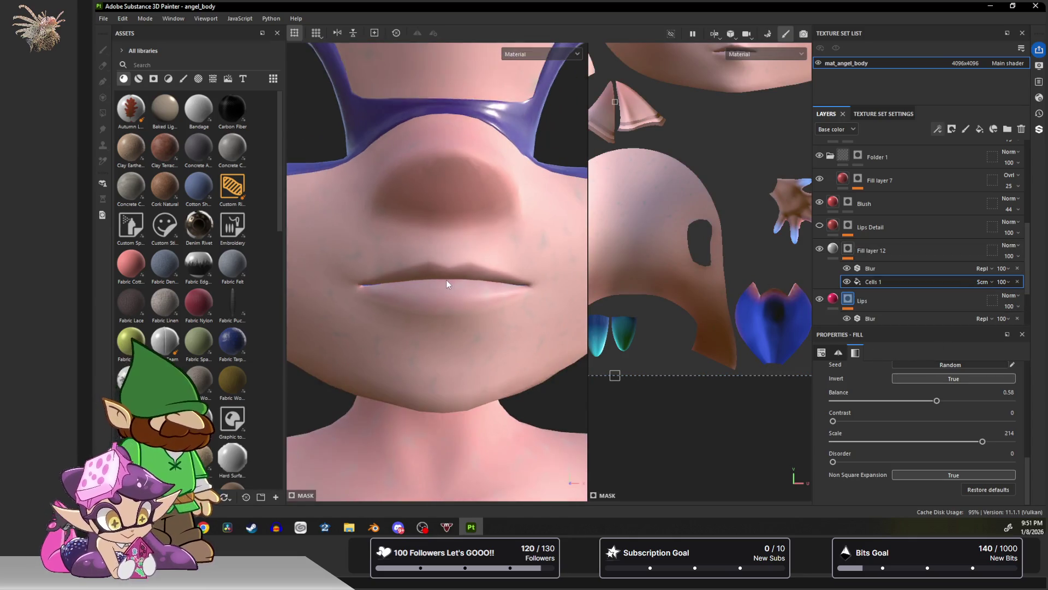
pyautogui.scroll(3, 450, 279)
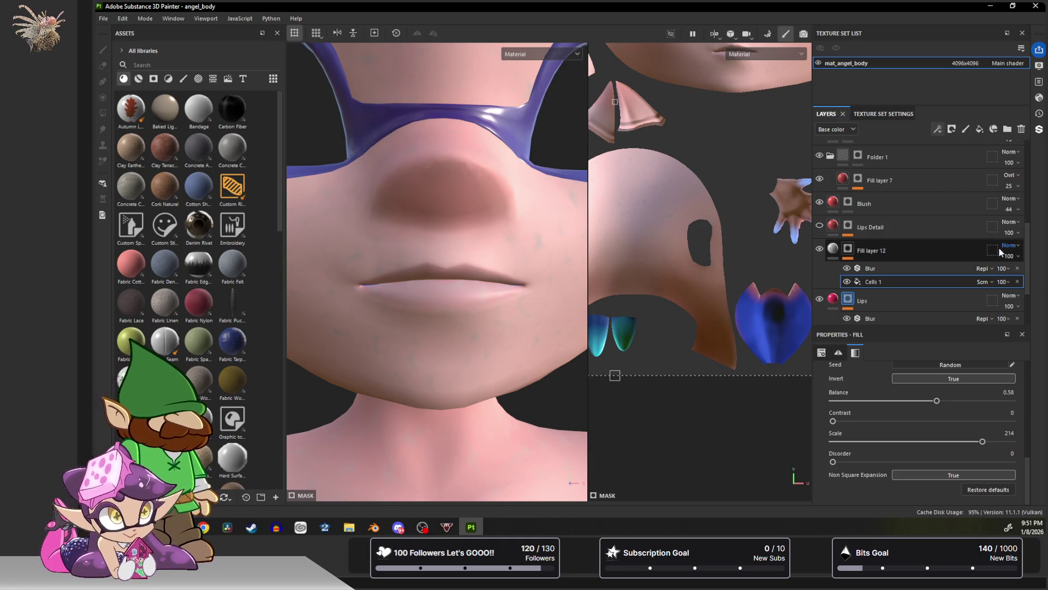
pyautogui.moveTo(877, 279); pyautogui.dragTo(875, 263)
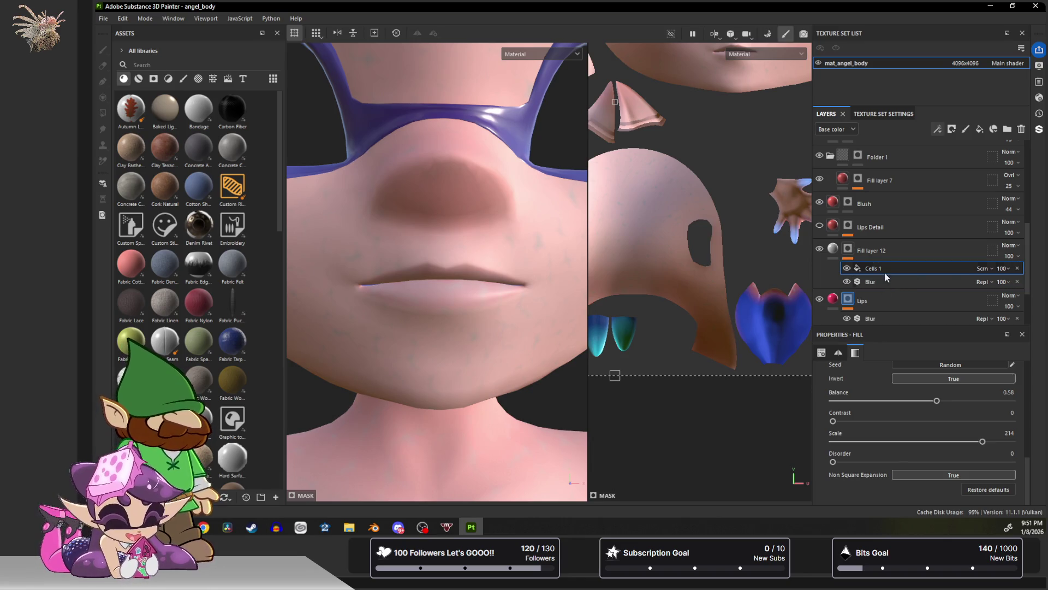
pyautogui.click(986, 268)
pyautogui.click(998, 47)
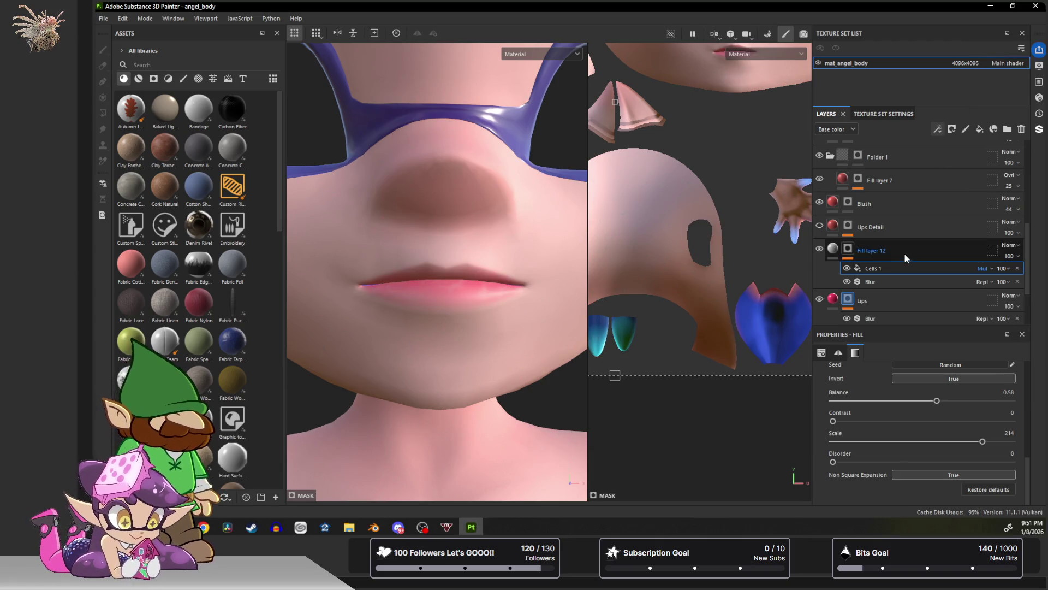
pyautogui.scroll(2, 441, 283)
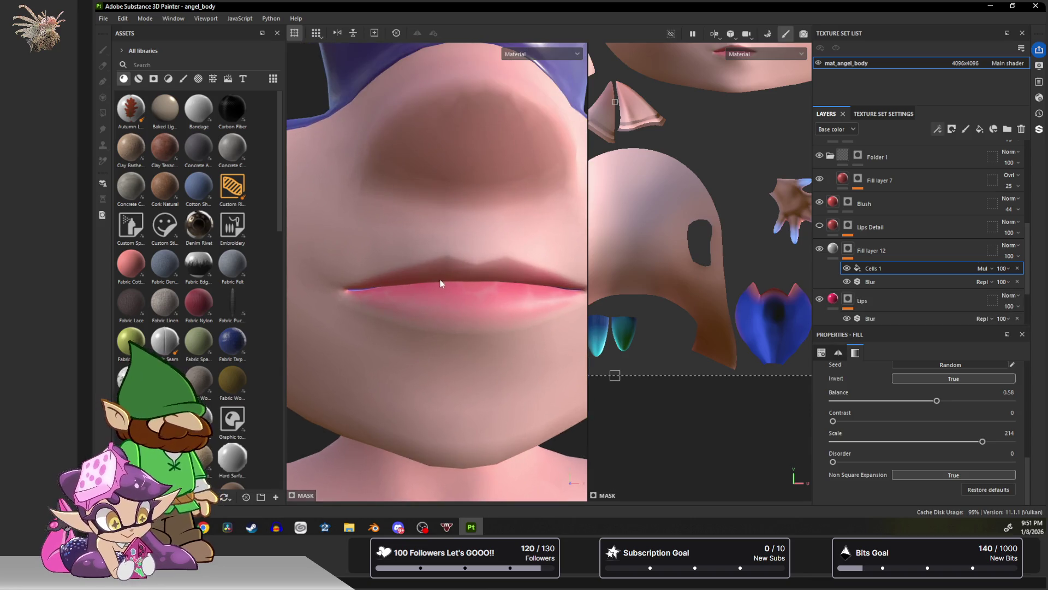
pyautogui.moveTo(982, 442); pyautogui.dragTo(1033, 443)
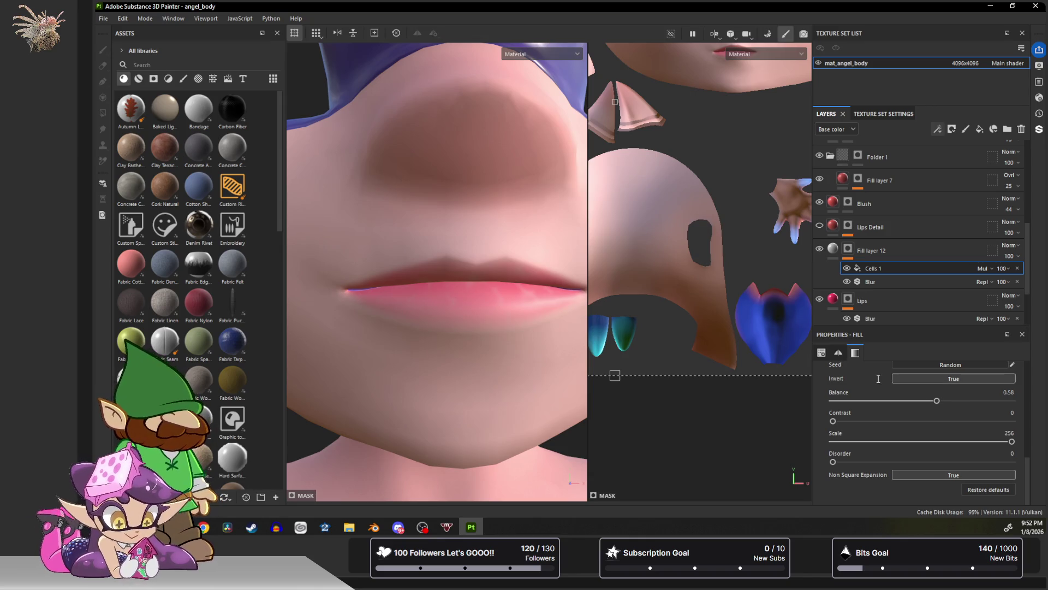
# Set Fill layer 12's base colour to black.
pyautogui.click(833, 249)
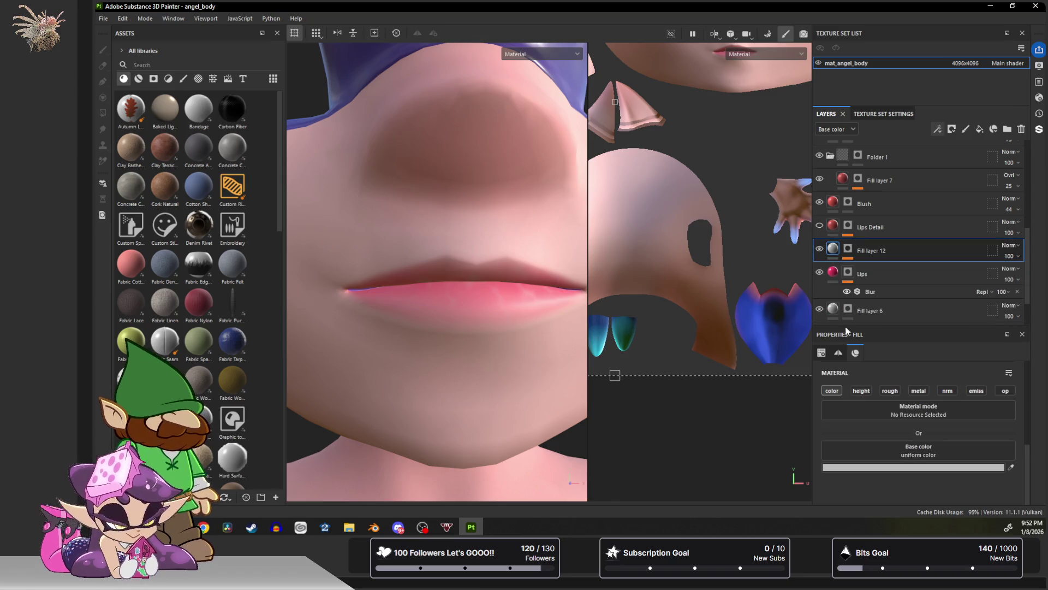
pyautogui.click(894, 473)
pyautogui.moveTo(870, 405); pyautogui.dragTo(817, 464)
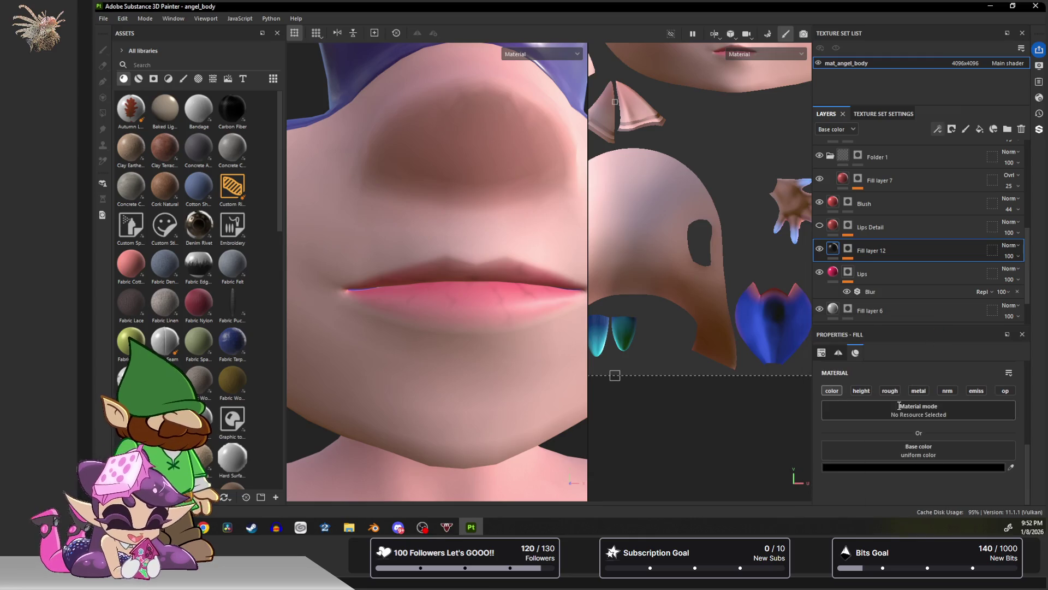
# Tile the Cells 1 pattern about 4.85 times, keeping it inverted.
pyautogui.click(847, 250)
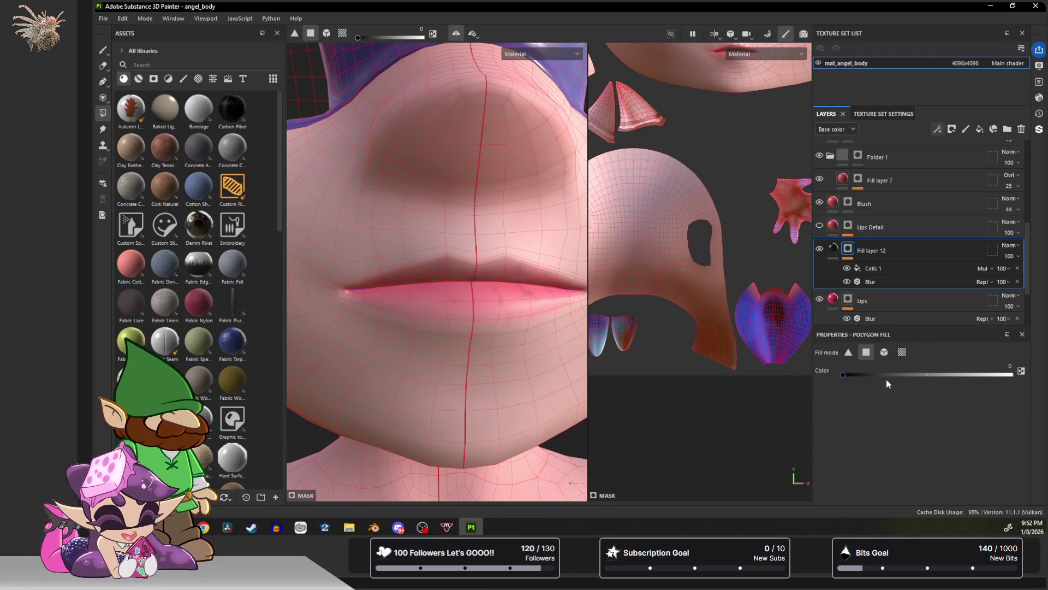
pyautogui.click(879, 267)
pyautogui.scroll(5, 886, 401)
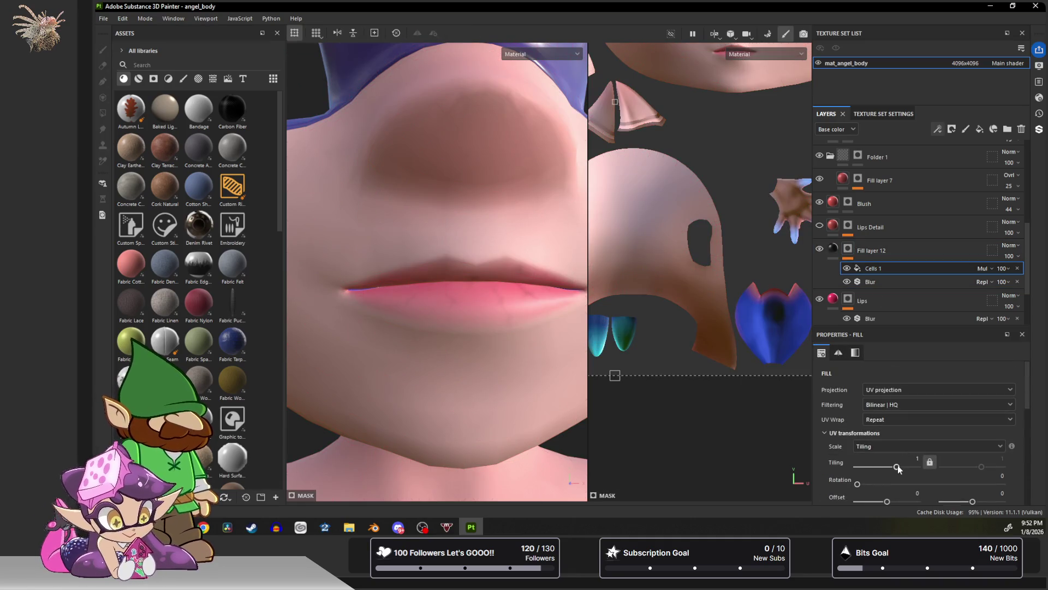
pyautogui.moveTo(897, 467); pyautogui.dragTo(904, 469)
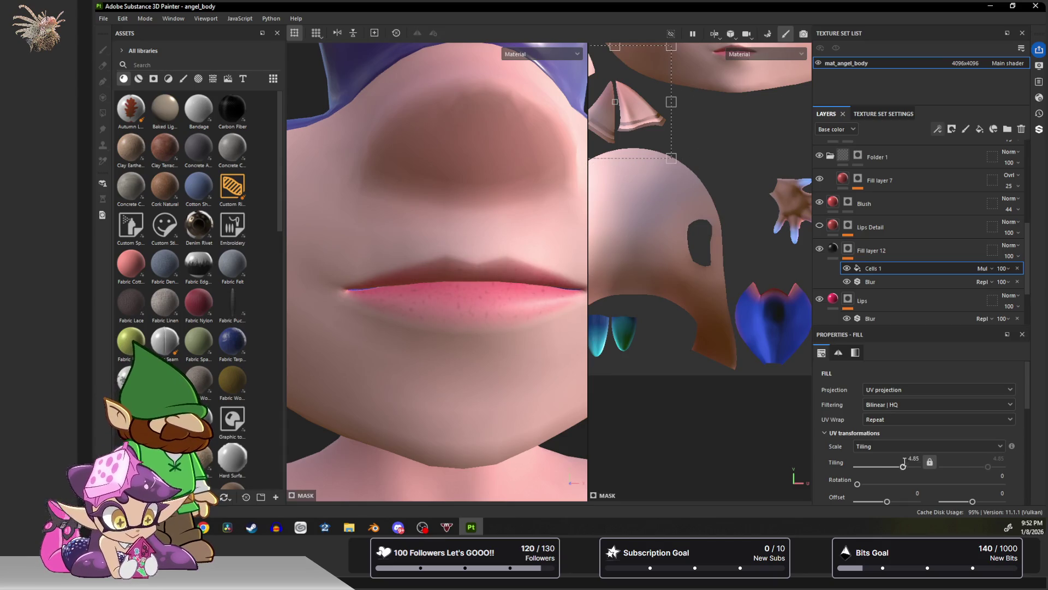
pyautogui.scroll(-5, 909, 457)
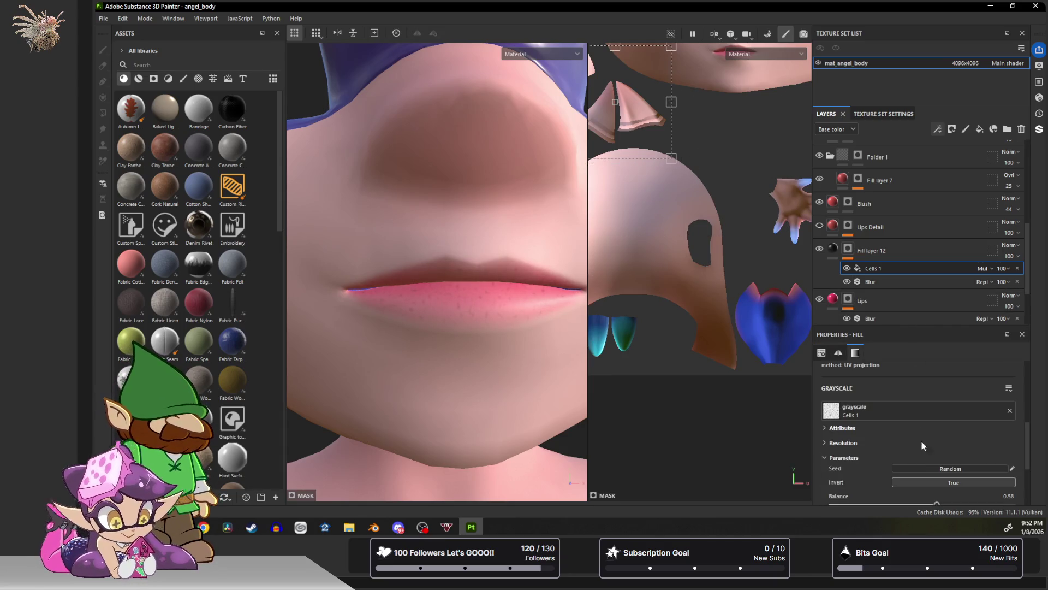
pyautogui.click(953, 483)
pyautogui.click(953, 483)
# Lower the Cells 1 balance to 0.16 and turn Invert off.
pyautogui.scroll(-2, 933, 448)
pyautogui.moveTo(937, 416); pyautogui.dragTo(868, 412)
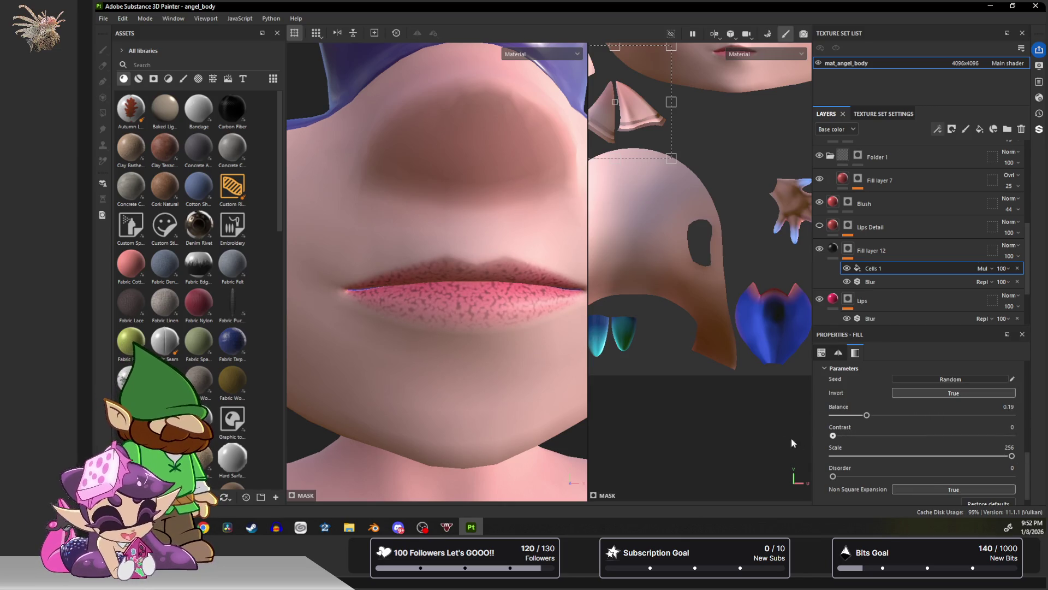
pyautogui.moveTo(867, 416); pyautogui.dragTo(861, 416)
pyautogui.scroll(4, 879, 426)
pyautogui.scroll(-2, 917, 439)
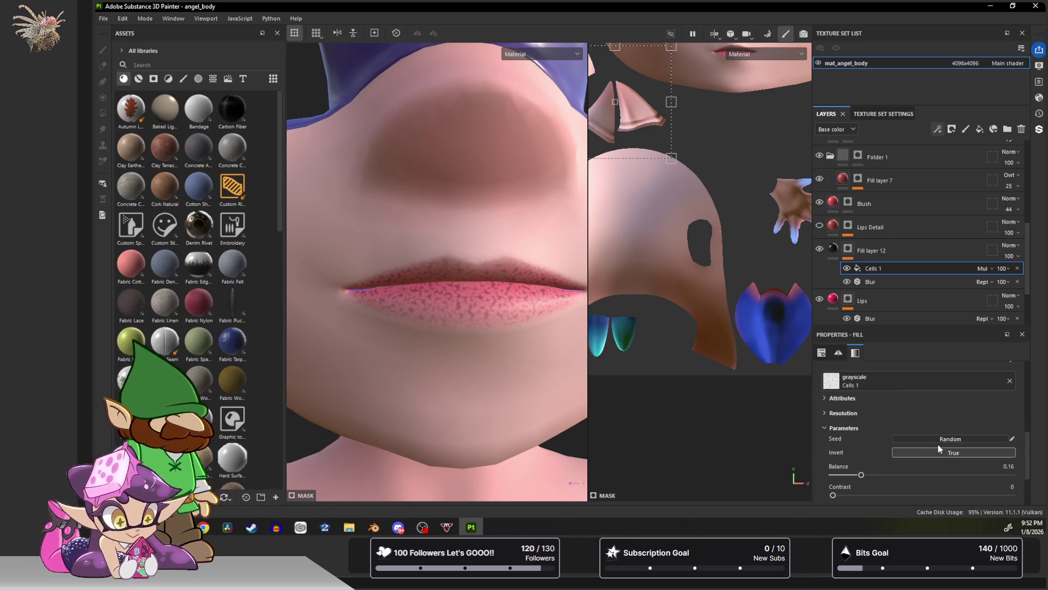
pyautogui.click(938, 449)
pyautogui.scroll(-1, 902, 434)
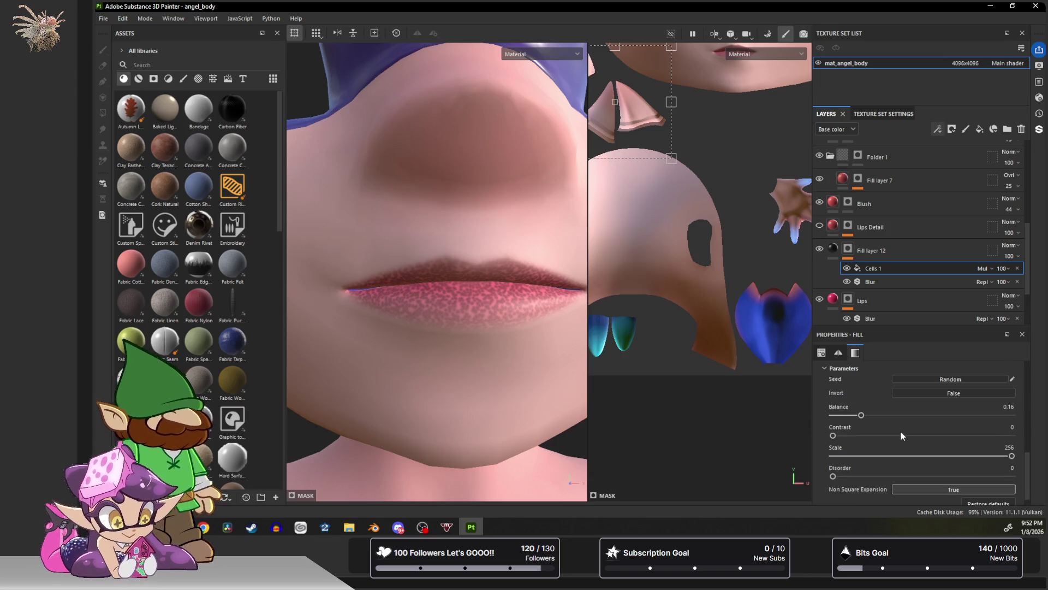
pyautogui.scroll(-5, 902, 435)
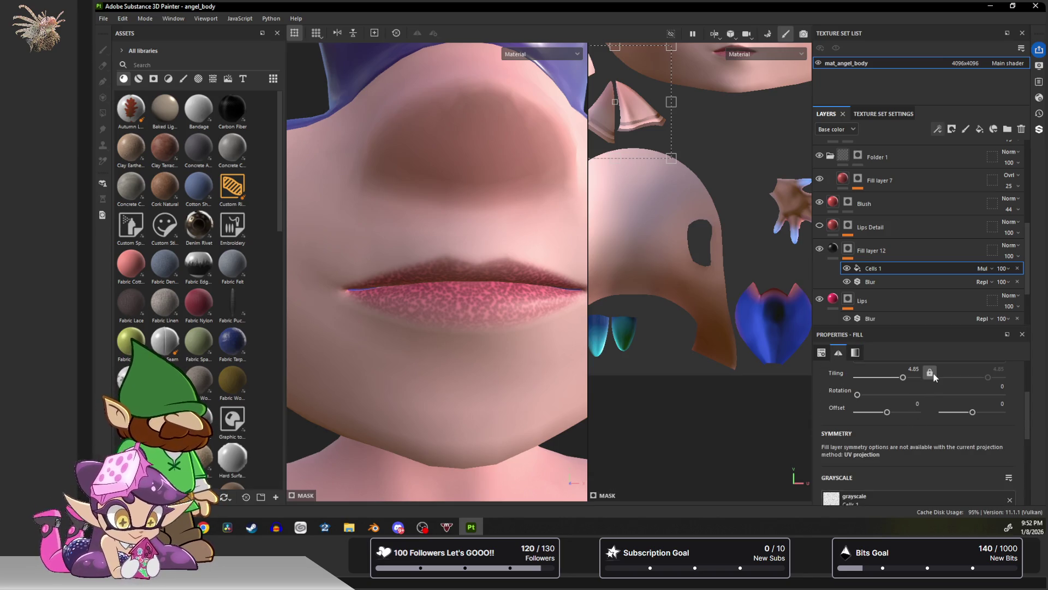
# Unlock Cells 1 tiling and set it to 4.85 by 0.46 for vertical streaks.
pyautogui.click(930, 373)
pyautogui.scroll(2, 911, 398)
pyautogui.moveTo(902, 437); pyautogui.dragTo(907, 438)
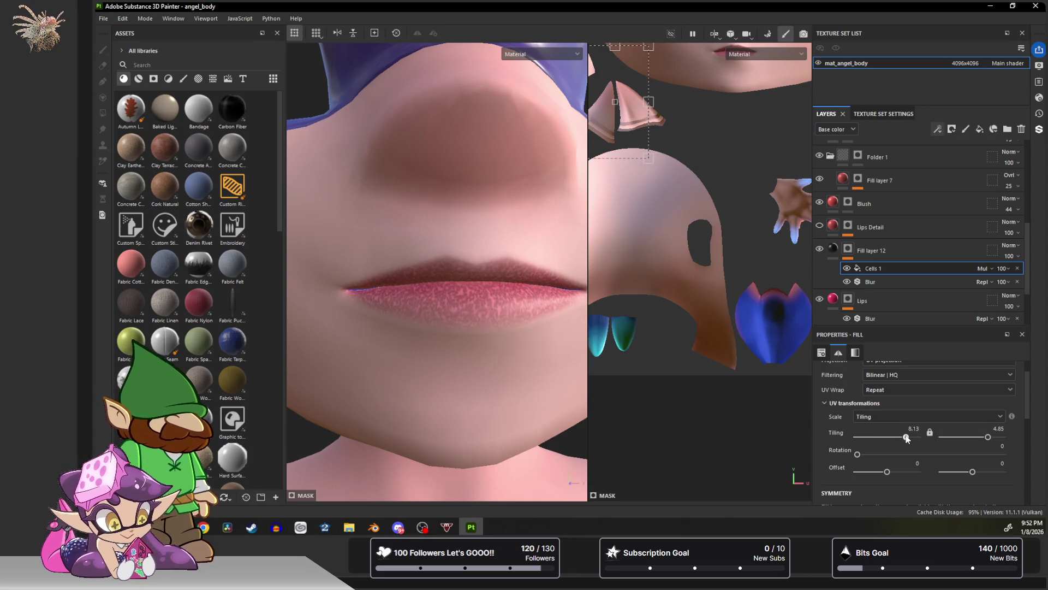
pyautogui.moveTo(907, 438)
pyautogui.mouseDown()
pyautogui.moveTo(920, 438)
pyautogui.moveTo(906, 437)
pyautogui.mouseUp()
pyautogui.click(987, 438)
pyautogui.moveTo(987, 436); pyautogui.dragTo(980, 440)
pyautogui.moveTo(907, 438); pyautogui.dragTo(903, 438)
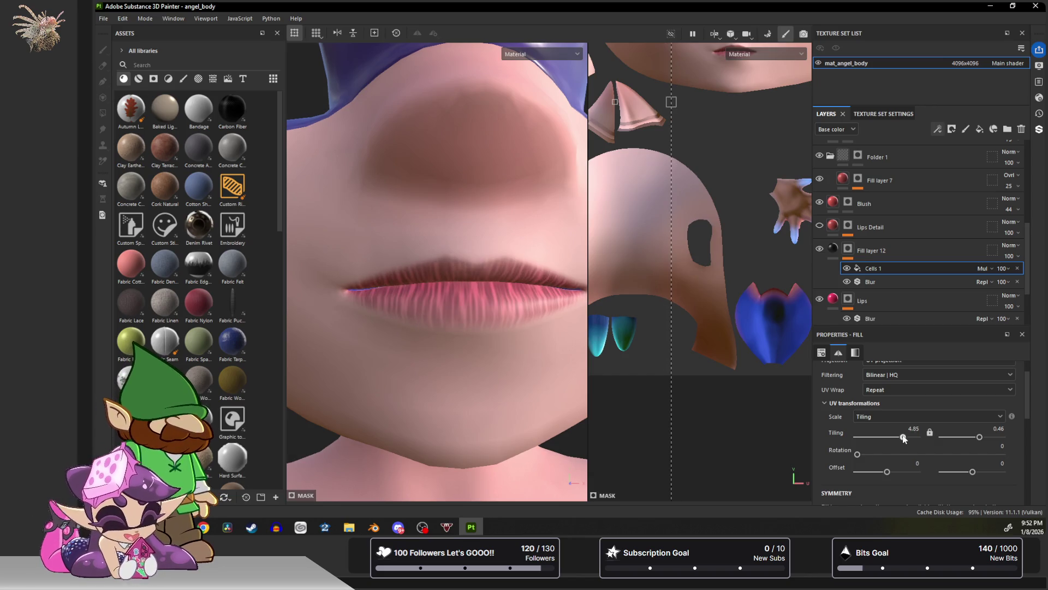
pyautogui.scroll(-5, 887, 434)
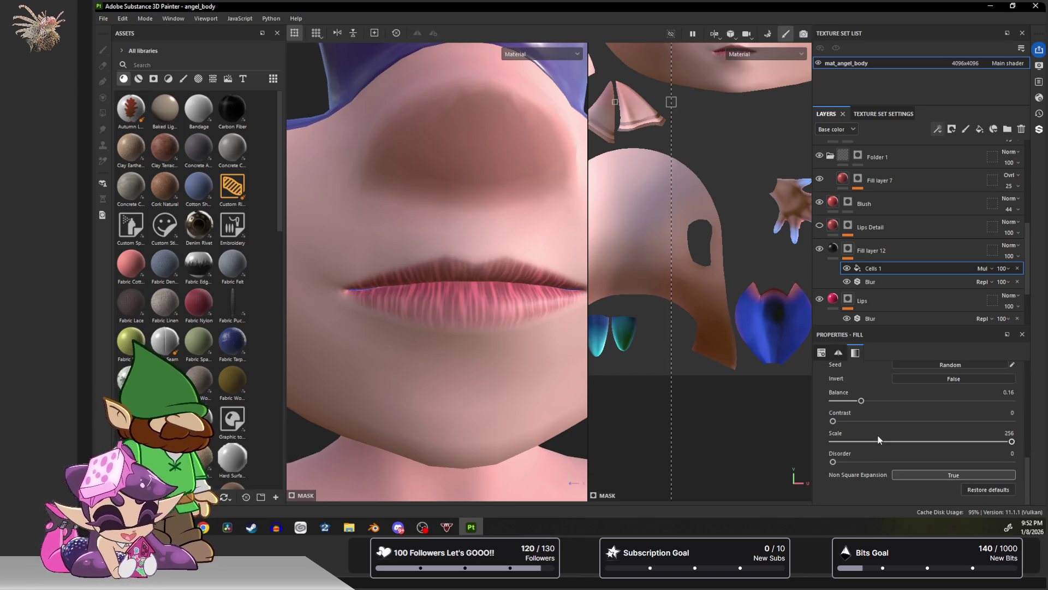
# Set Fill layer 12's height to 0.0503 and disable its colour channel, leaving height only.
pyautogui.click(833, 249)
pyautogui.click(830, 253)
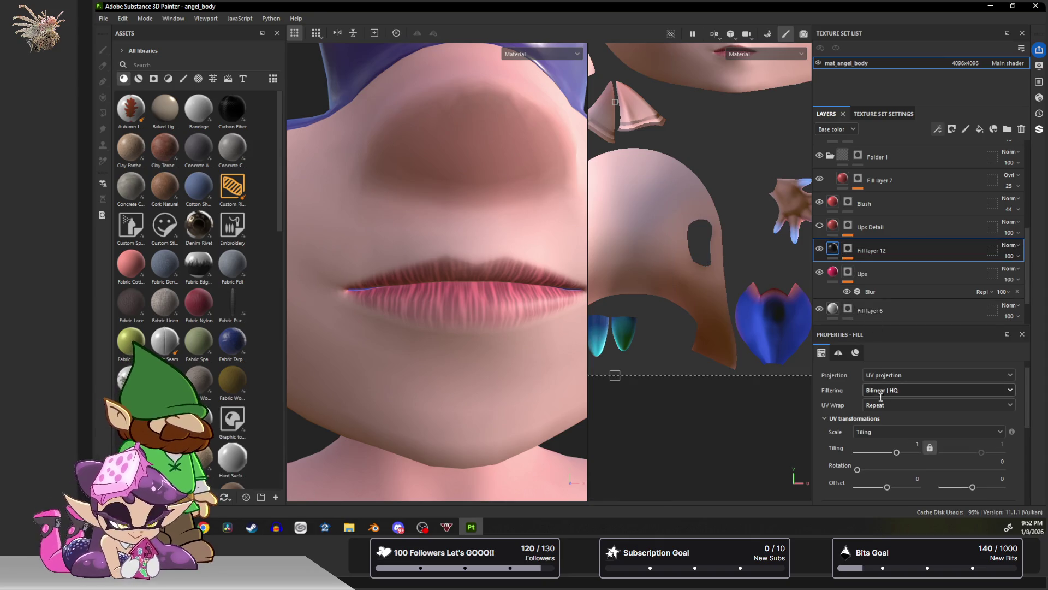
pyautogui.scroll(-5, 878, 421)
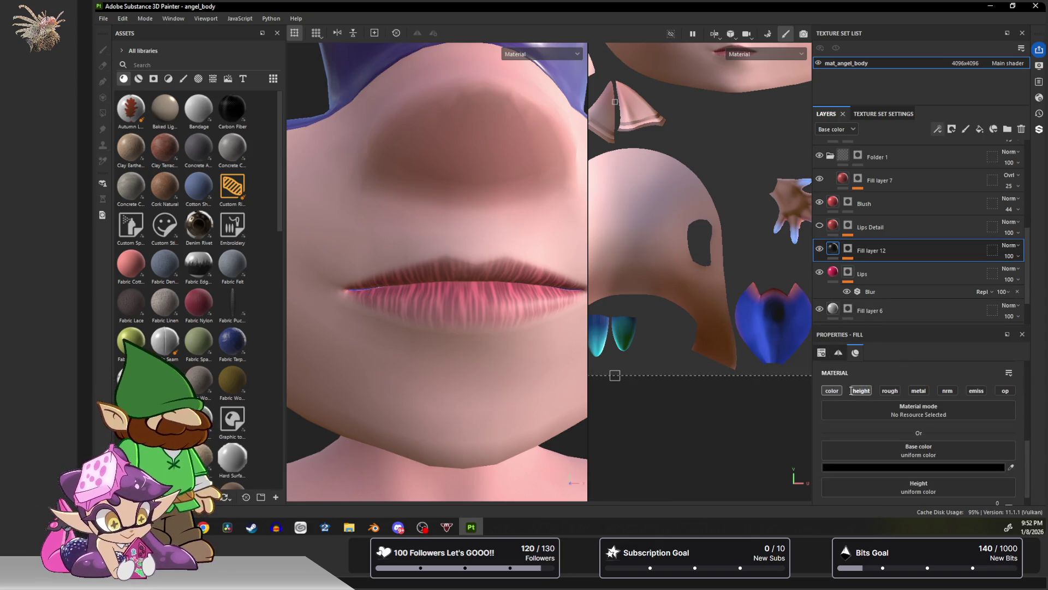
pyautogui.scroll(-2, 850, 396)
pyautogui.moveTo(911, 493); pyautogui.dragTo(916, 493)
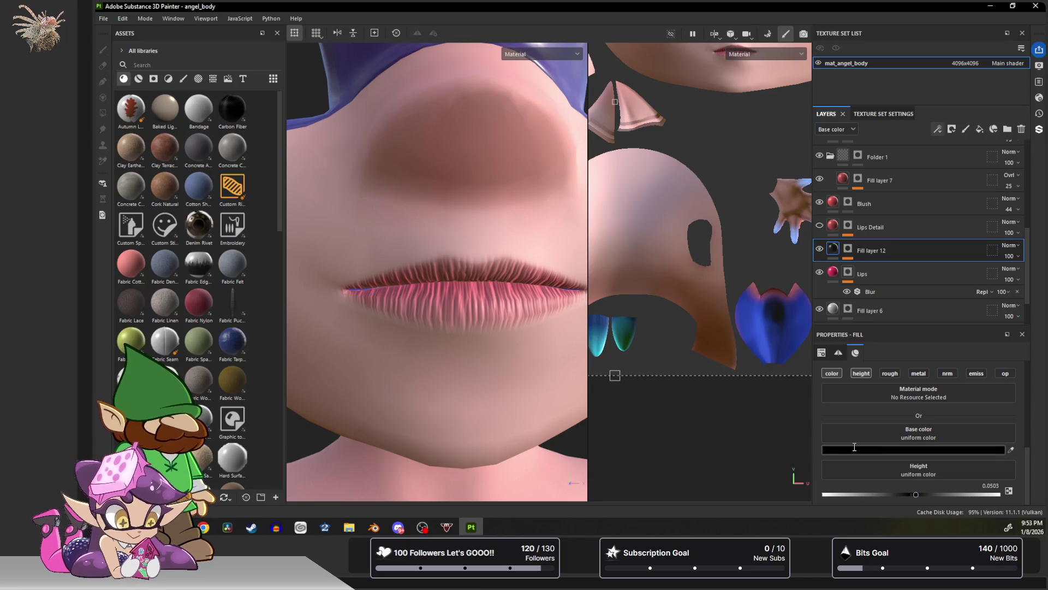
pyautogui.scroll(2, 834, 404)
pyautogui.click(832, 403)
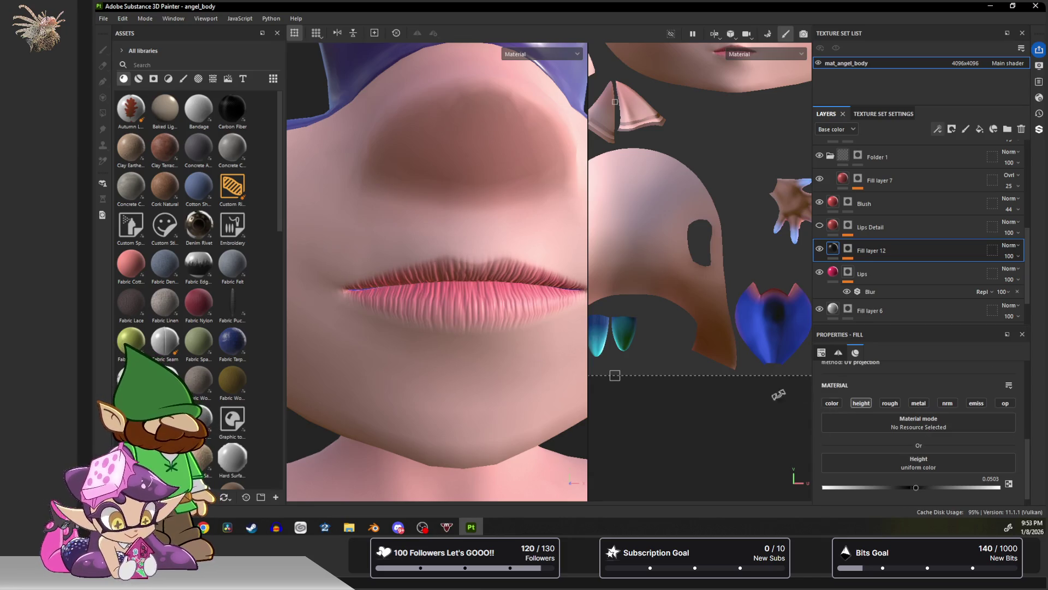
pyautogui.moveTo(458, 288)
pyautogui.keyDown('alt'); pyautogui.mouseDown()
pyautogui.moveTo(534, 288)
pyautogui.moveTo(444, 285)
pyautogui.moveTo(491, 292)
pyautogui.moveTo(480, 227)
pyautogui.moveTo(428, 253)
pyautogui.moveTo(428, 290)
pyautogui.moveTo(510, 241)
pyautogui.moveTo(495, 251)
pyautogui.mouseUp(); pyautogui.keyUp('alt')
pyautogui.click(847, 248)
# Change the Cells 1 mask fill's tiling to 6.91 by 0.18.
pyautogui.press('4')
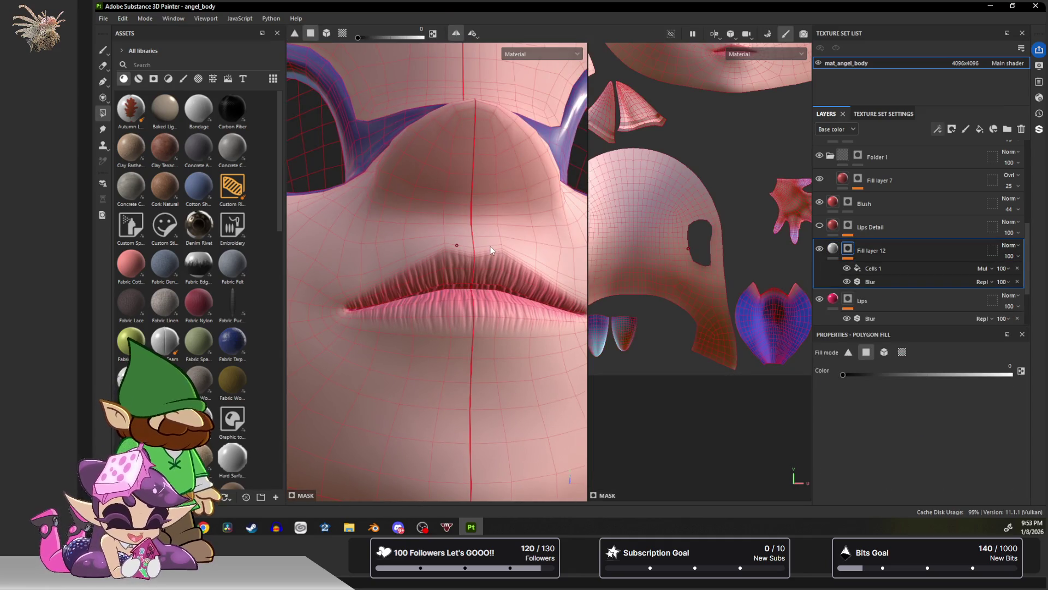
pyautogui.keyDown('alt'); pyautogui.moveTo(426, 259); pyautogui.dragTo(433, 300); pyautogui.keyUp('alt')
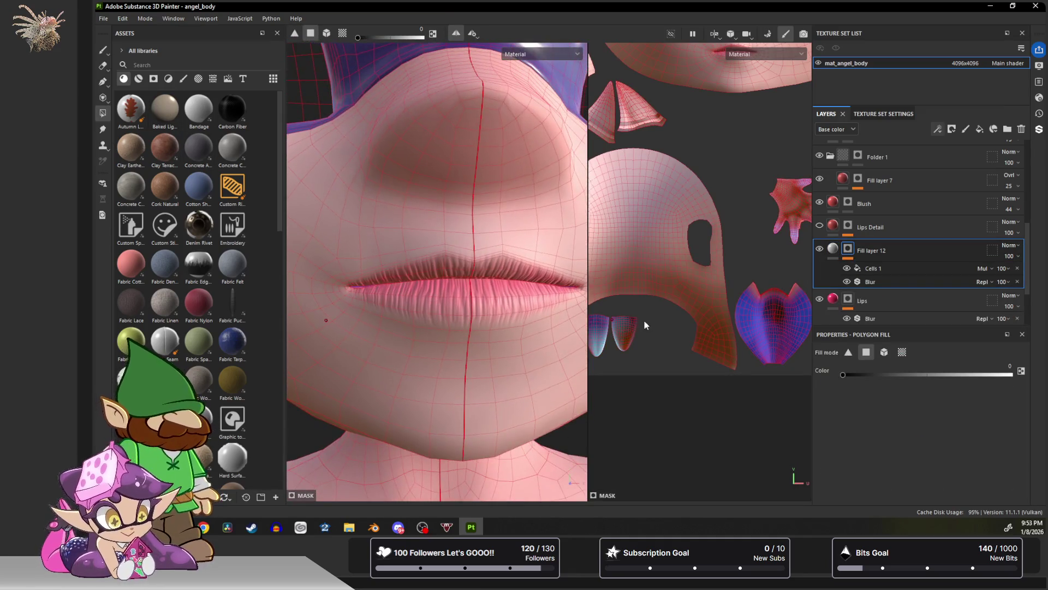
pyautogui.click(876, 269)
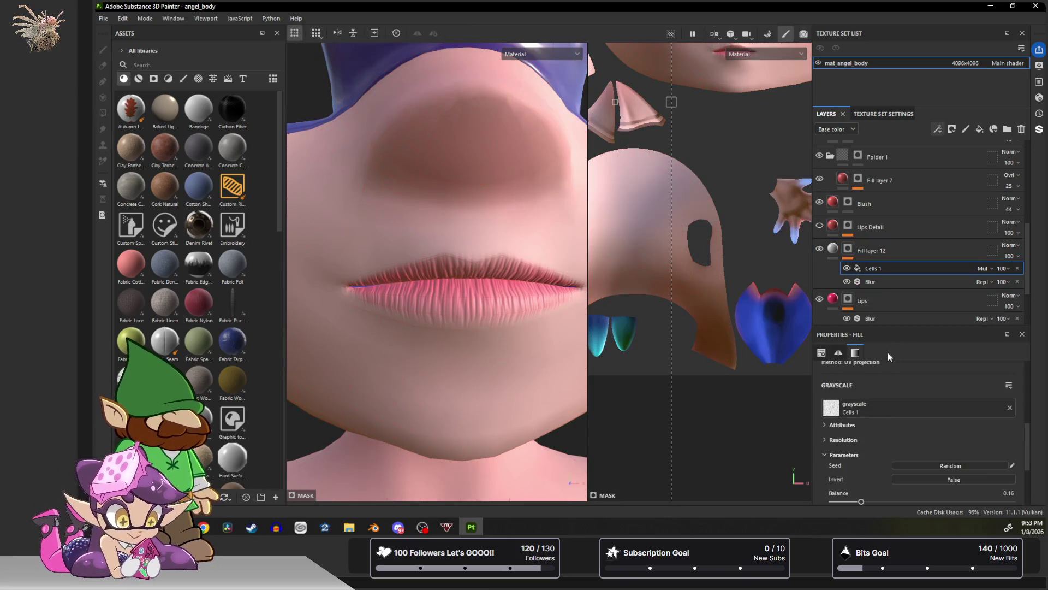
pyautogui.scroll(3, 876, 461)
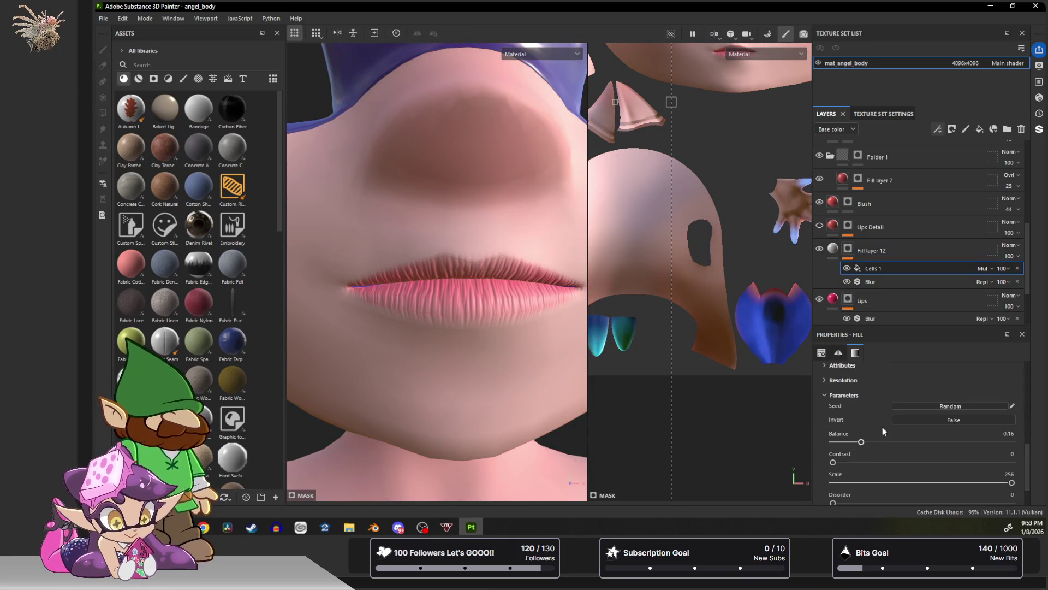
pyautogui.moveTo(904, 403); pyautogui.dragTo(905, 405)
pyautogui.moveTo(979, 405); pyautogui.dragTo(978, 406)
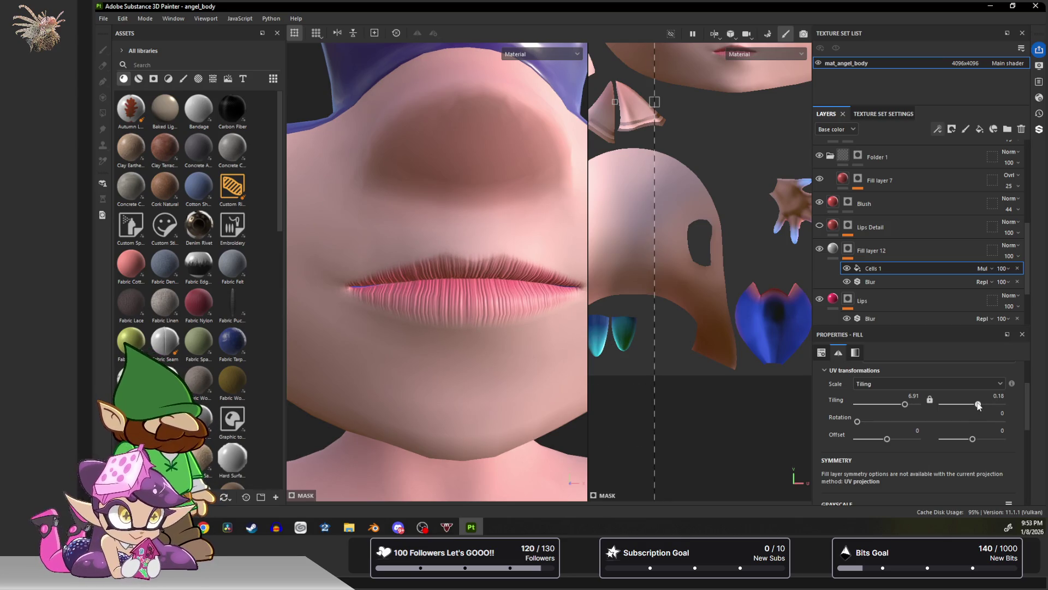
# Move the mask's Blur filter above Cells 1 and set its intensity to 0.12.
pyautogui.click(864, 280)
pyautogui.moveTo(831, 432); pyautogui.dragTo(830, 430)
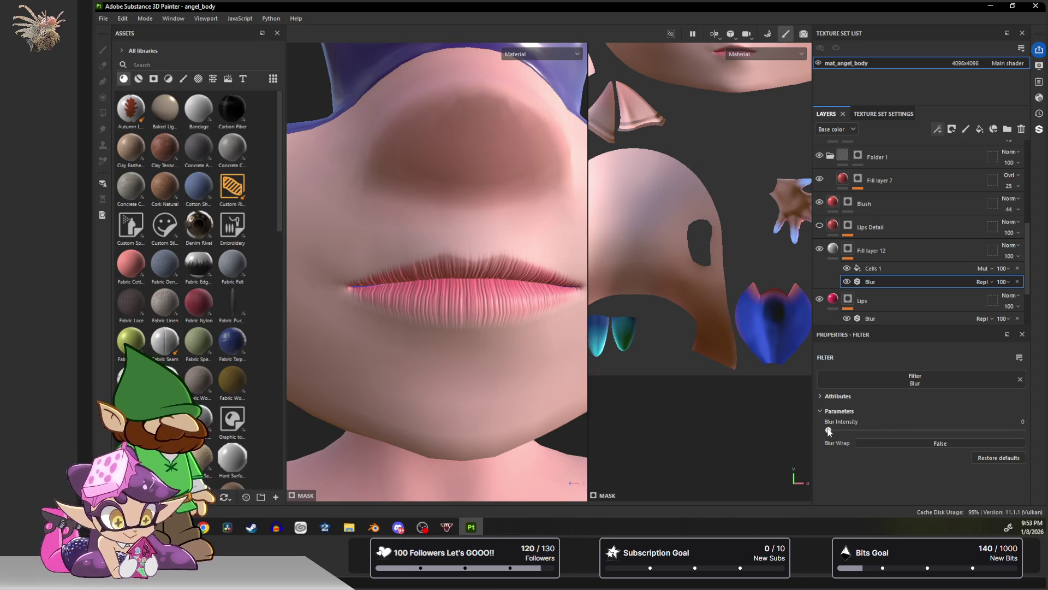
pyautogui.moveTo(900, 280); pyautogui.dragTo(901, 268)
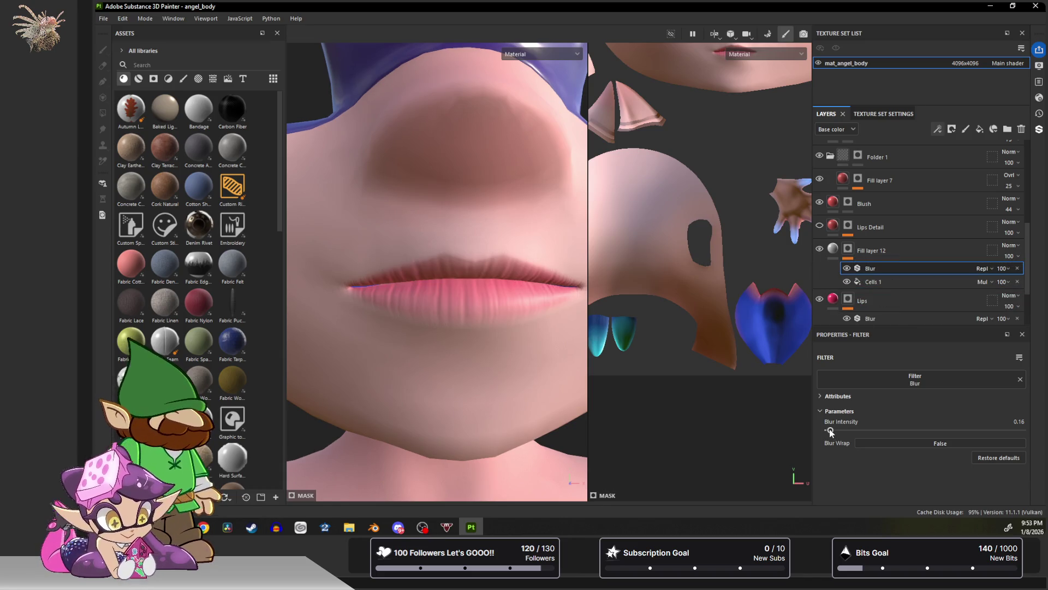
pyautogui.moveTo(831, 431); pyautogui.dragTo(830, 431)
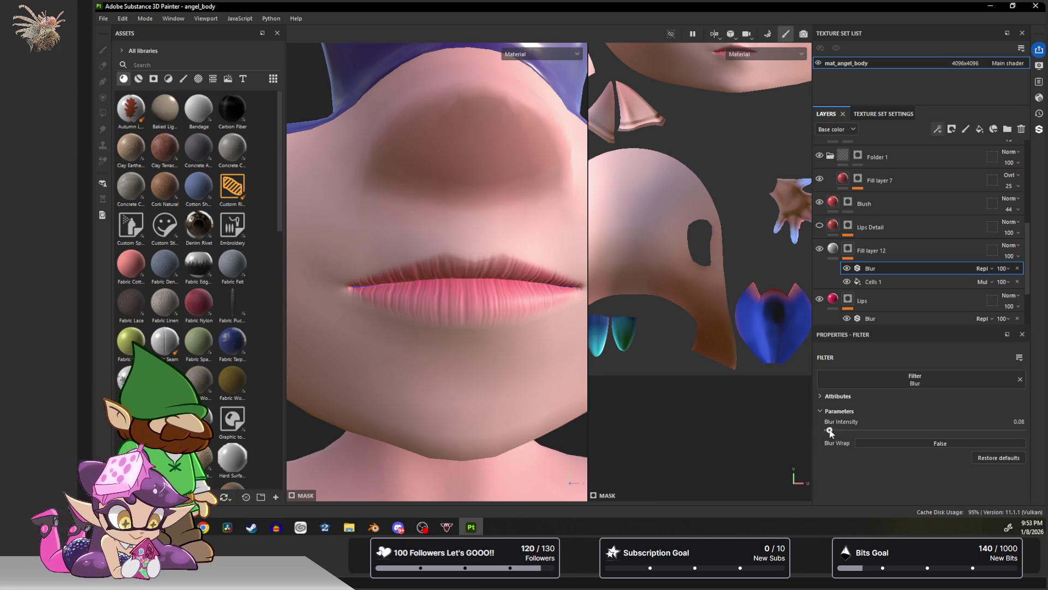
pyautogui.moveTo(503, 358)
pyautogui.keyDown('alt'); pyautogui.mouseDown()
pyautogui.moveTo(547, 368)
pyautogui.moveTo(470, 346)
pyautogui.moveTo(482, 358)
pyautogui.mouseUp(); pyautogui.keyUp('alt')
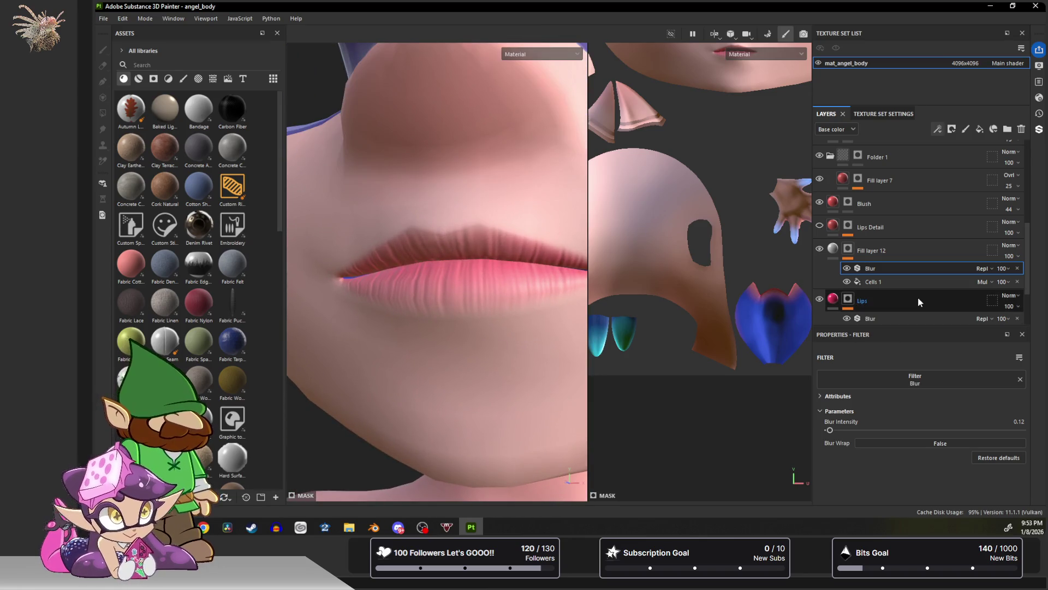
# Switch to the brush on Fill layer 12's mask and shrink it to size 1.86.
pyautogui.click(848, 249)
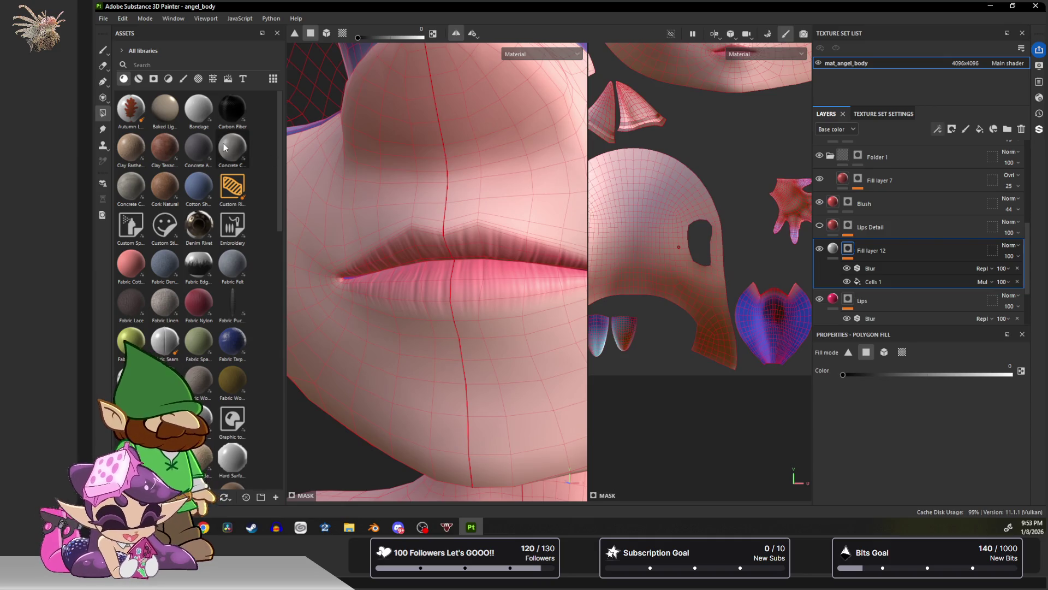
pyautogui.click(102, 49)
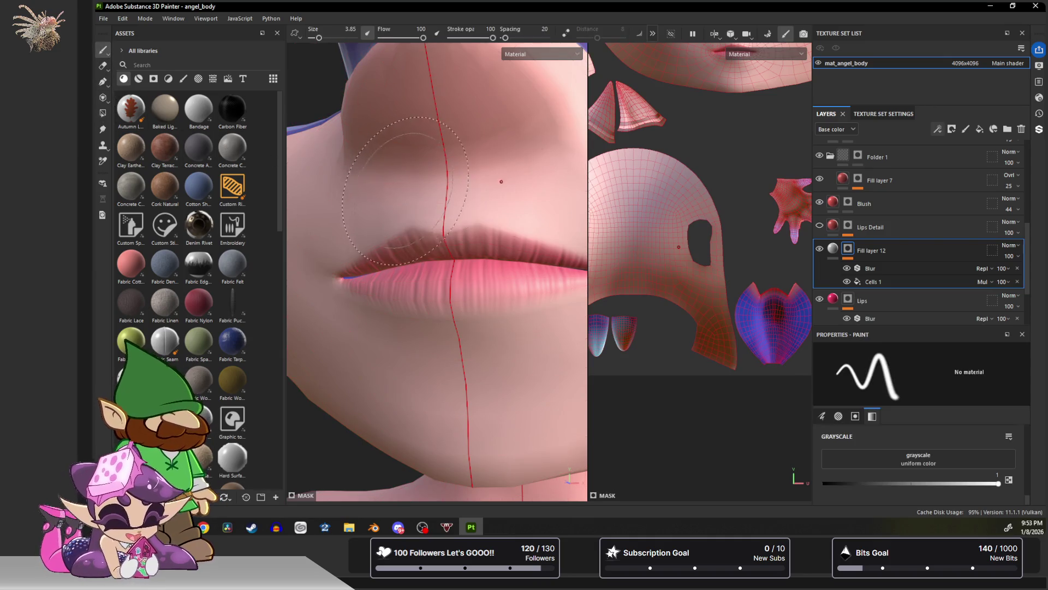
pyautogui.press('[')
pyautogui.press('[')
pyautogui.press('[')
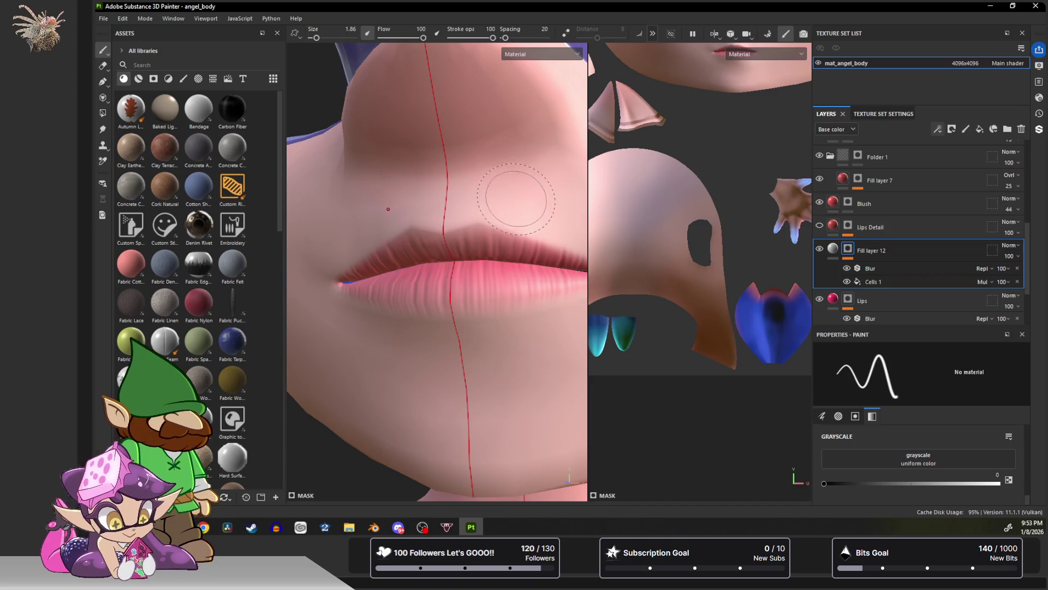
pyautogui.moveTo(568, 229)
pyautogui.keyDown('alt'); pyautogui.mouseDown()
pyautogui.moveTo(537, 207)
pyautogui.moveTo(431, 207)
pyautogui.mouseUp(); pyautogui.keyUp('alt')
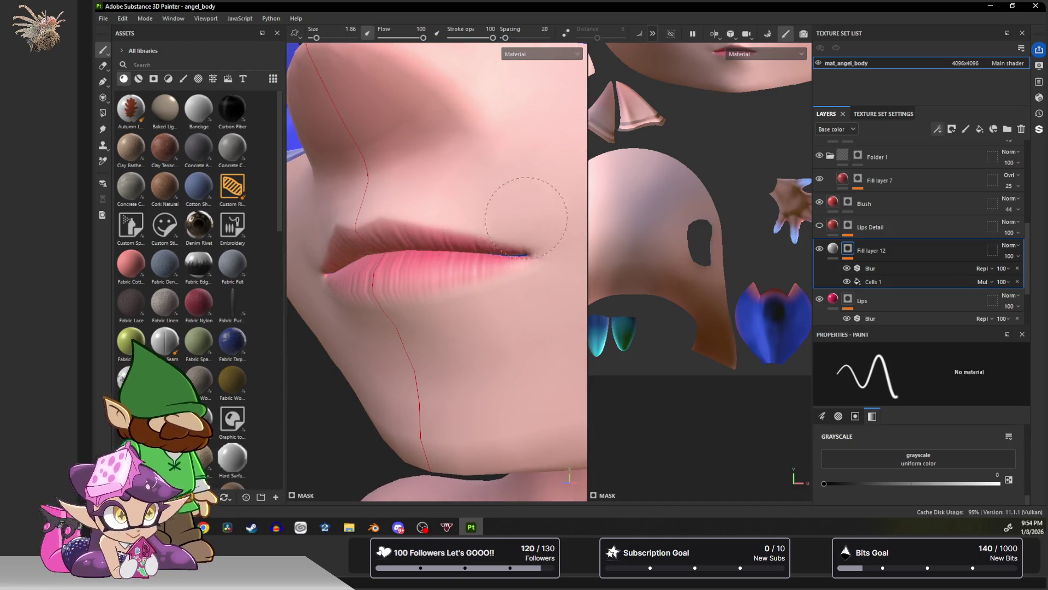
pyautogui.moveTo(537, 221)
pyautogui.keyDown('alt'); pyautogui.mouseDown()
pyautogui.moveTo(510, 246)
pyautogui.moveTo(500, 284)
pyautogui.moveTo(417, 300)
pyautogui.moveTo(432, 204)
pyautogui.moveTo(475, 235)
pyautogui.moveTo(445, 240)
pyautogui.moveTo(463, 229)
pyautogui.moveTo(453, 265)
pyautogui.mouseUp(); pyautogui.keyUp('alt')
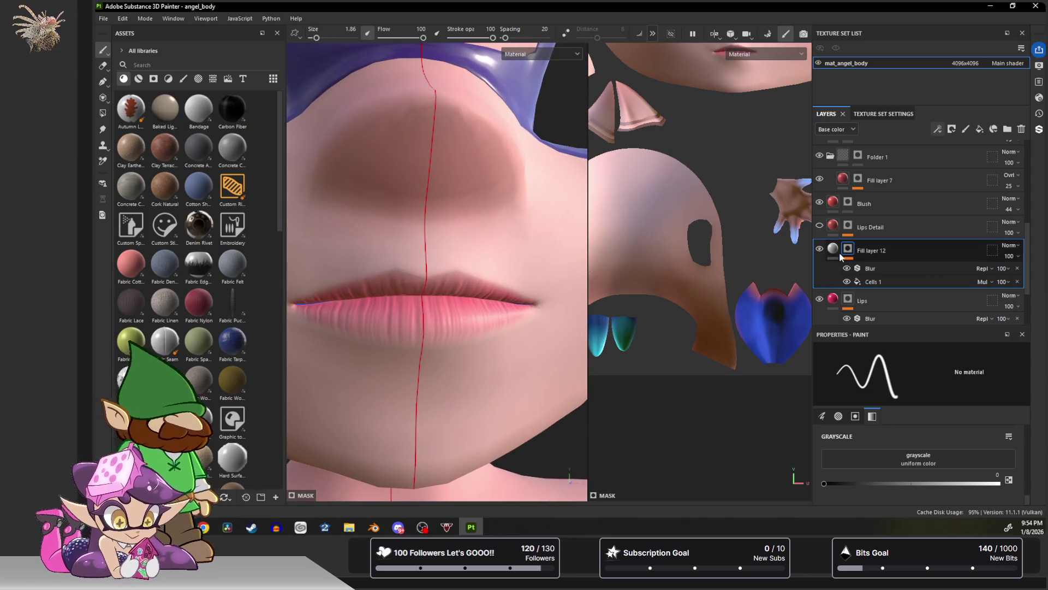
# Set the Lips fill's roughness to about 0.05 and inspect the glossy lips.
pyautogui.click(838, 298)
pyautogui.scroll(-5, 905, 397)
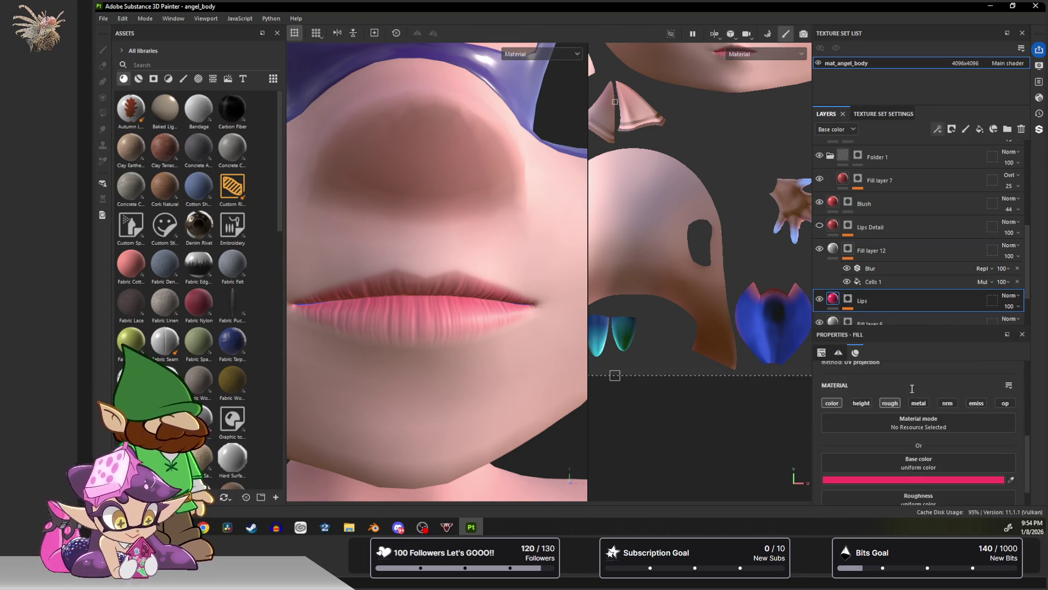
pyautogui.scroll(-2, 905, 397)
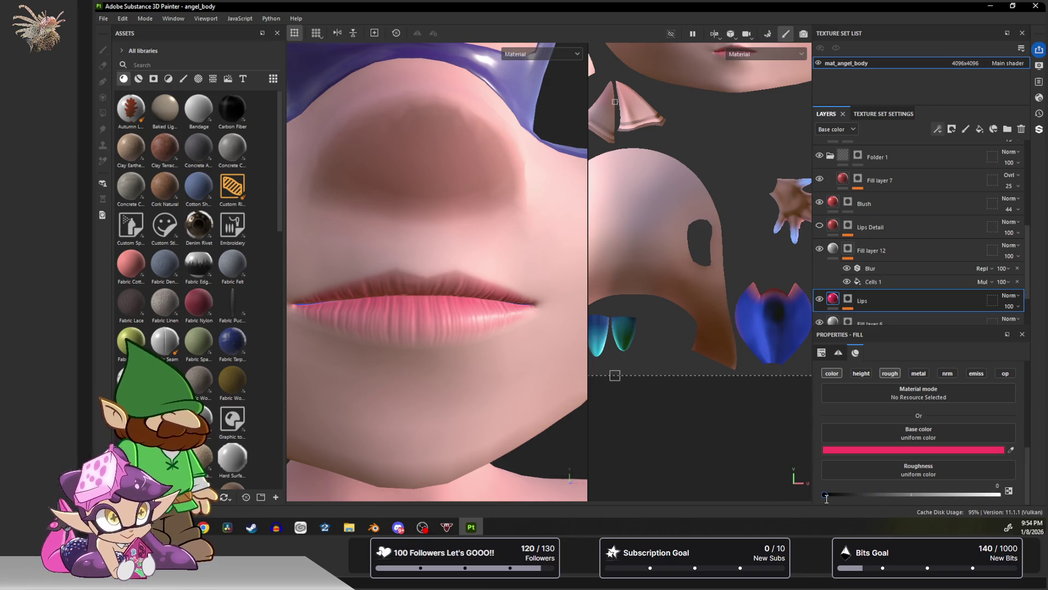
pyautogui.scroll(-2, 503, 332)
pyautogui.moveTo(452, 327)
pyautogui.keyDown('alt'); pyautogui.mouseDown()
pyautogui.moveTo(496, 346)
pyautogui.moveTo(496, 381)
pyautogui.moveTo(444, 316)
pyautogui.moveTo(473, 321)
pyautogui.moveTo(531, 302)
pyautogui.moveTo(505, 277)
pyautogui.moveTo(478, 300)
pyautogui.moveTo(444, 290)
pyautogui.moveTo(431, 329)
pyautogui.moveTo(390, 348)
pyautogui.moveTo(411, 320)
pyautogui.moveTo(446, 316)
pyautogui.moveTo(464, 248)
pyautogui.moveTo(458, 311)
pyautogui.moveTo(469, 306)
pyautogui.mouseUp(); pyautogui.keyUp('alt')
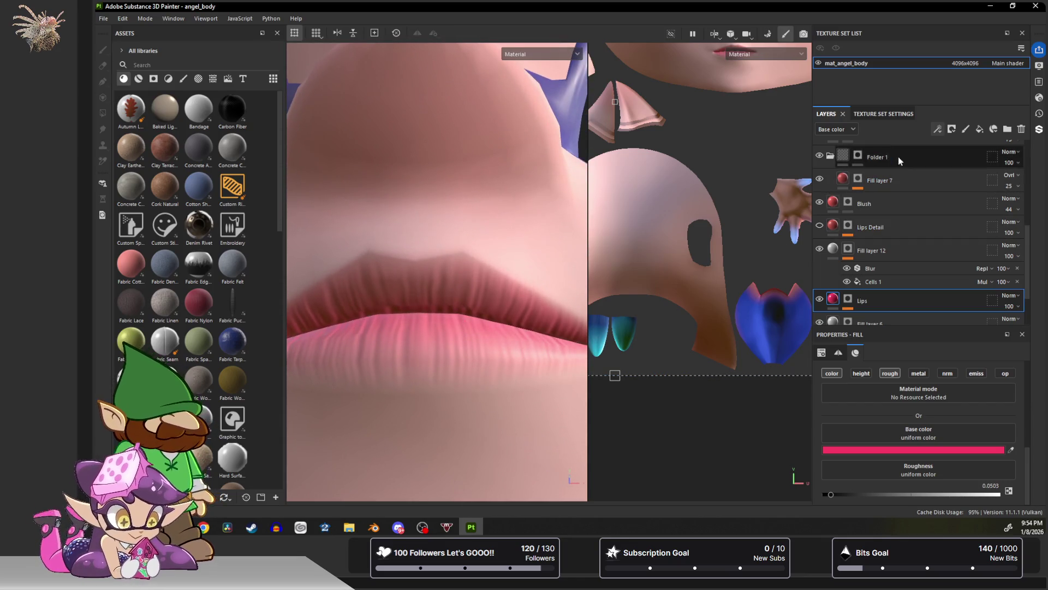
# Change mat_angel_body's UV padding from 3D Space Neighbor to UV Space Neighbor.
pyautogui.click(891, 113)
pyautogui.scroll(-3, 914, 264)
pyautogui.scroll(3, 914, 265)
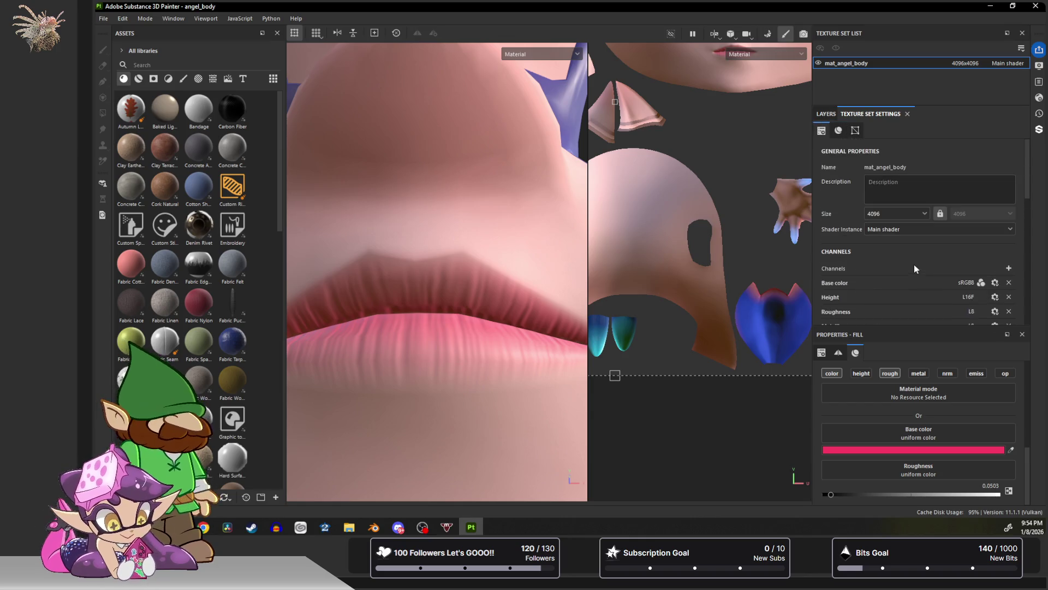
pyautogui.scroll(-3, 914, 265)
pyautogui.scroll(-2, 914, 264)
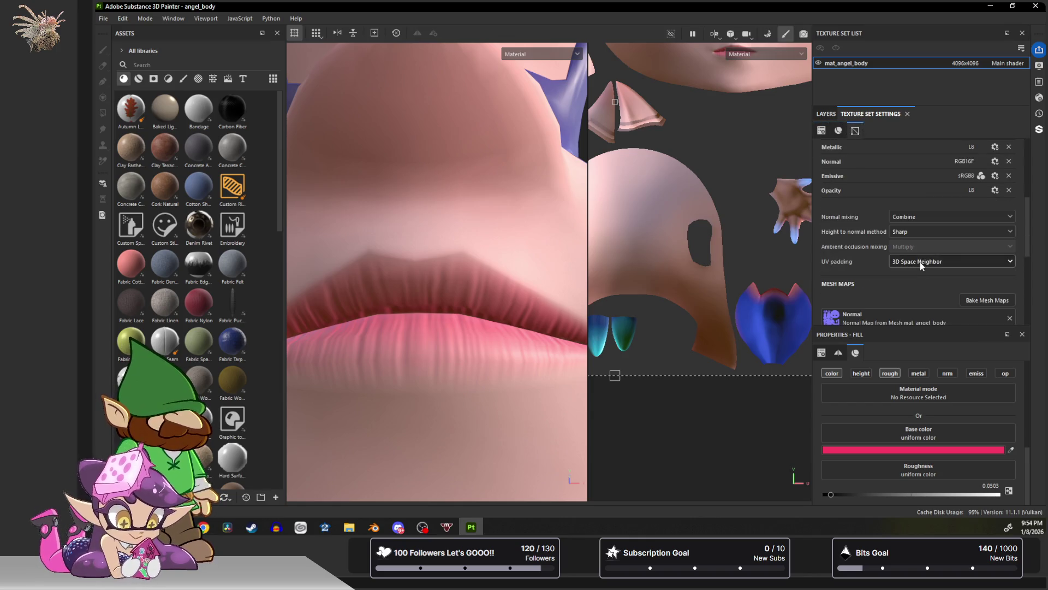
pyautogui.click(919, 261)
pyautogui.click(910, 273)
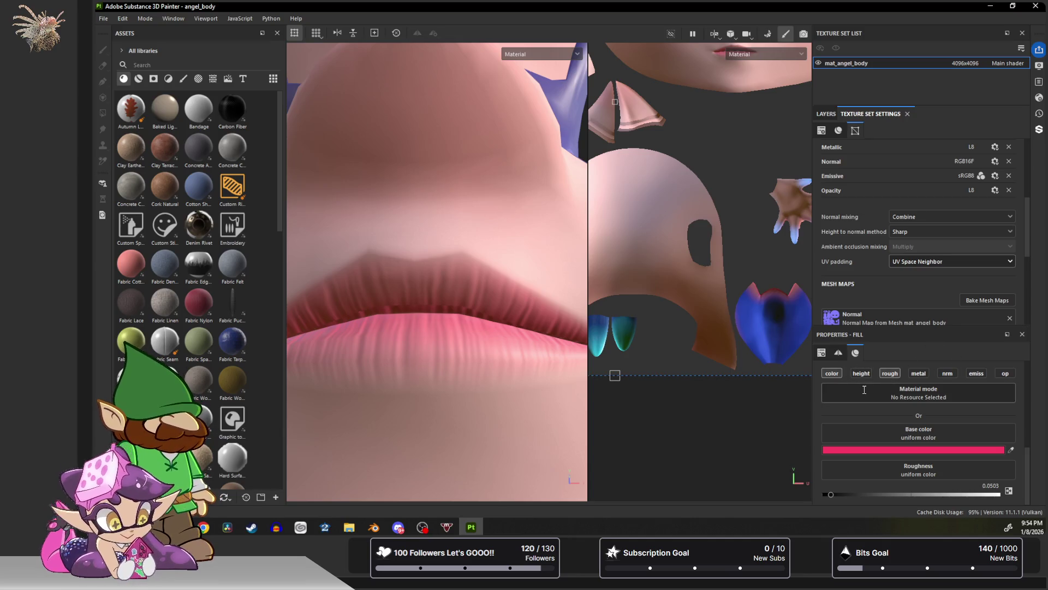
# Return to the layer stack and select Fill layer 12's Cells 1 effect.
pyautogui.scroll(2, 864, 389)
pyautogui.click(833, 114)
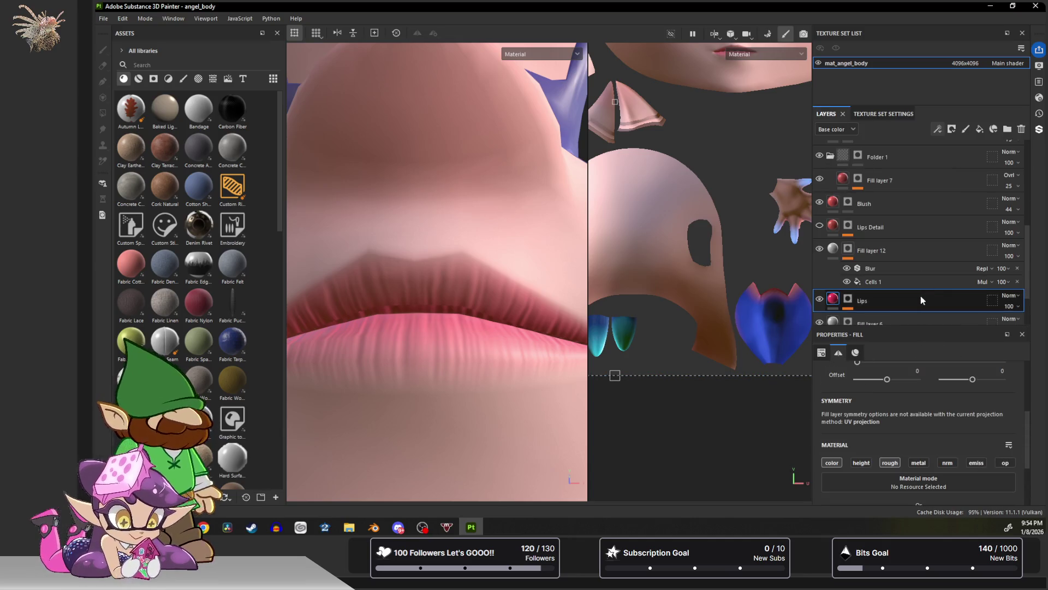
pyautogui.click(874, 278)
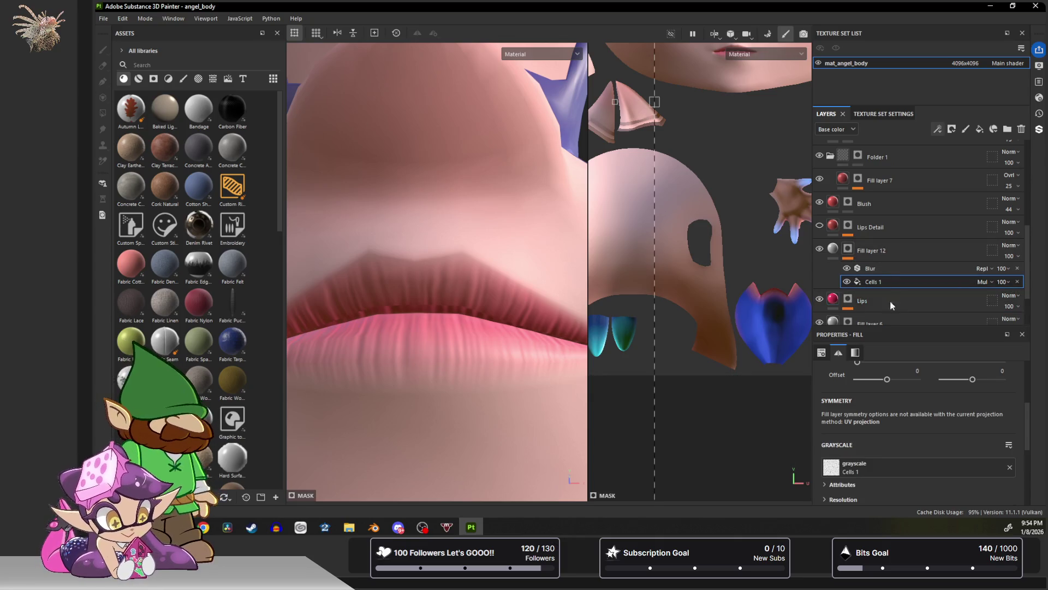
# Switch the Cells 1 fill to tri-planar projection and inspect the lips from several angles.
pyautogui.click(927, 389)
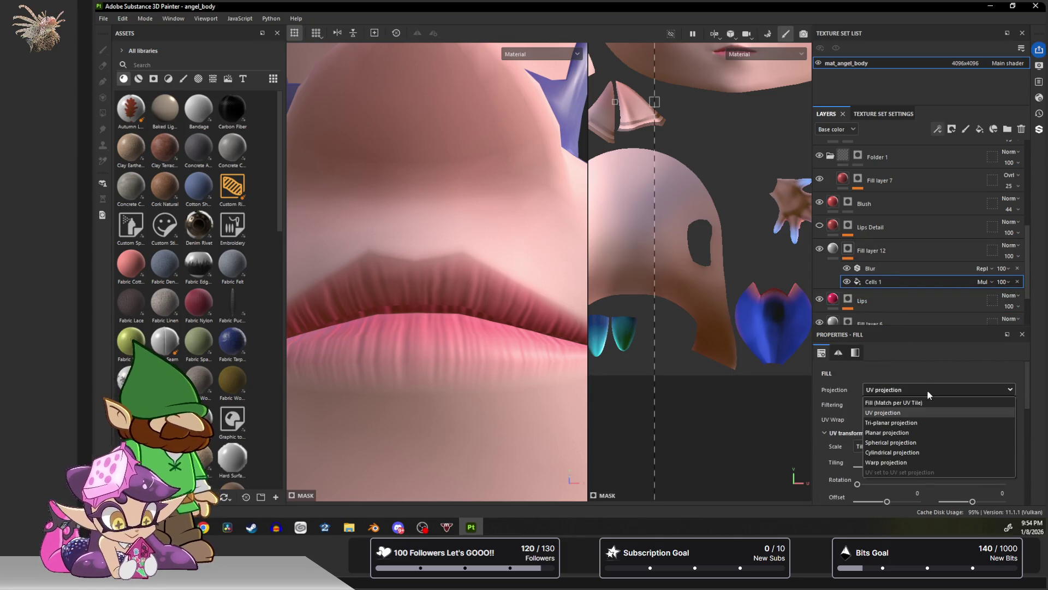
pyautogui.click(913, 418)
pyautogui.moveTo(410, 240)
pyautogui.keyDown('alt'); pyautogui.mouseDown()
pyautogui.moveTo(417, 264)
pyautogui.moveTo(475, 218)
pyautogui.moveTo(475, 199)
pyautogui.moveTo(407, 217)
pyautogui.moveTo(393, 253)
pyautogui.moveTo(417, 227)
pyautogui.moveTo(407, 261)
pyautogui.mouseUp(); pyautogui.keyUp('alt')
pyautogui.click(895, 113)
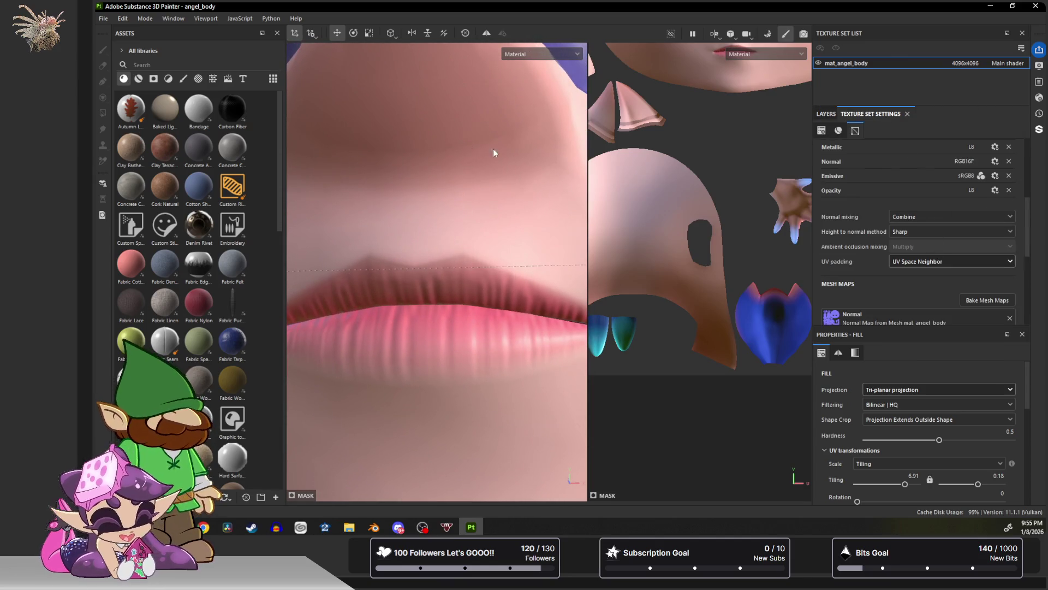
pyautogui.scroll(-3, 447, 143)
pyautogui.scroll(3, 448, 146)
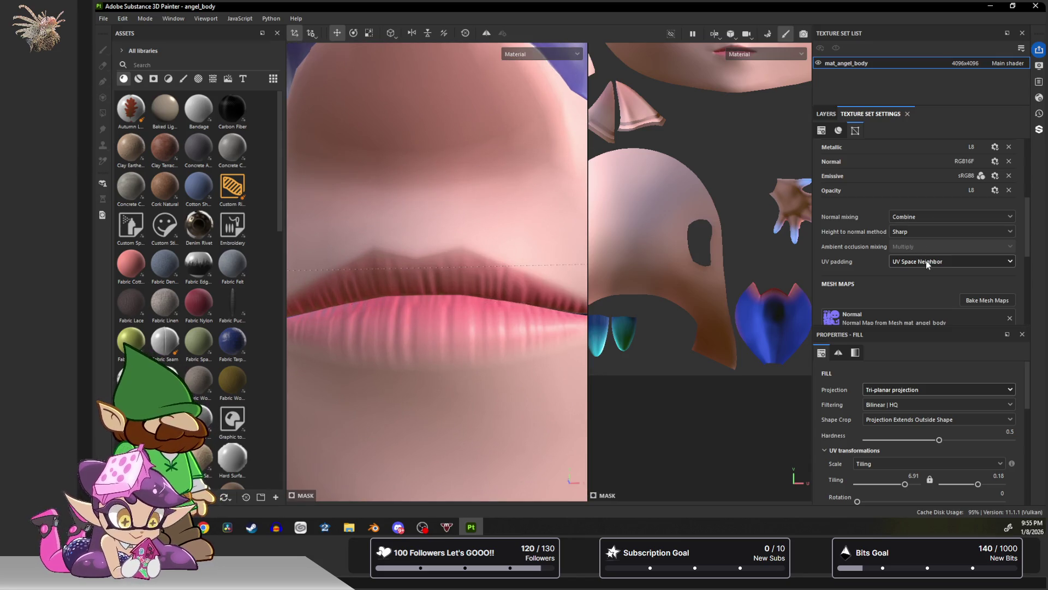
pyautogui.moveTo(418, 203)
pyautogui.keyDown('alt'); pyautogui.mouseDown()
pyautogui.moveTo(430, 222)
pyautogui.moveTo(436, 211)
pyautogui.mouseUp(); pyautogui.keyUp('alt')
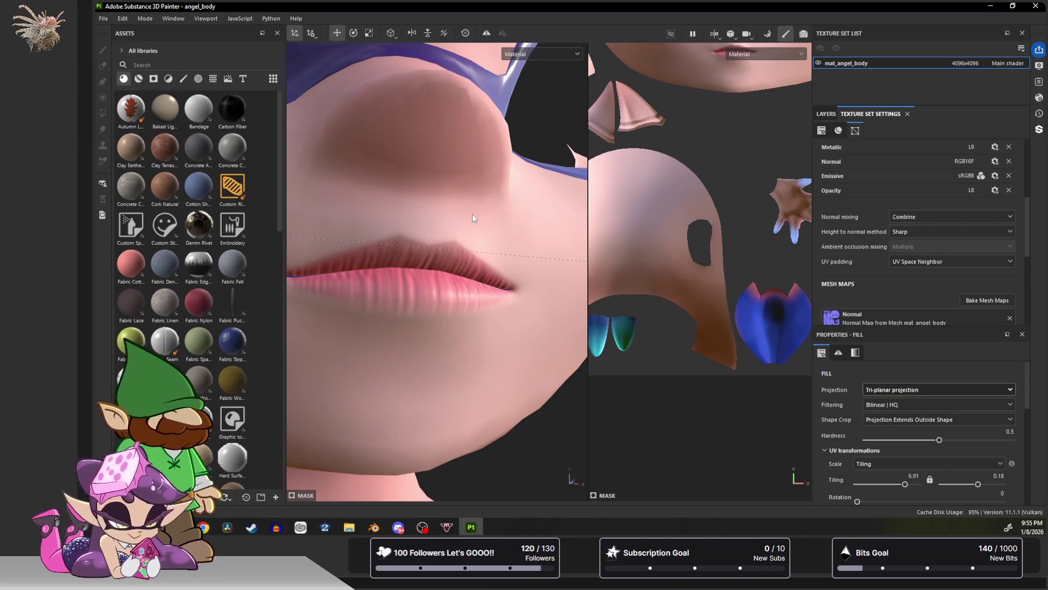
pyautogui.scroll(-10, 473, 214)
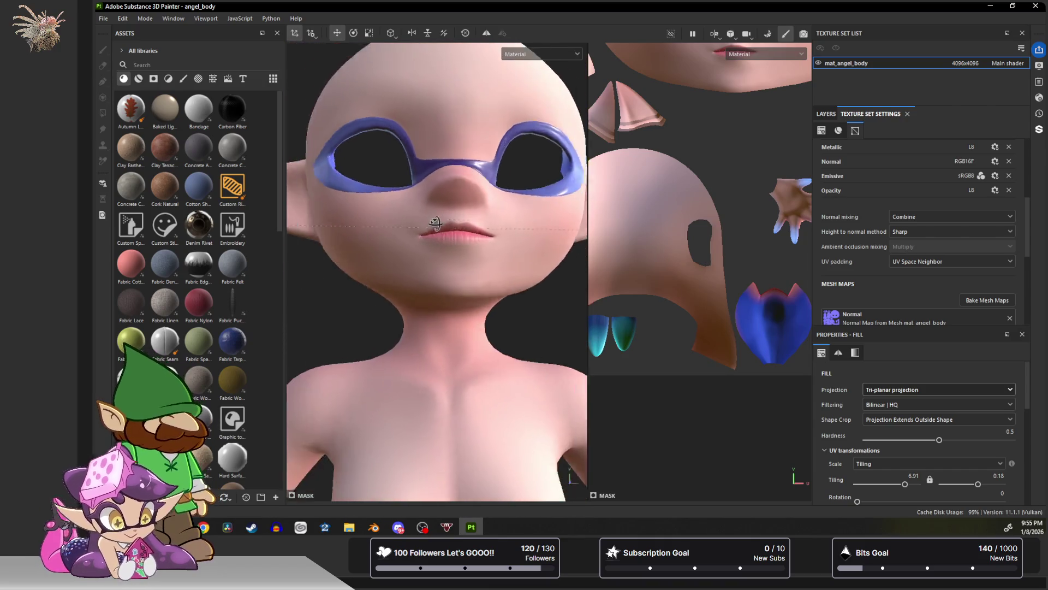
pyautogui.scroll(8, 435, 223)
pyautogui.moveTo(449, 236)
pyautogui.keyDown('alt'); pyautogui.mouseDown()
pyautogui.moveTo(448, 261)
pyautogui.moveTo(479, 312)
pyautogui.moveTo(492, 233)
pyautogui.moveTo(479, 295)
pyautogui.moveTo(491, 270)
pyautogui.moveTo(552, 282)
pyautogui.moveTo(477, 277)
pyautogui.mouseUp(); pyautogui.keyUp('alt')
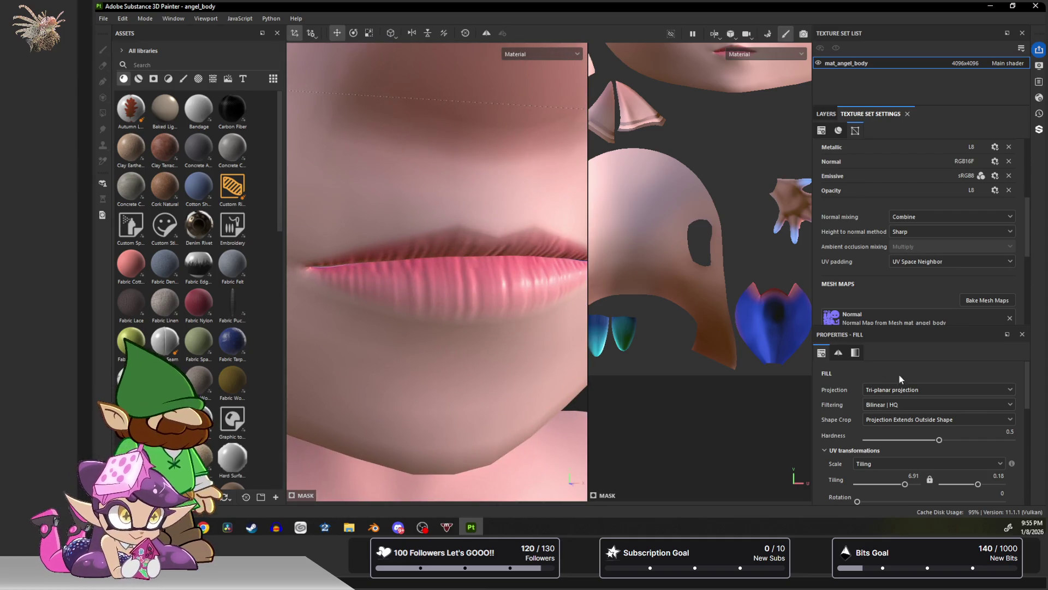
pyautogui.scroll(-1, 905, 399)
# Raise the Cells 1 tiling to 8.79 and 1.13.
pyautogui.moveTo(904, 455); pyautogui.dragTo(907, 456)
pyautogui.moveTo(977, 457); pyautogui.dragTo(969, 456)
pyautogui.moveTo(470, 279)
pyautogui.keyDown('alt'); pyautogui.mouseDown()
pyautogui.moveTo(451, 275)
pyautogui.moveTo(402, 227)
pyautogui.moveTo(539, 299)
pyautogui.mouseUp(); pyautogui.keyUp('alt')
pyautogui.scroll(-3, 954, 481)
pyautogui.scroll(-5, 954, 480)
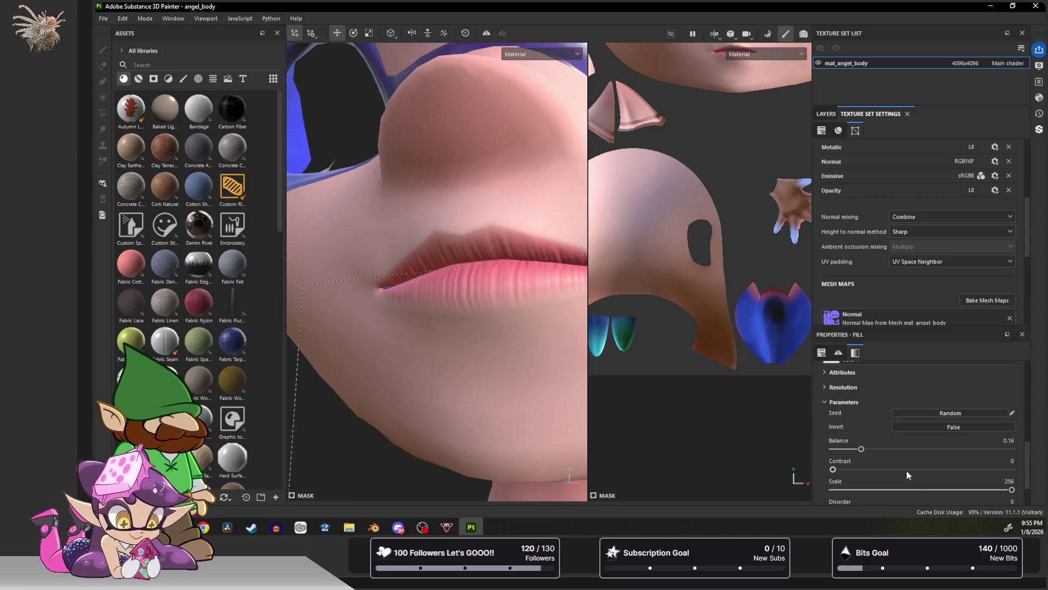
pyautogui.scroll(2, 900, 465)
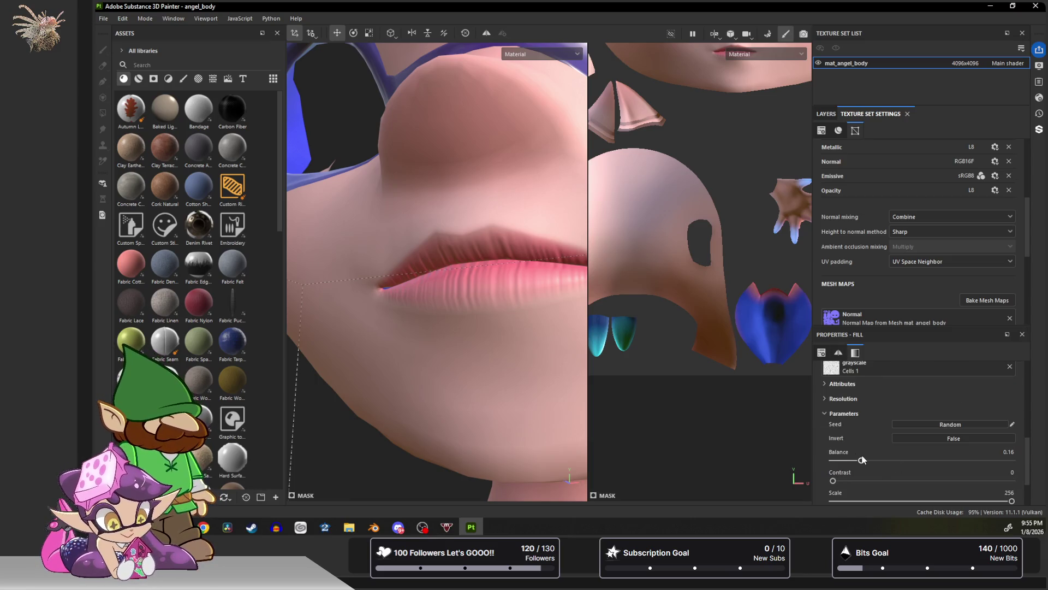
pyautogui.scroll(3, 862, 460)
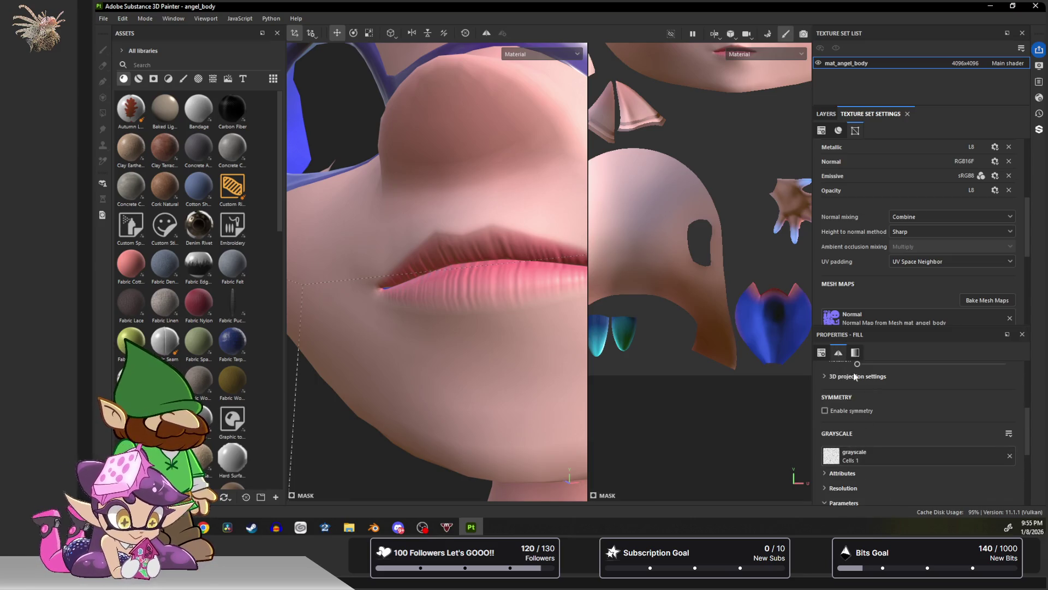
pyautogui.click(822, 115)
# Lower Fill layer 12's height to 0.0168, check the face frontally, and collapse Folder 1.
pyautogui.click(873, 250)
pyautogui.scroll(-2, 905, 434)
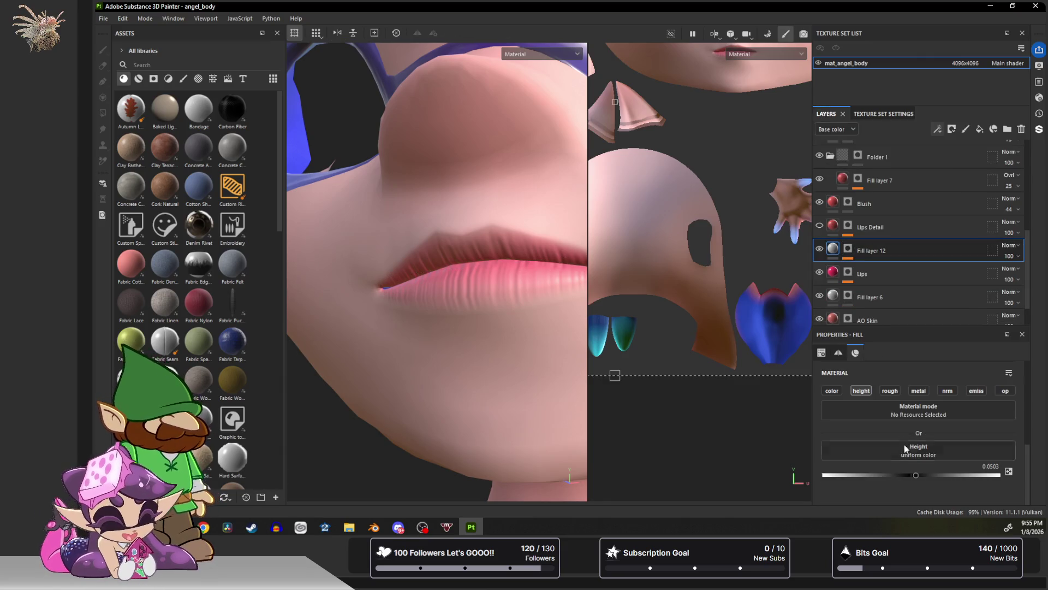
pyautogui.moveTo(915, 474)
pyautogui.mouseDown()
pyautogui.moveTo(935, 474)
pyautogui.moveTo(905, 476)
pyautogui.moveTo(915, 473)
pyautogui.mouseUp()
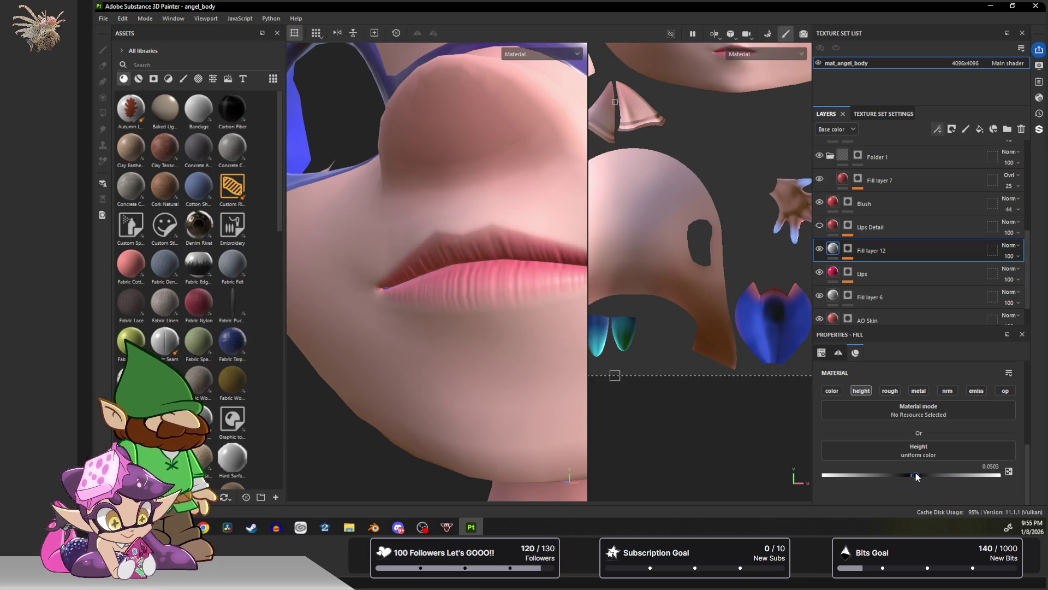
pyautogui.scroll(-6, 496, 283)
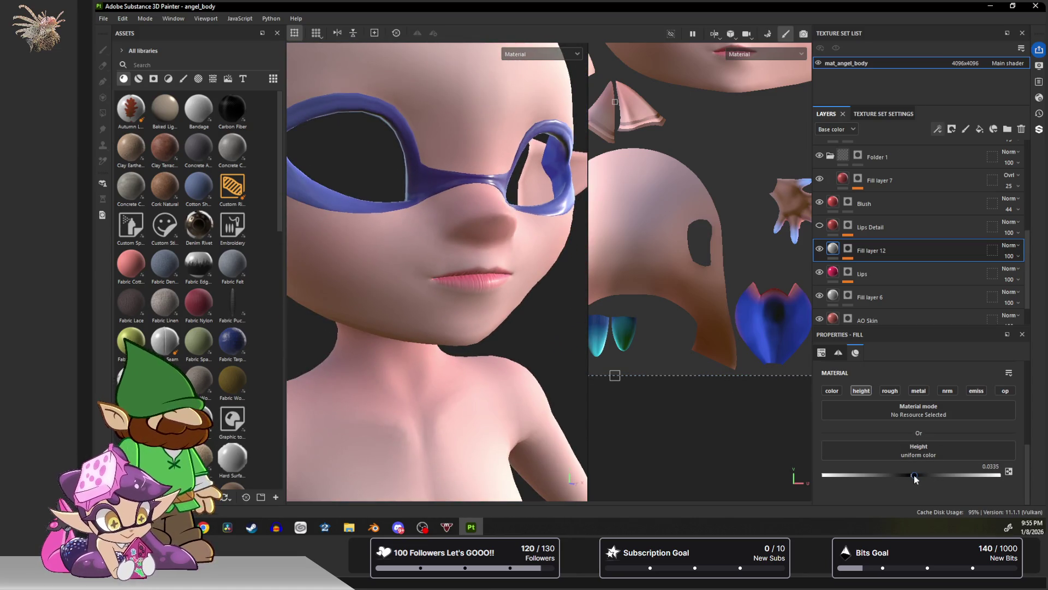
pyautogui.moveTo(421, 298)
pyautogui.keyDown('alt'); pyautogui.mouseDown()
pyautogui.moveTo(394, 300)
pyautogui.moveTo(403, 282)
pyautogui.moveTo(412, 351)
pyautogui.moveTo(453, 344)
pyautogui.moveTo(435, 330)
pyautogui.moveTo(410, 355)
pyautogui.mouseUp(); pyautogui.keyUp('alt')
pyautogui.keyDown('alt'); pyautogui.moveTo(447, 278); pyautogui.dragTo(457, 279); pyautogui.keyUp('alt')
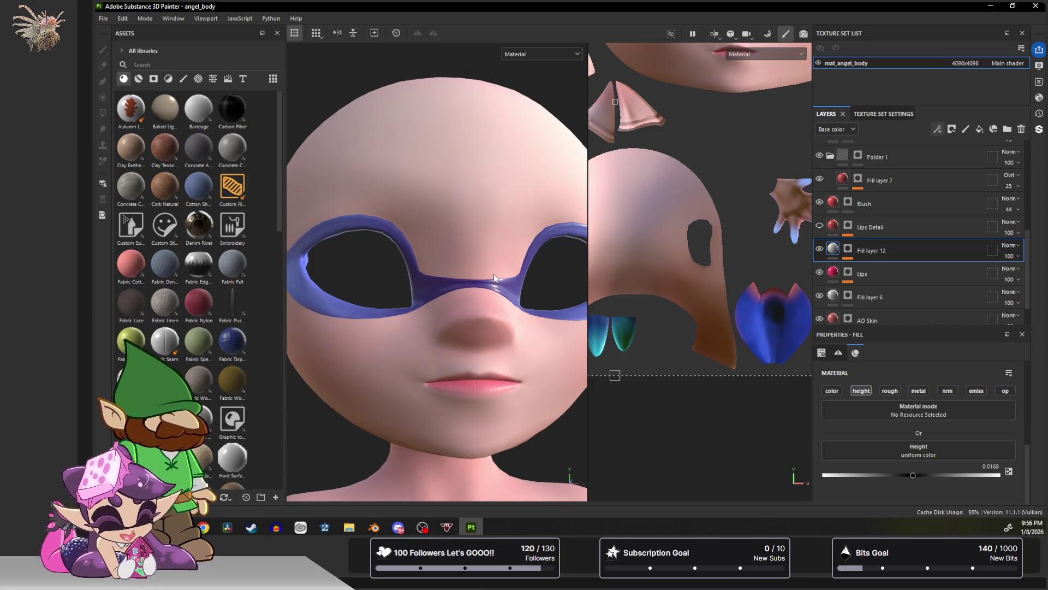
pyautogui.scroll(4, 873, 185)
pyautogui.click(832, 246)
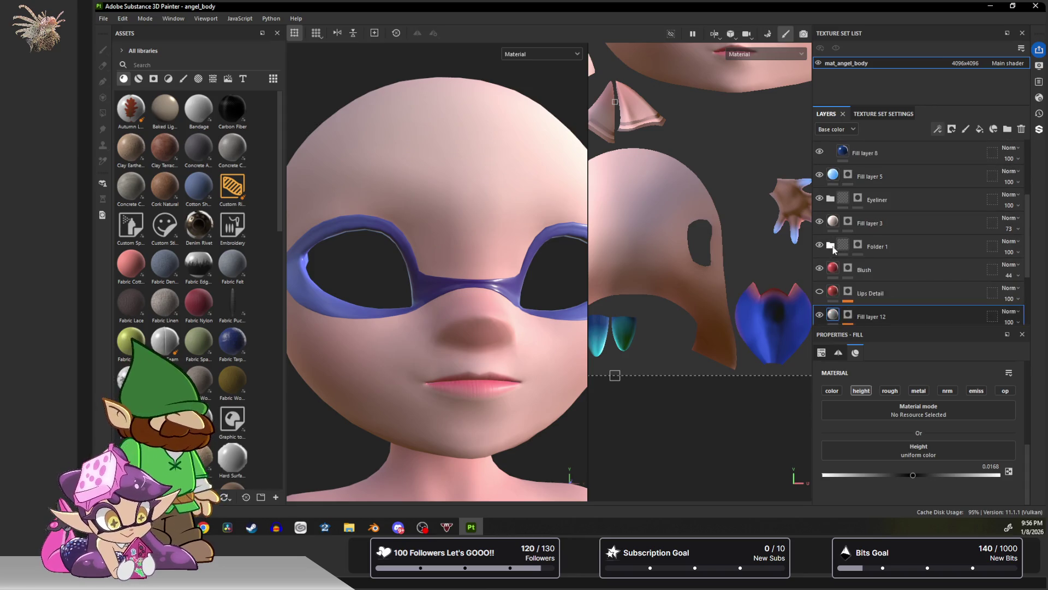
# Add a new folder and Fill layer 13 with a mask and black base colour.
pyautogui.scroll(3, 836, 245)
pyautogui.click(885, 154)
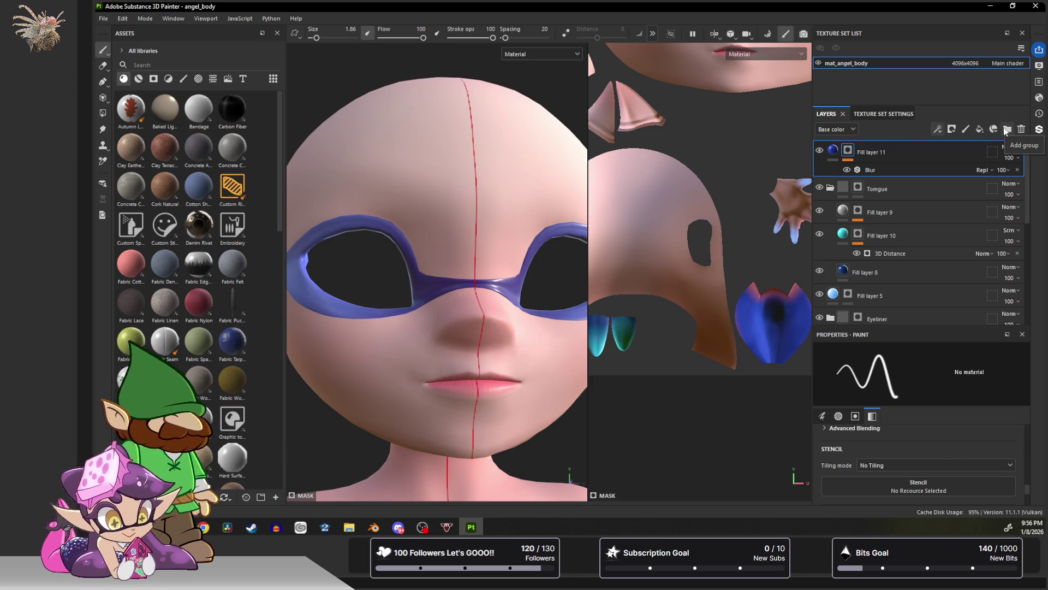
pyautogui.click(1007, 129)
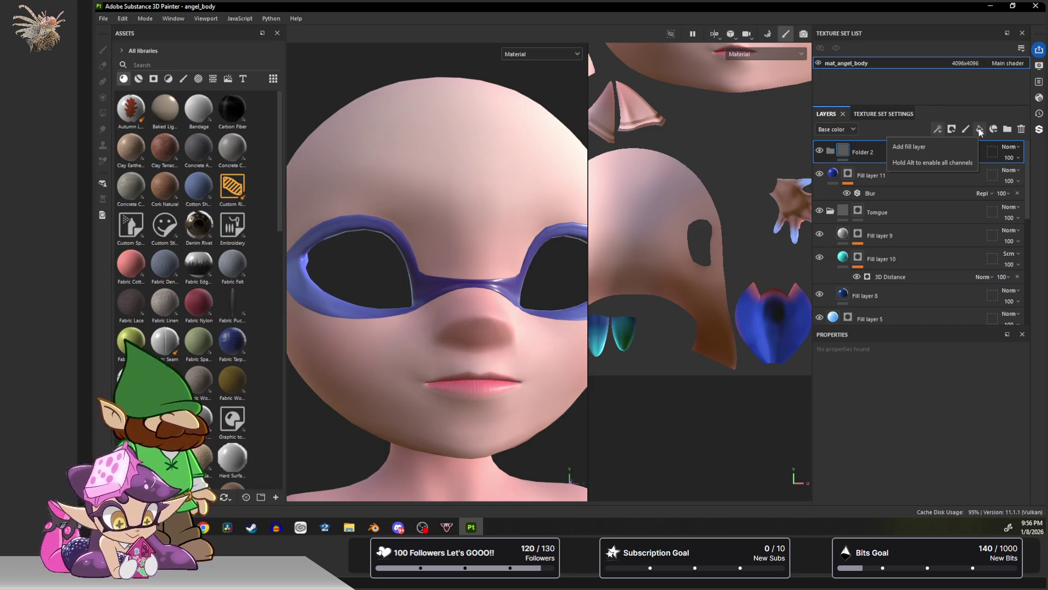
pyautogui.click(980, 129)
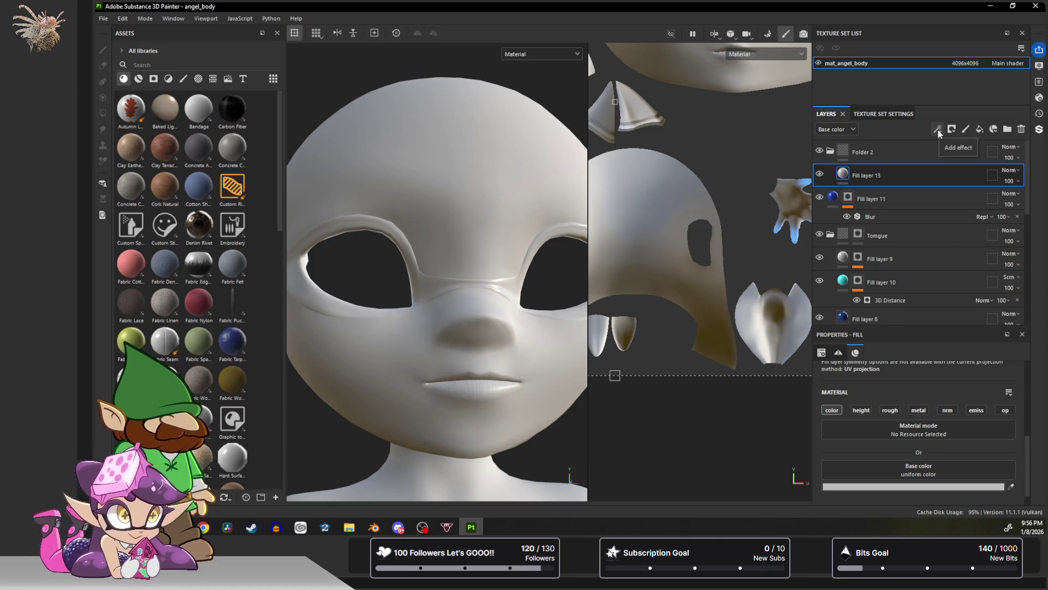
pyautogui.click(952, 129)
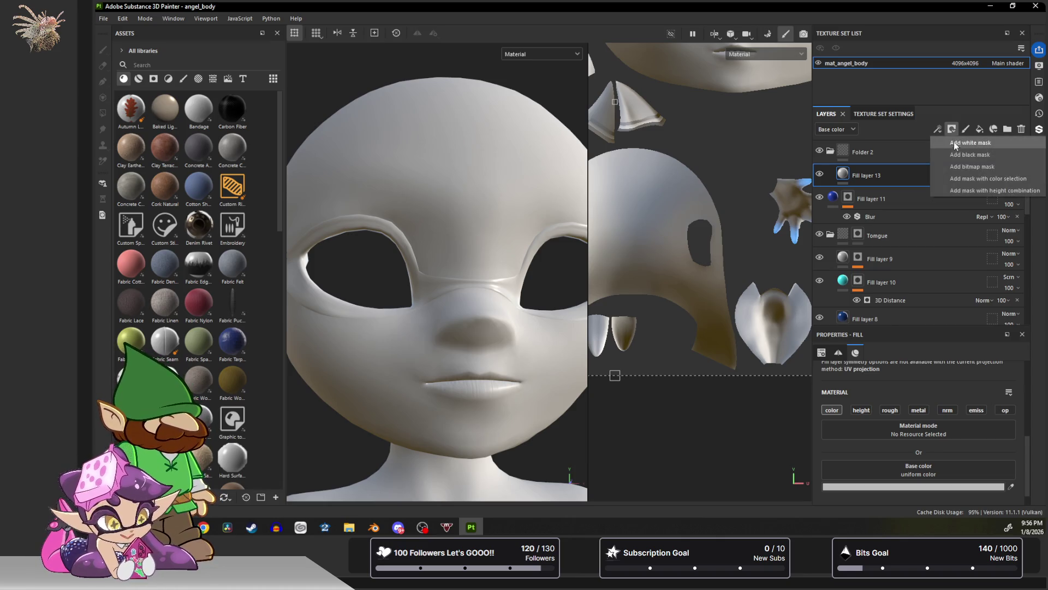
pyautogui.click(954, 154)
pyautogui.click(843, 173)
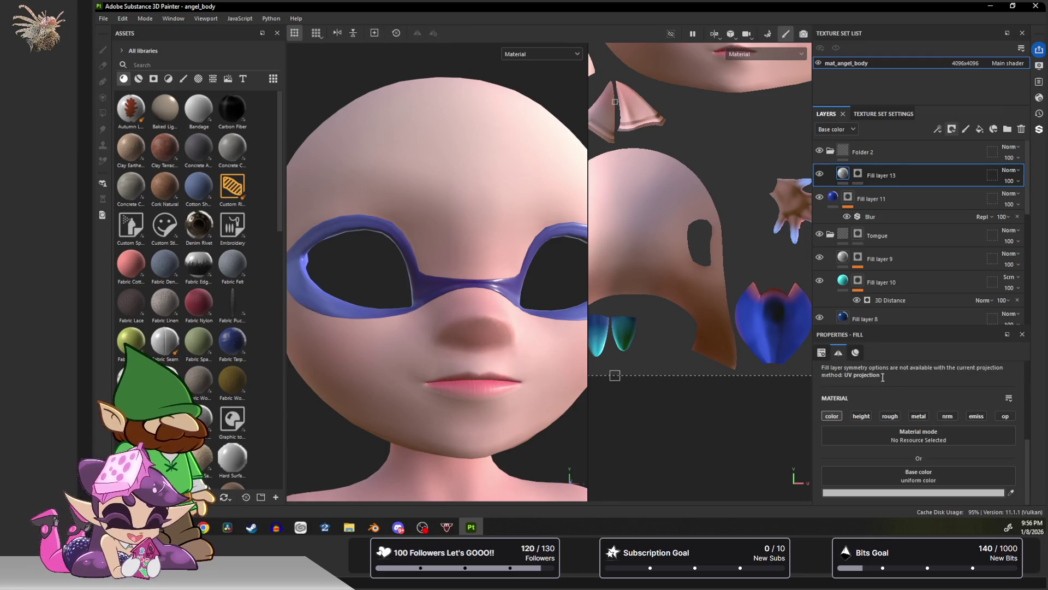
pyautogui.click(930, 492)
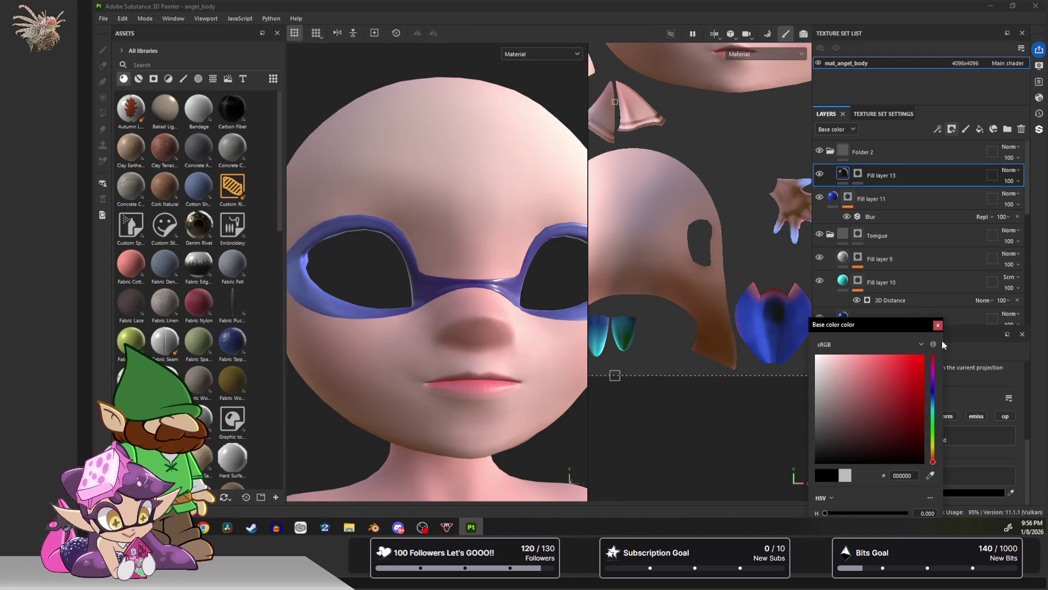
pyautogui.click(938, 325)
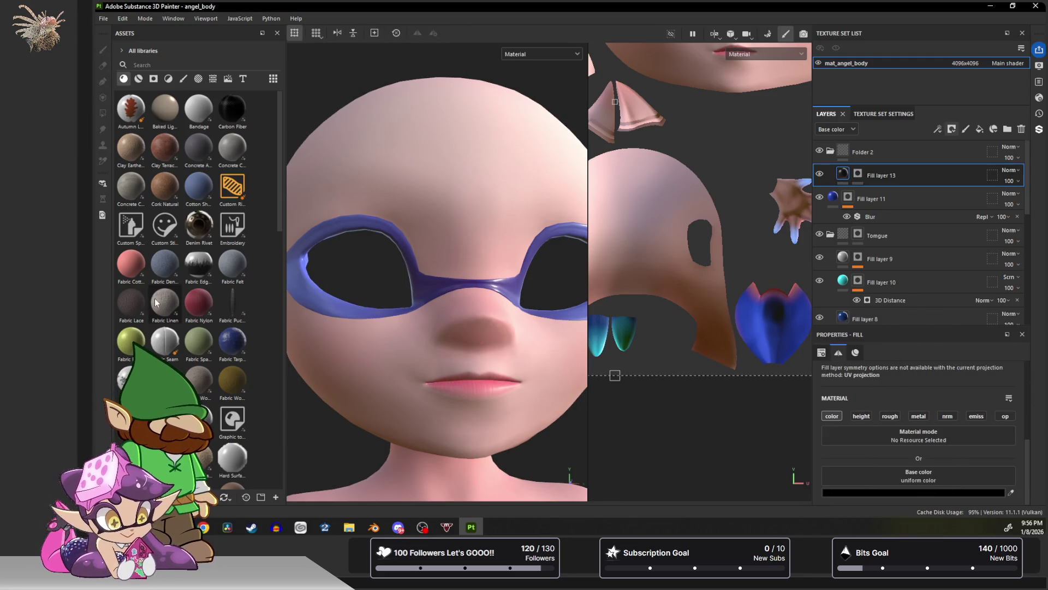
# Filter the asset shelf to brushes and scroll through the list.
pyautogui.click(183, 79)
pyautogui.scroll(-10, 194, 308)
pyautogui.scroll(-5, 201, 312)
# Search the brush shelf for 'skin', then replace it with 'blem'.
pyautogui.click(182, 66)
pyautogui.write('sk')
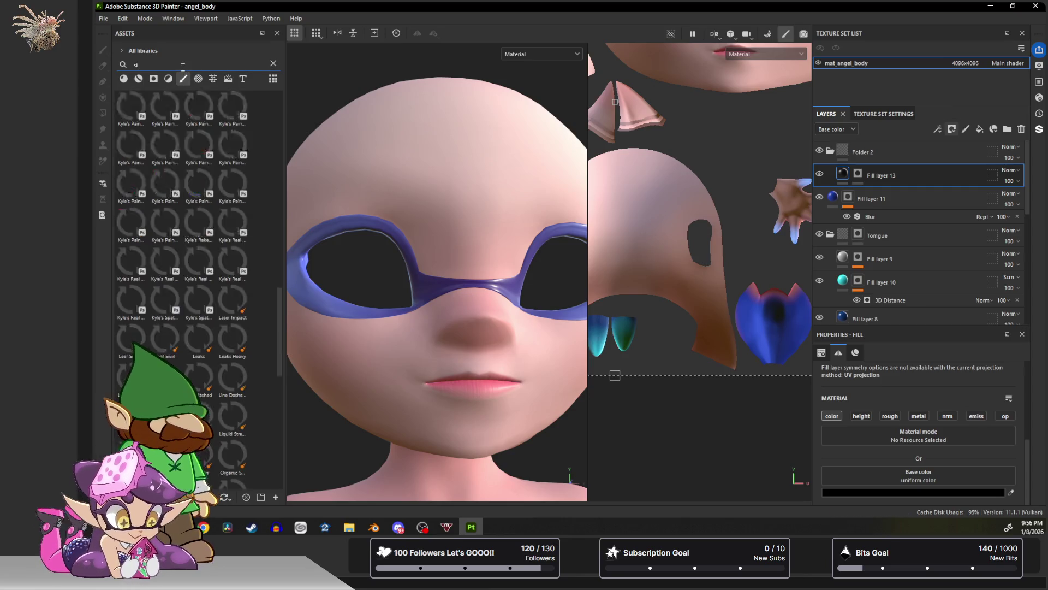
pyautogui.write('in')
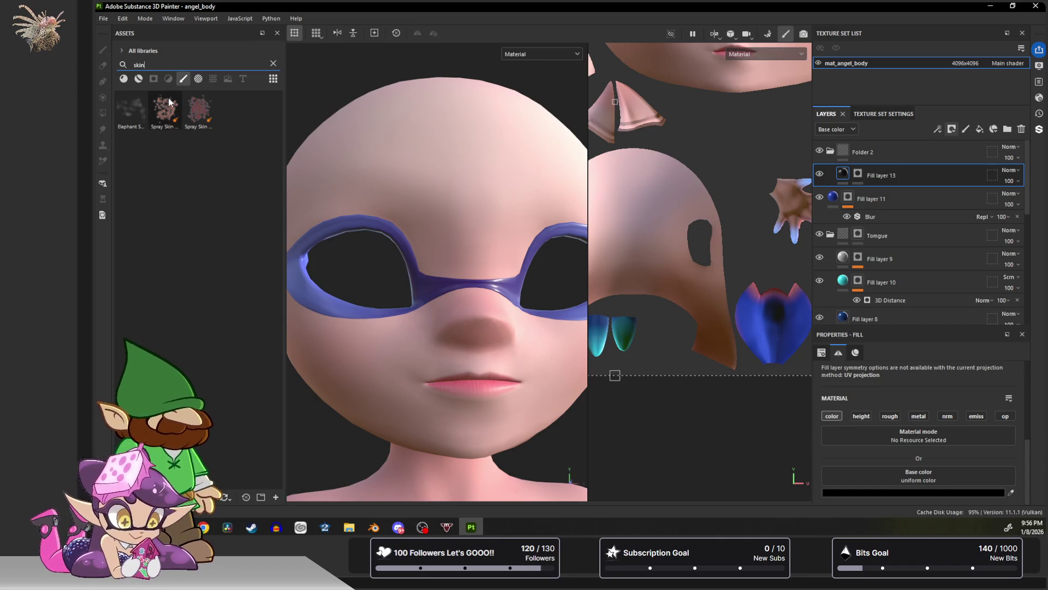
pyautogui.moveTo(201, 104)
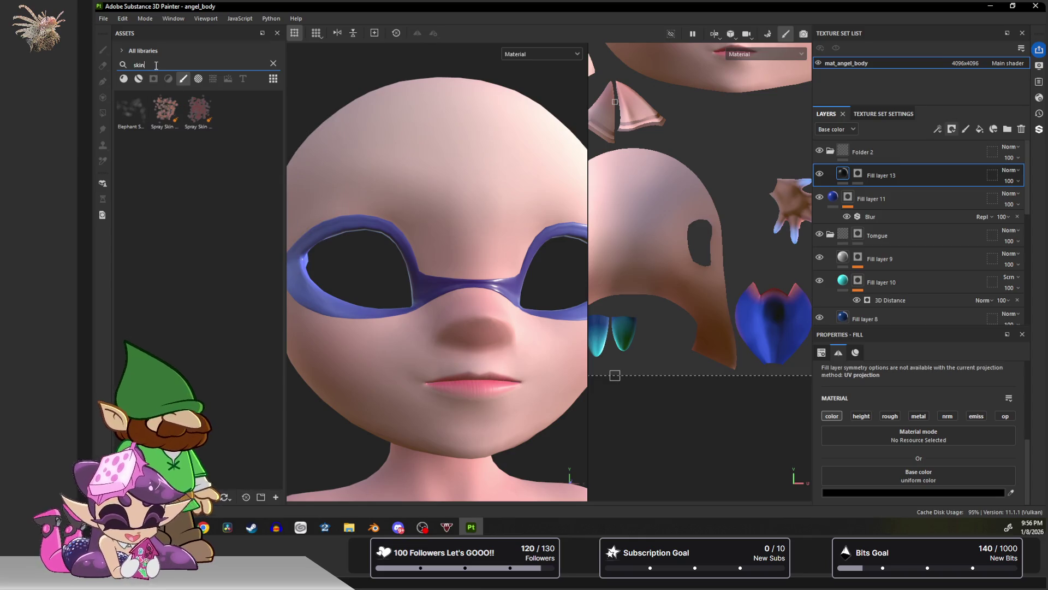
pyautogui.press('BackSpace')
pyautogui.press('BackSpace')
pyautogui.press('BackSpace')
pyautogui.write('blem')
# Clear the brush search and scroll the full library down to Kyle's brushes.
pyautogui.press('BackSpace')
pyautogui.press('BackSpace')
pyautogui.press('BackSpace')
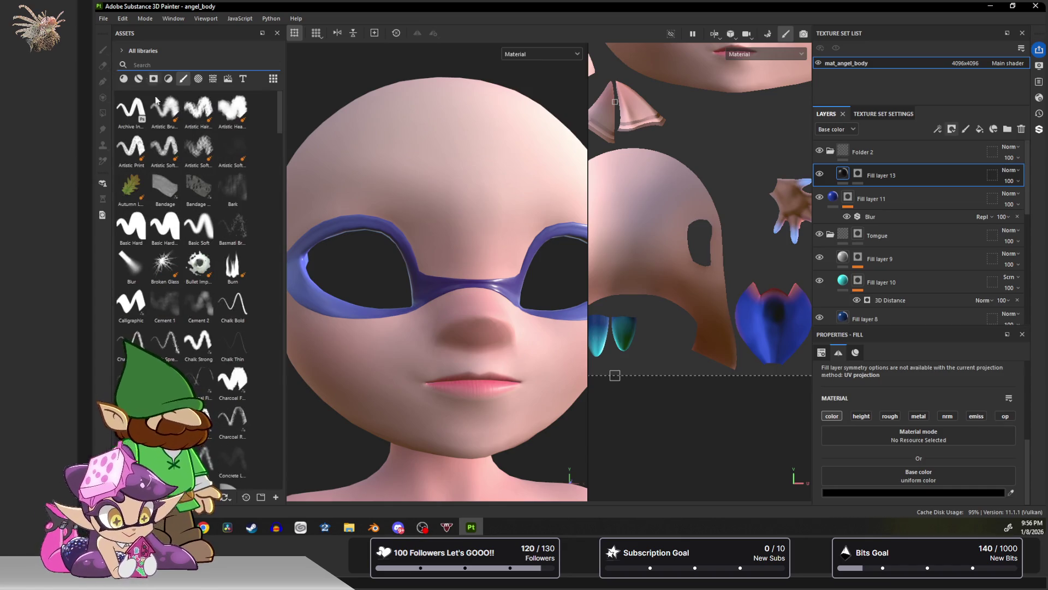
pyautogui.scroll(-10, 236, 244)
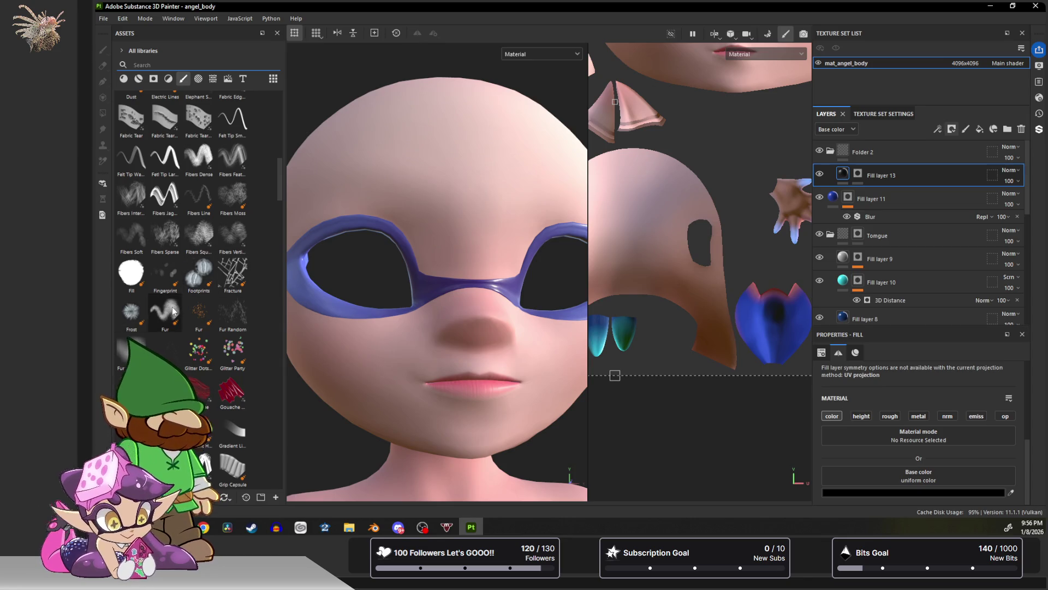
pyautogui.scroll(-6, 177, 308)
pyautogui.scroll(-10, 179, 308)
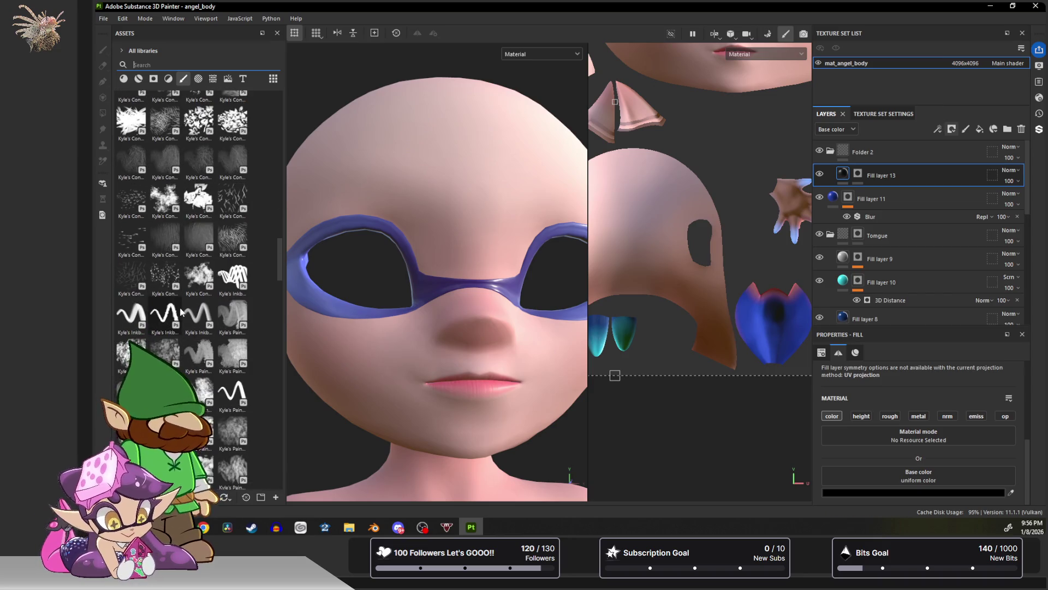
pyautogui.moveTo(180, 312)
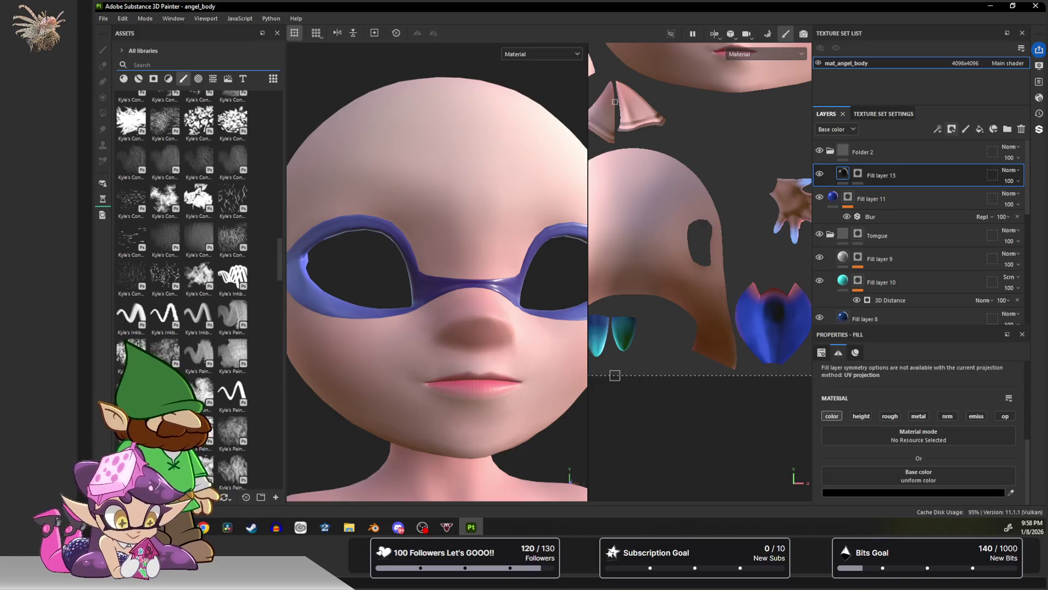
pyautogui.hotkey('alt', 'Tab')
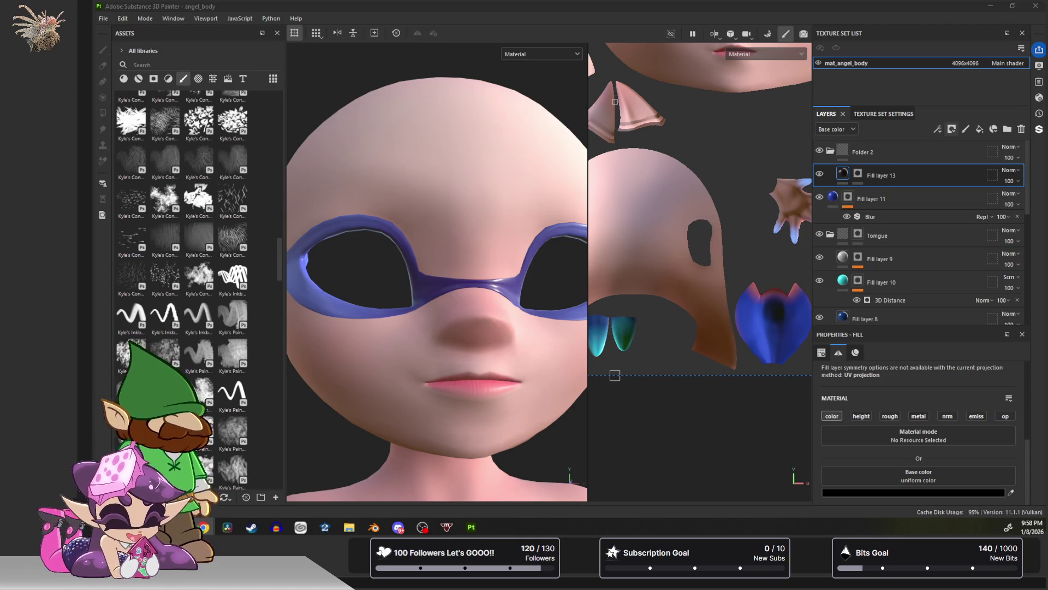
pyautogui.moveTo(1047, 49)
pyautogui.mouseDown()
pyautogui.moveTo(784, 55)
pyautogui.moveTo(854, 40)
pyautogui.mouseUp()
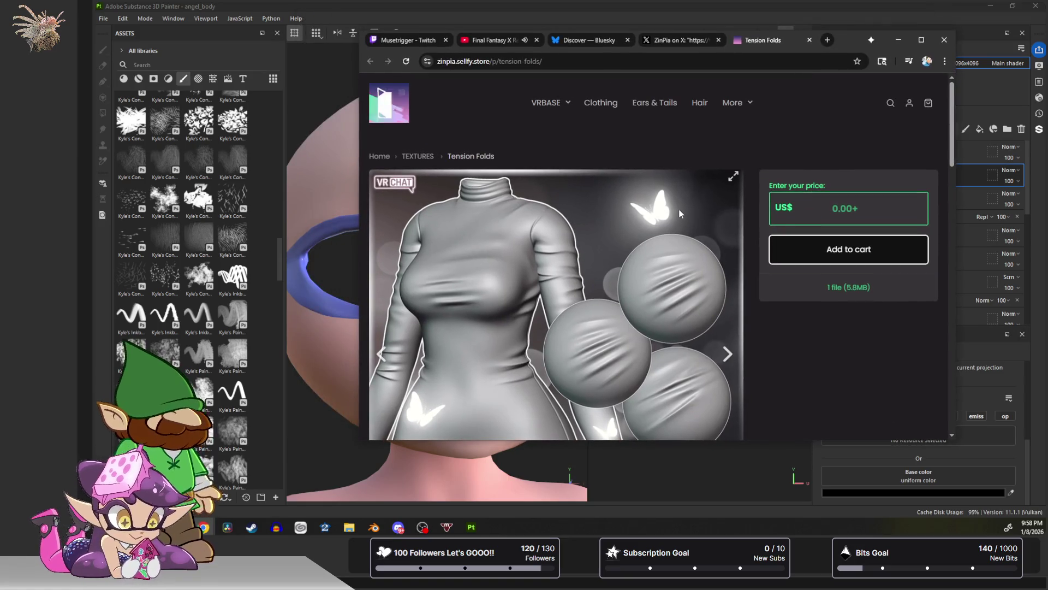
# Minimize the Tension Folds browser window, then minimize a blank Chrome new tab.
pyautogui.scroll(-1, 681, 217)
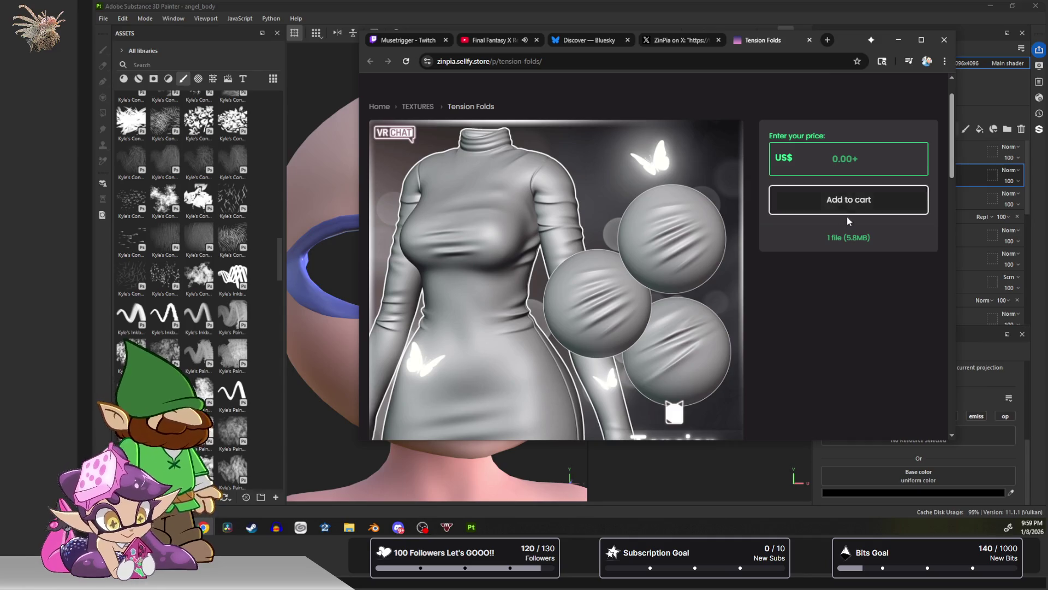
pyautogui.click(898, 40)
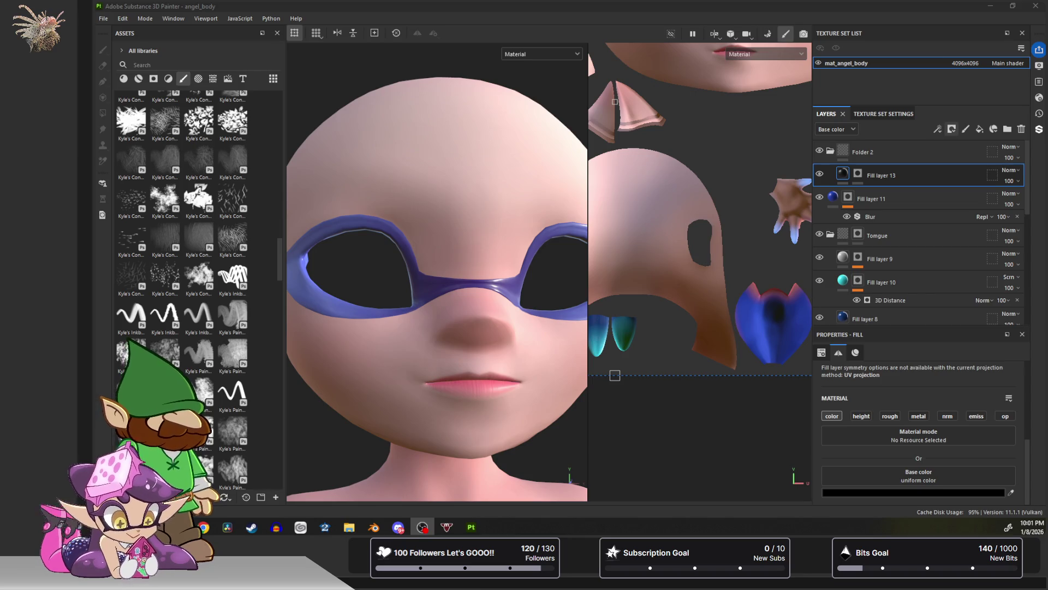
pyautogui.press('super+d')
pyautogui.press('super+d')
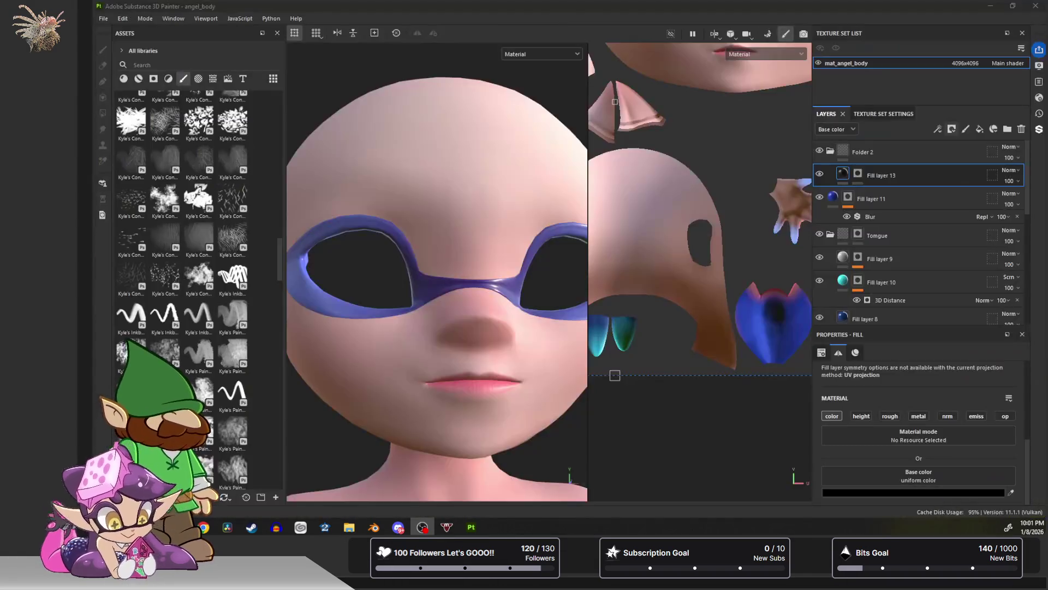
pyautogui.hotkey('alt', 'Tab')
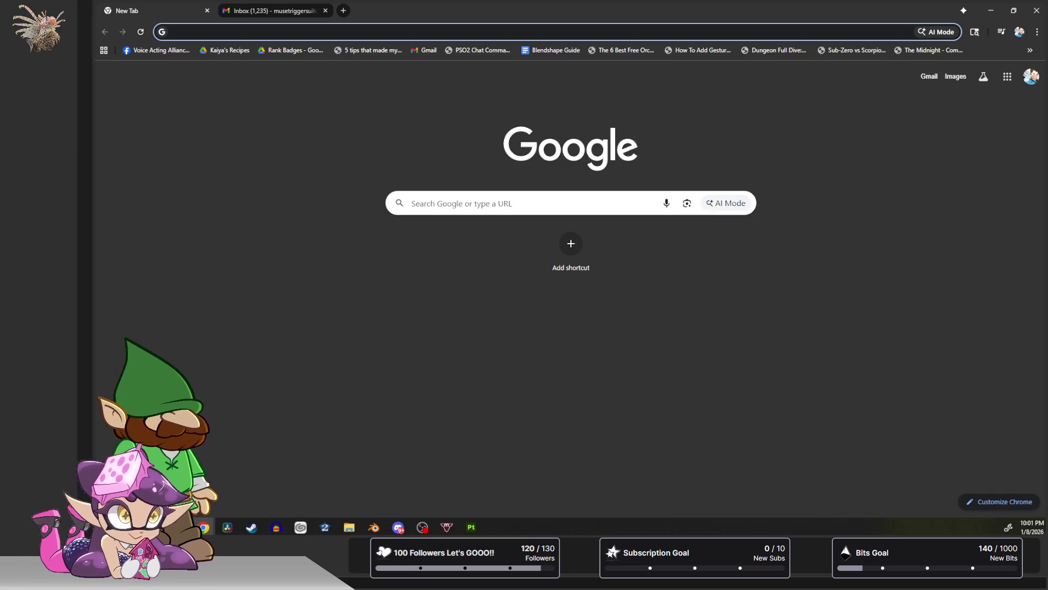
pyautogui.press('super+Down')
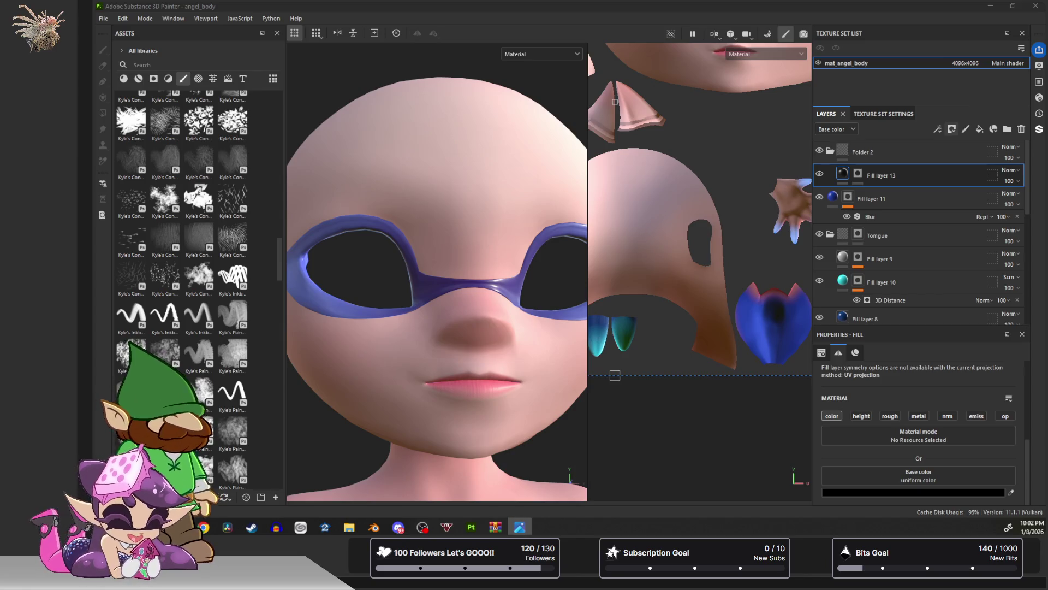
# Move the Tension 1.png preview window up and to the left.
pyautogui.moveTo(839, 119)
pyautogui.mouseDown()
pyautogui.moveTo(559, 86)
pyautogui.moveTo(666, 109)
pyautogui.mouseUp()
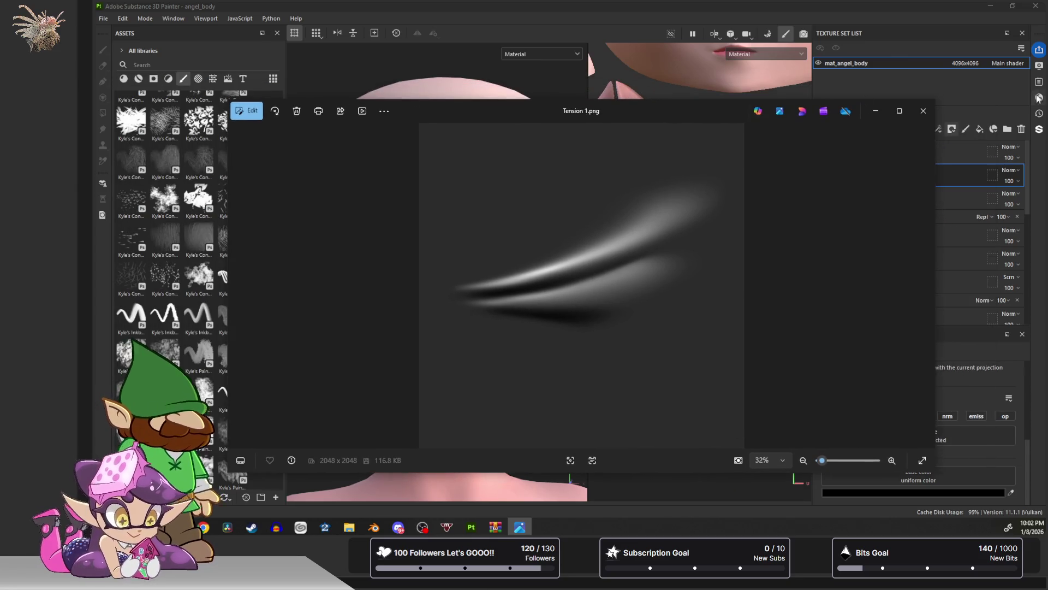
pyautogui.click(923, 112)
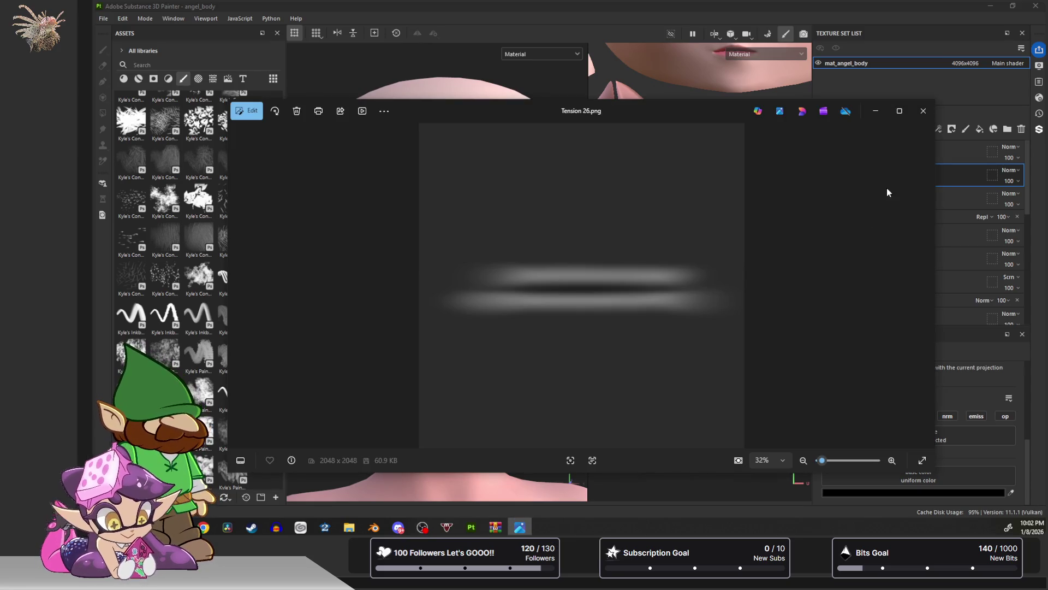
pyautogui.click(922, 112)
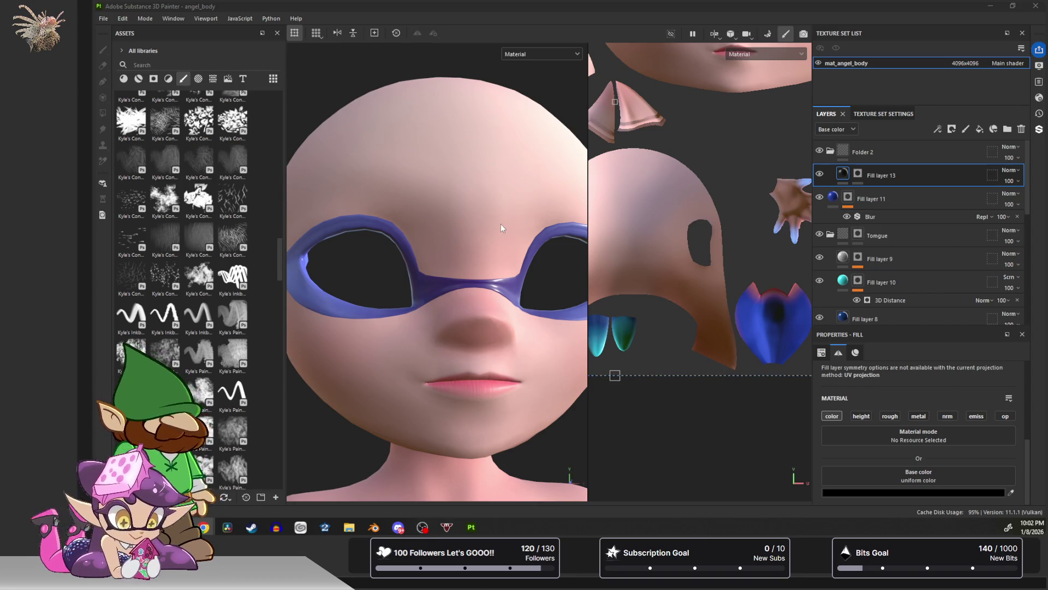
# Centre the angel head's nose in view, then start and cancel Save As.
pyautogui.keyDown('alt'); pyautogui.moveTo(471, 226); pyautogui.dragTo(455, 229); pyautogui.keyUp('alt')
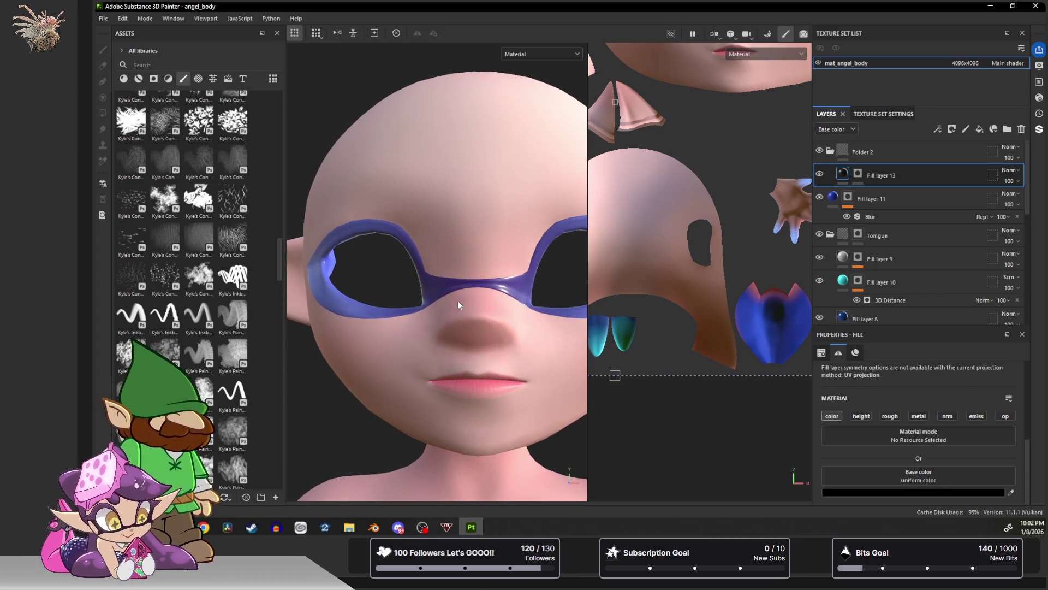
pyautogui.scroll(3, 453, 327)
pyautogui.moveTo(453, 327)
pyautogui.keyDown('alt'); pyautogui.mouseDown(button='middle')
pyautogui.moveTo(399, 289)
pyautogui.moveTo(398, 305)
pyautogui.mouseUp(button='middle'); pyautogui.keyUp('alt')
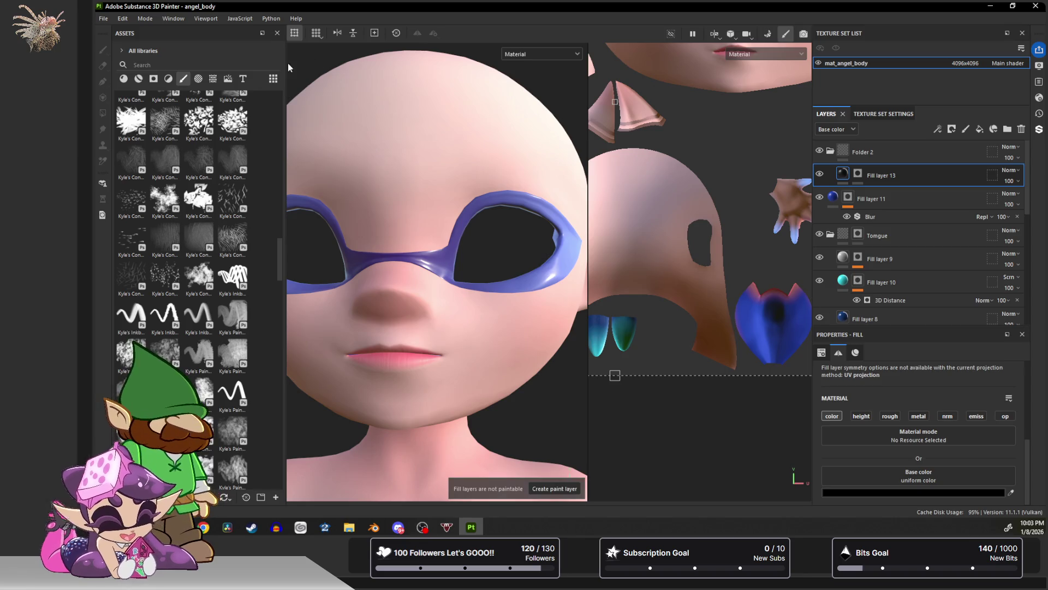
pyautogui.click(103, 18)
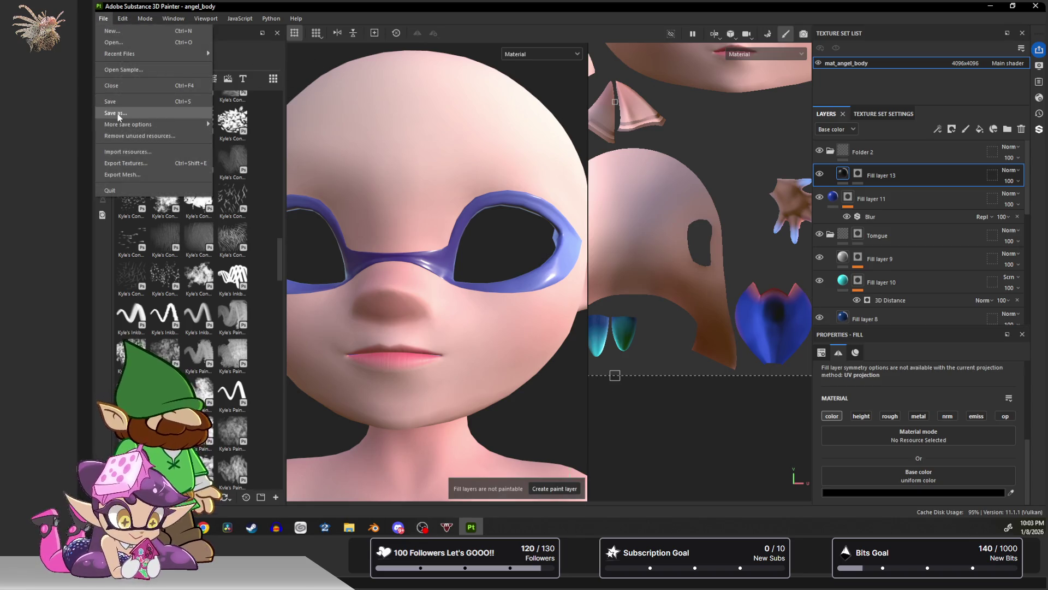
pyautogui.click(120, 112)
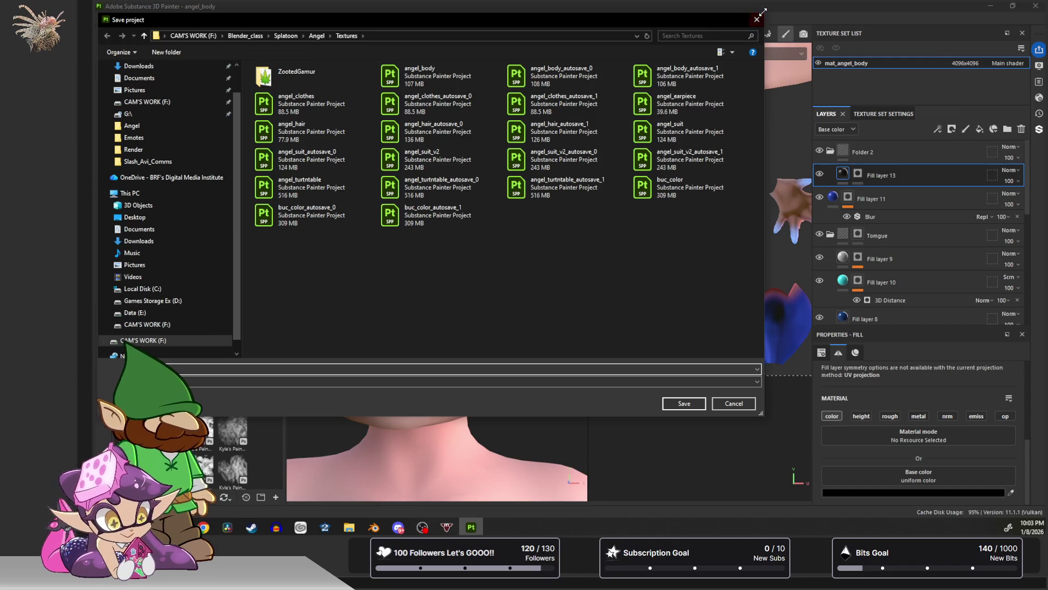
pyautogui.click(757, 19)
# Save angel_body under its current name and open the Export Textures window.
pyautogui.click(103, 18)
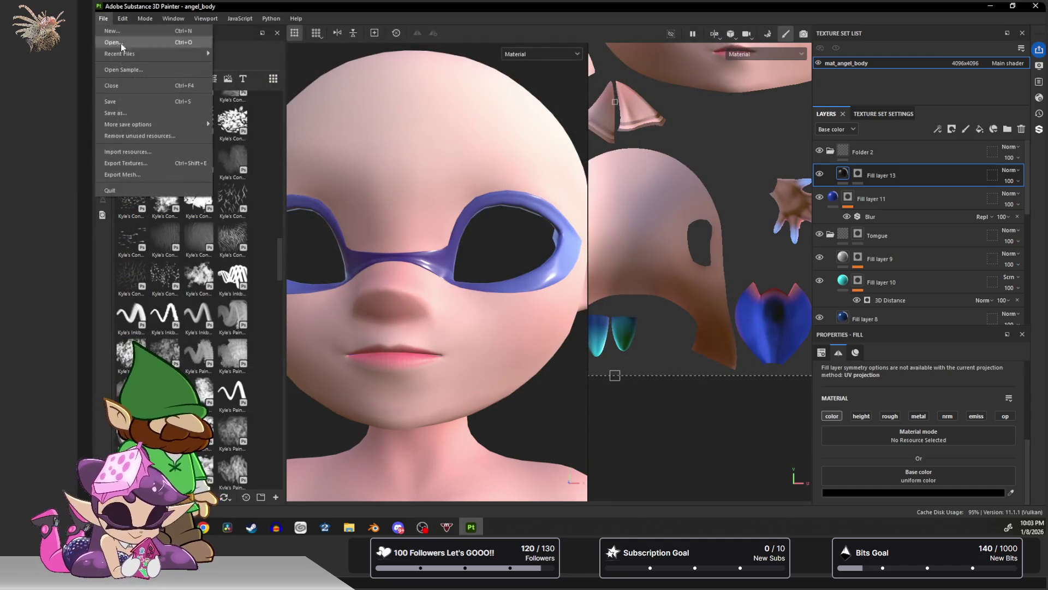
pyautogui.click(129, 100)
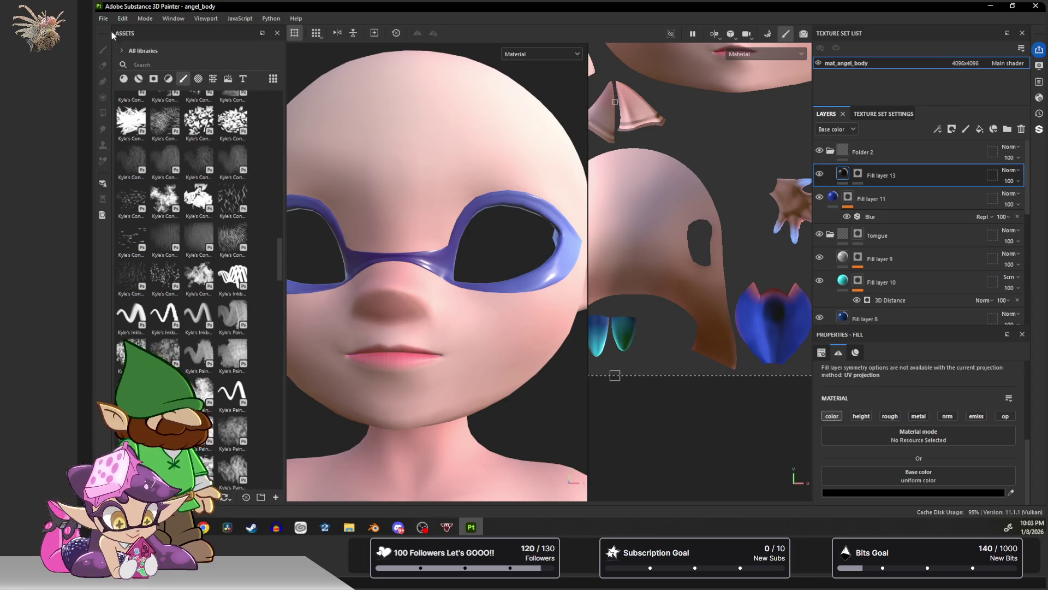
pyautogui.click(100, 19)
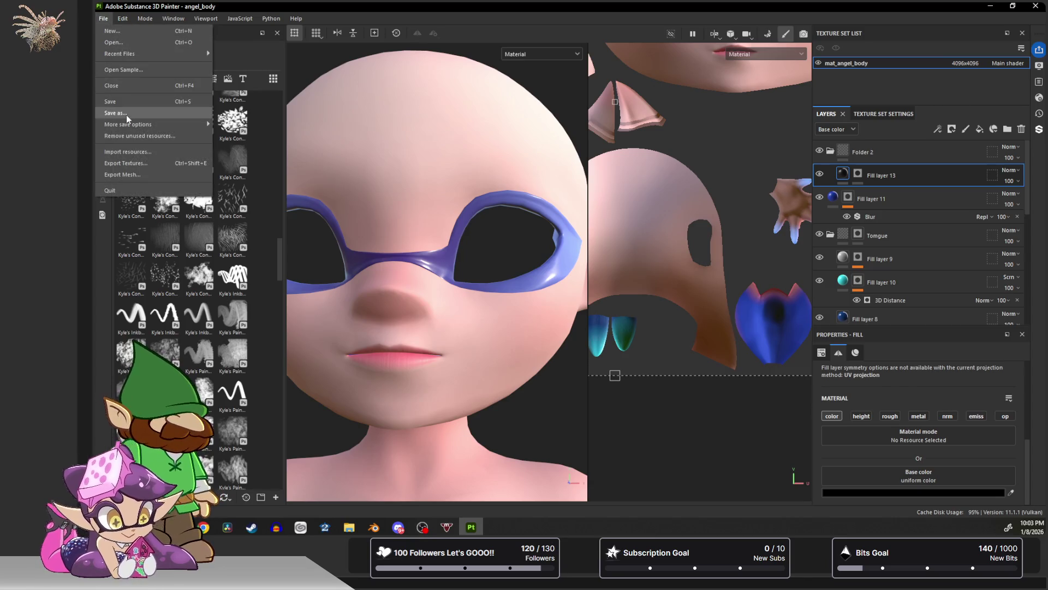
pyautogui.click(137, 163)
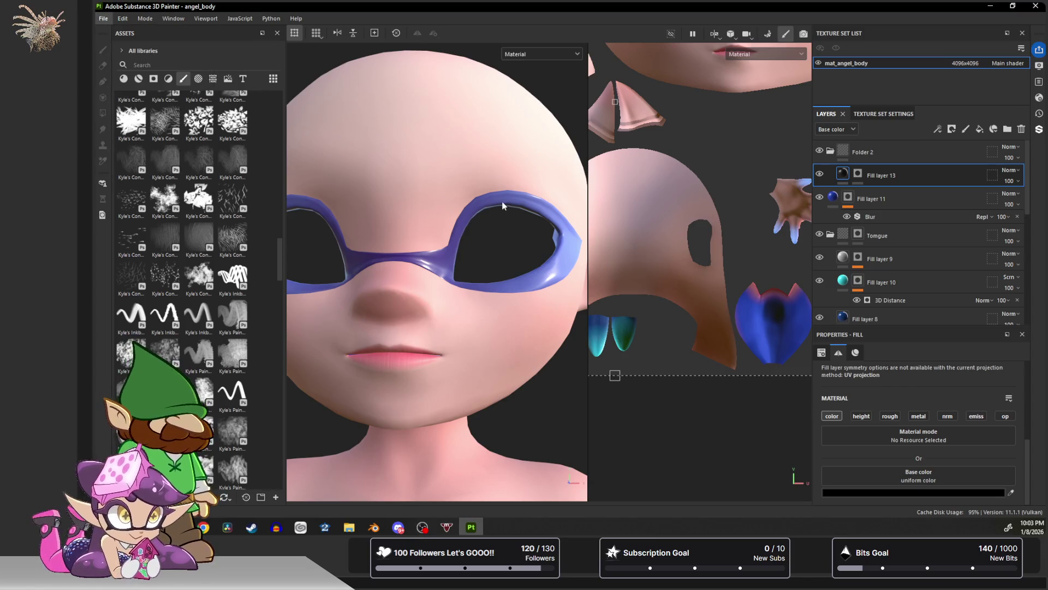
# Export mat_angel_body's BaseColor, Normal and Roughness maps as 4096x4096 8-bit PNGs.
pyautogui.click(338, 127)
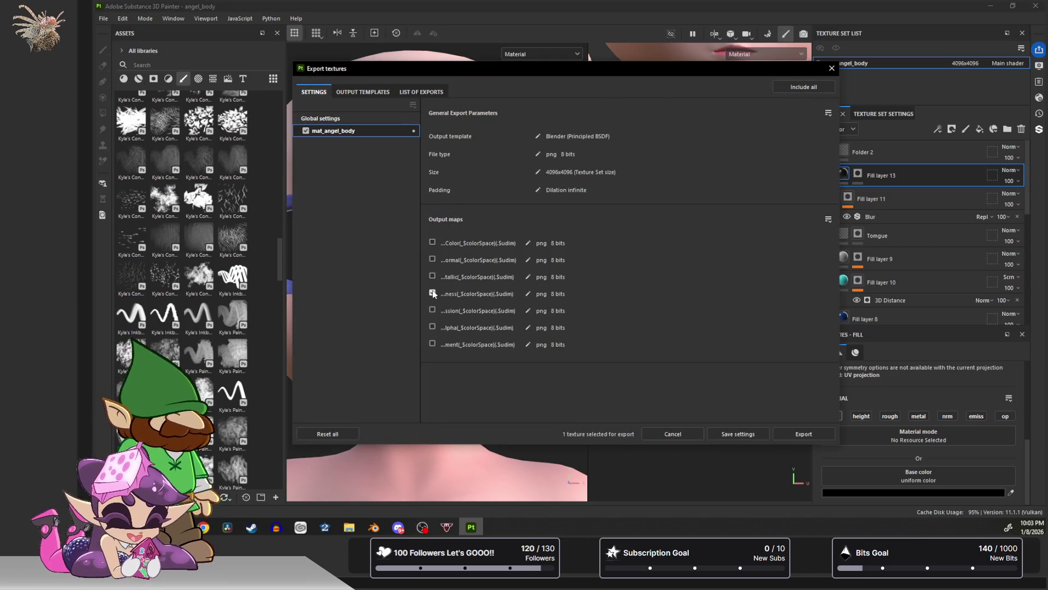
pyautogui.click(432, 242)
pyautogui.click(432, 260)
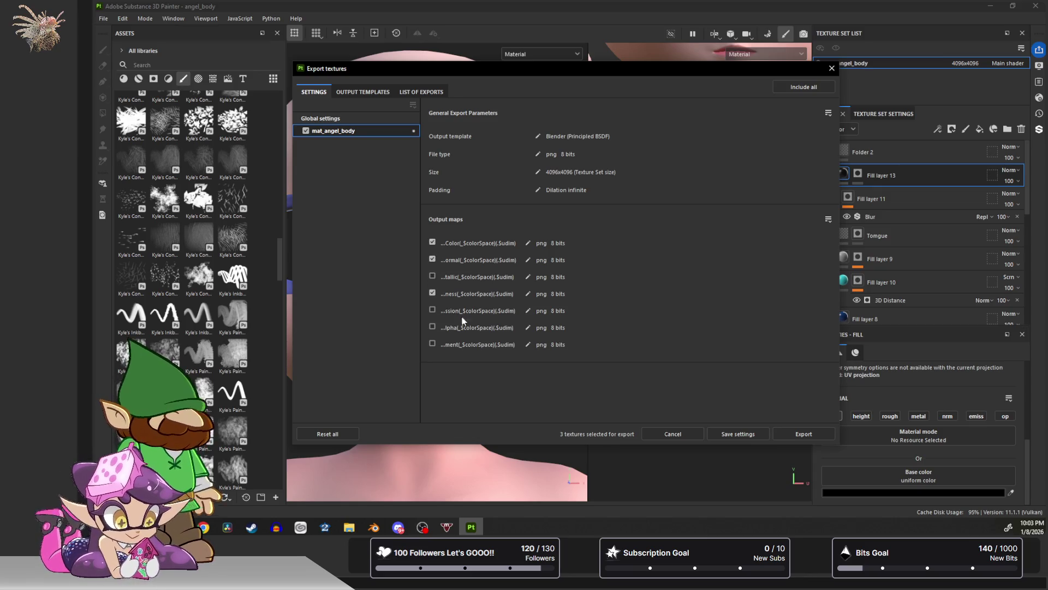
pyautogui.click(781, 434)
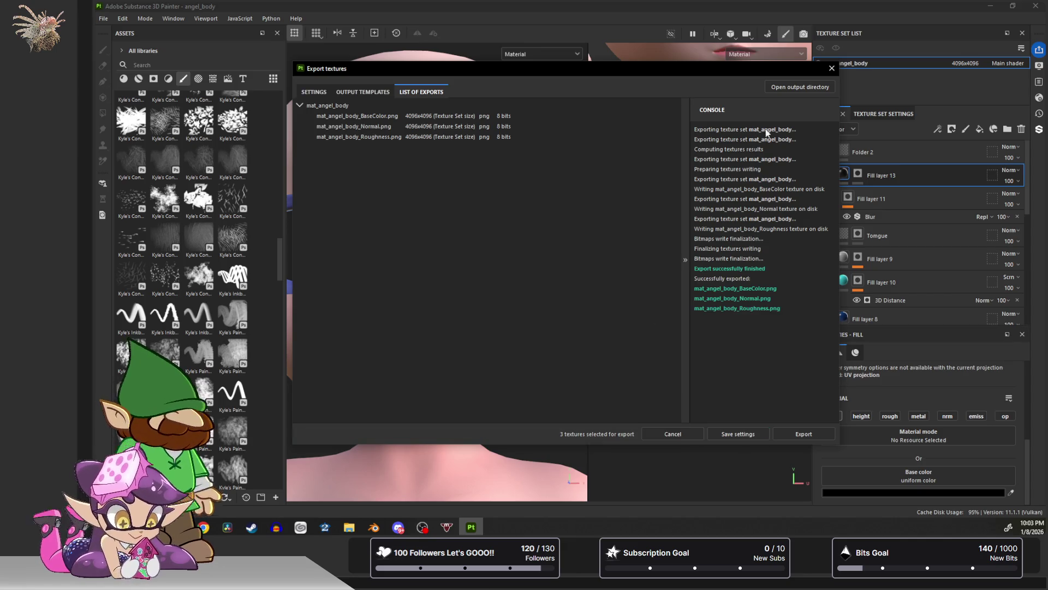
pyautogui.click(831, 69)
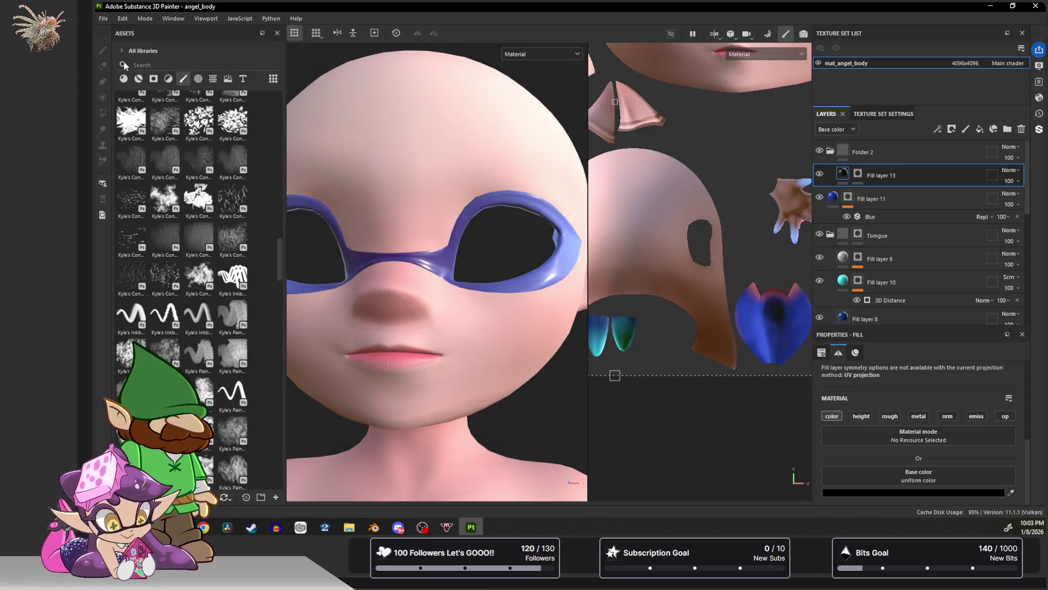
pyautogui.click(103, 18)
# Open recent project angel_suit_v2.spp, saving angel_body's changes first.
pyautogui.moveTo(172, 53)
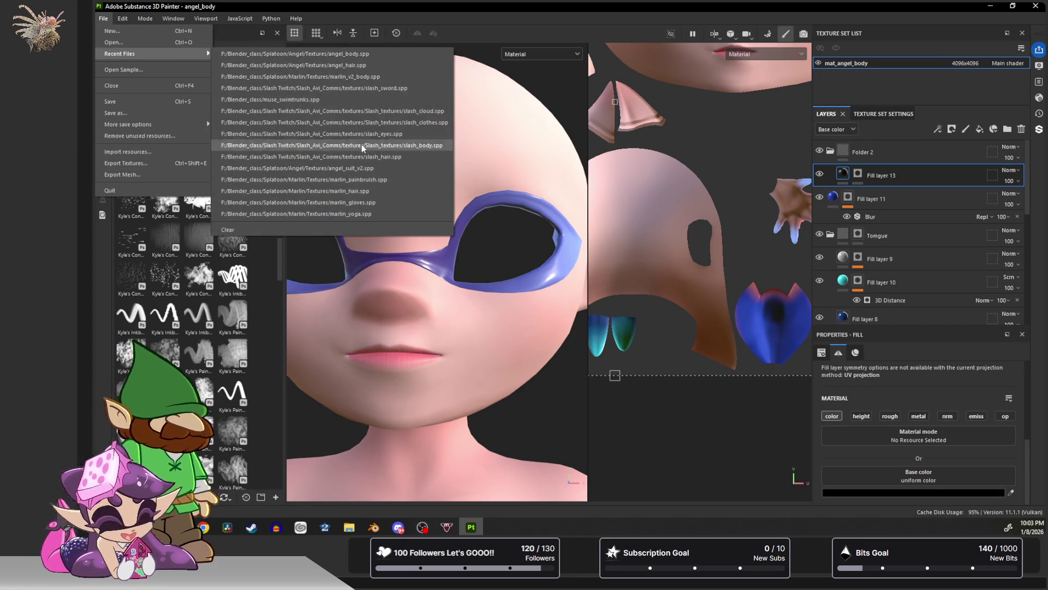
pyautogui.click(360, 166)
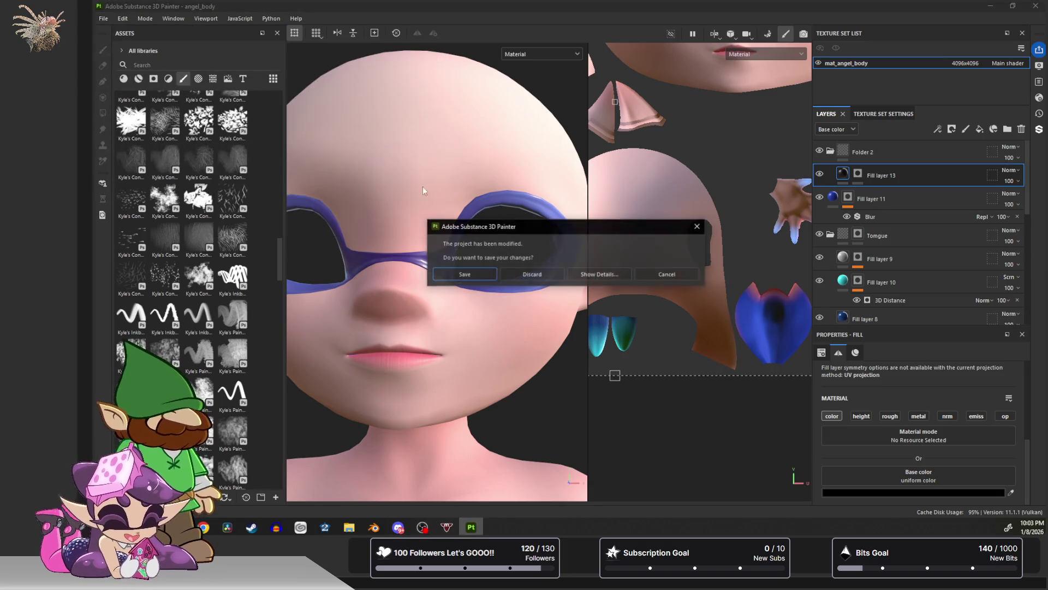
pyautogui.click(490, 274)
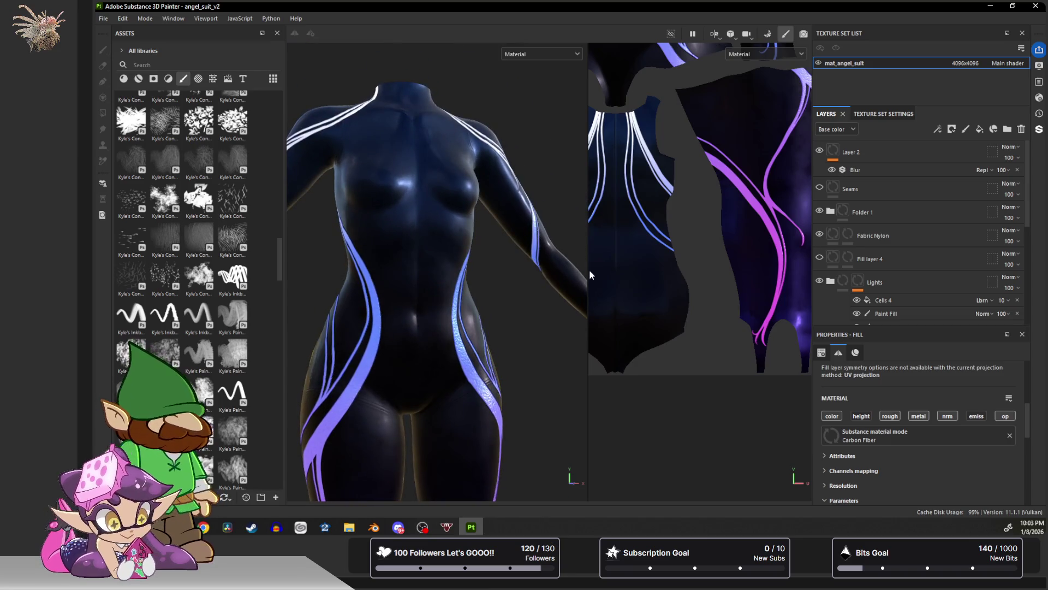
# Widen the 3D viewport by narrowing the side panels and 2D view.
pyautogui.moveTo(588, 270); pyautogui.dragTo(705, 286)
pyautogui.moveTo(811, 288); pyautogui.dragTo(895, 292)
pyautogui.moveTo(770, 289)
pyautogui.mouseDown()
pyautogui.moveTo(633, 271)
pyautogui.moveTo(611, 214)
pyautogui.moveTo(594, 337)
pyautogui.moveTo(548, 310)
pyautogui.moveTo(566, 297)
pyautogui.moveTo(569, 241)
pyautogui.mouseUp()
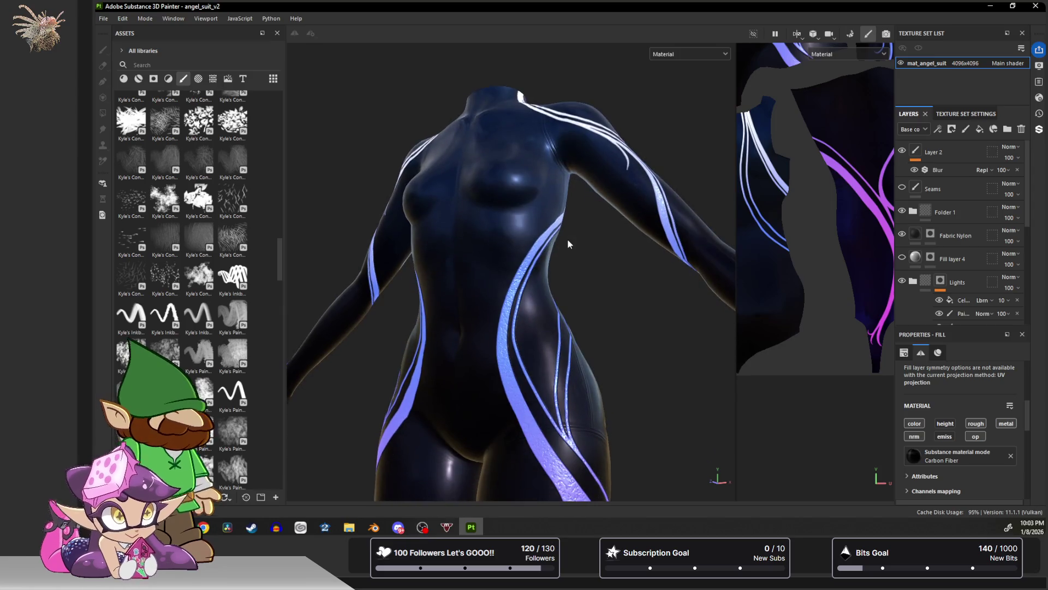
# Inspect the suit's torso, back and legs, then open File Explorer.
pyautogui.moveTo(585, 201)
pyautogui.keyDown('alt'); pyautogui.mouseDown()
pyautogui.moveTo(520, 385)
pyautogui.moveTo(554, 228)
pyautogui.moveTo(535, 227)
pyautogui.moveTo(543, 188)
pyautogui.moveTo(451, 188)
pyautogui.moveTo(531, 234)
pyautogui.moveTo(525, 318)
pyautogui.moveTo(490, 176)
pyautogui.moveTo(539, 175)
pyautogui.moveTo(561, 261)
pyautogui.mouseUp(); pyautogui.keyUp('alt')
pyautogui.moveTo(489, 244)
pyautogui.keyDown('alt'); pyautogui.mouseDown()
pyautogui.moveTo(529, 240)
pyautogui.moveTo(475, 248)
pyautogui.mouseUp(); pyautogui.keyUp('alt')
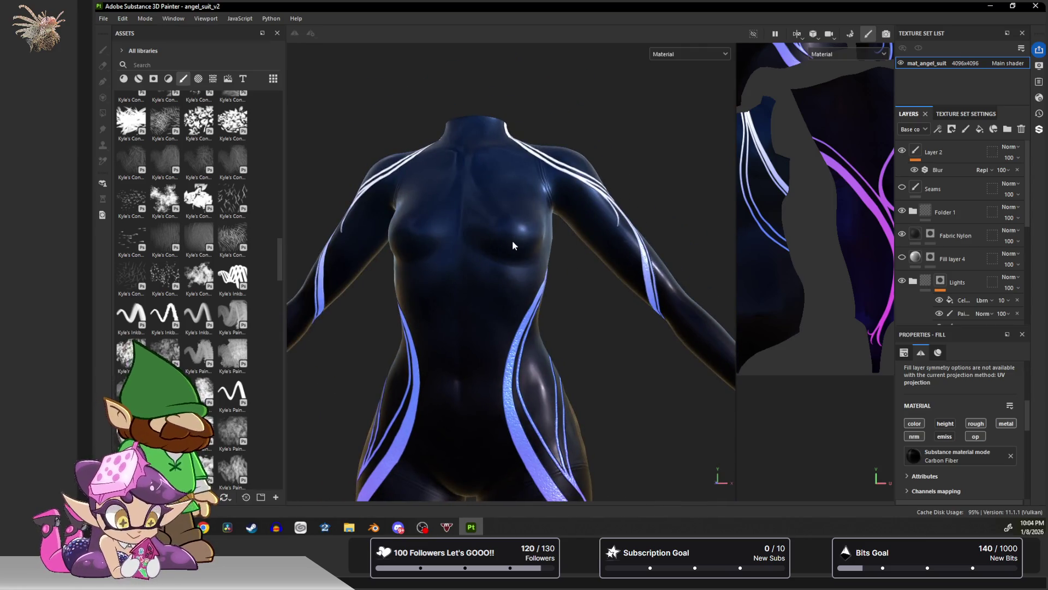
pyautogui.moveTo(597, 267)
pyautogui.keyDown('alt'); pyautogui.mouseDown()
pyautogui.moveTo(619, 269)
pyautogui.moveTo(604, 288)
pyautogui.moveTo(592, 180)
pyautogui.moveTo(309, 189)
pyautogui.mouseUp(); pyautogui.keyUp('alt')
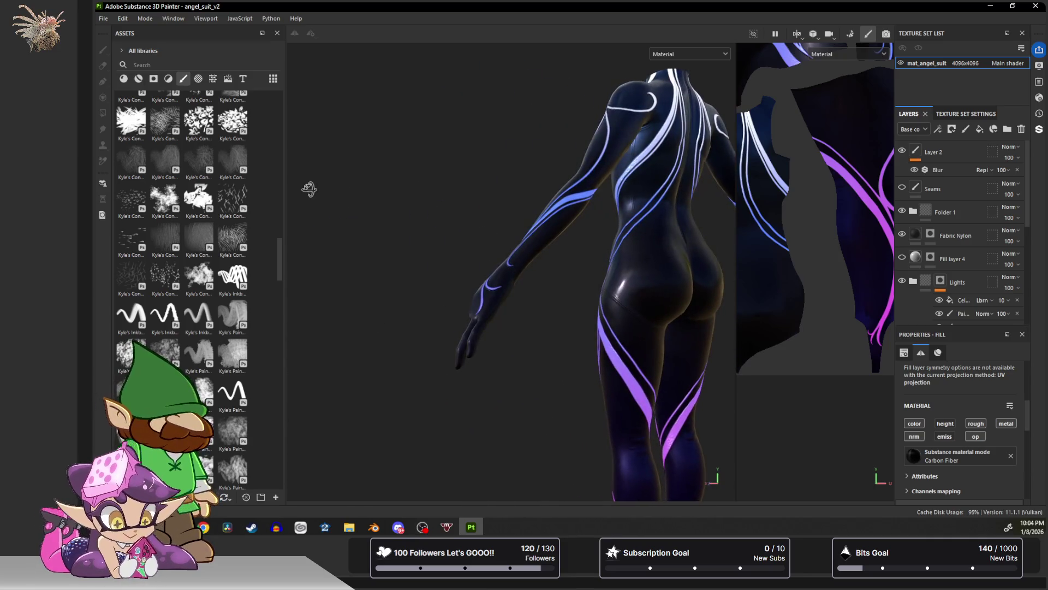
pyautogui.keyDown('alt'); pyautogui.moveTo(621, 245); pyautogui.dragTo(642, 259); pyautogui.keyUp('alt')
pyautogui.scroll(2, 532, 261)
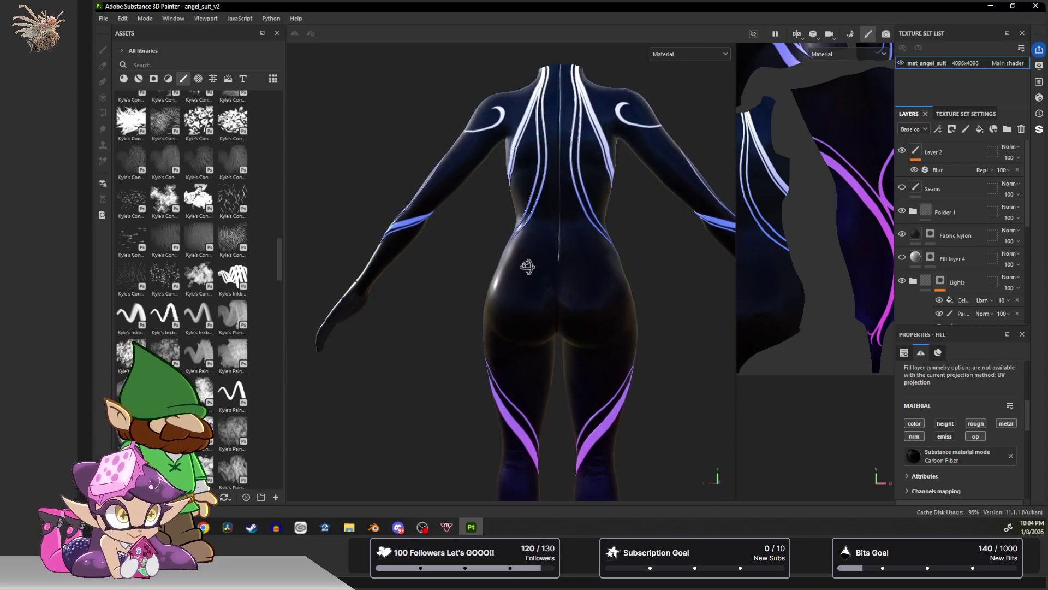
pyautogui.moveTo(536, 300); pyautogui.dragTo(535, 155, button='middle')
pyautogui.scroll(5, 517, 292)
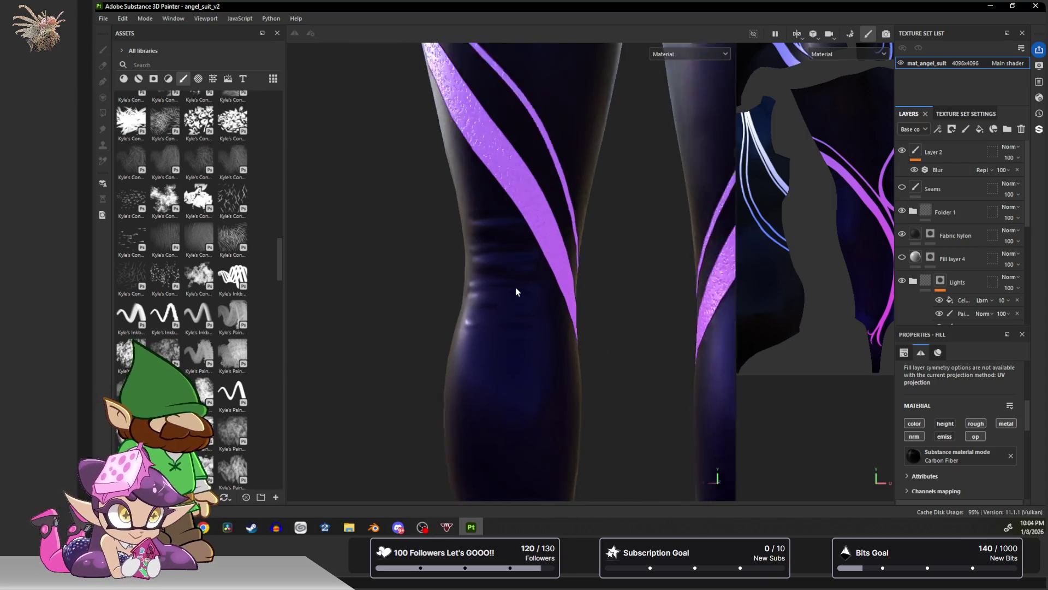
pyautogui.scroll(-3, 515, 287)
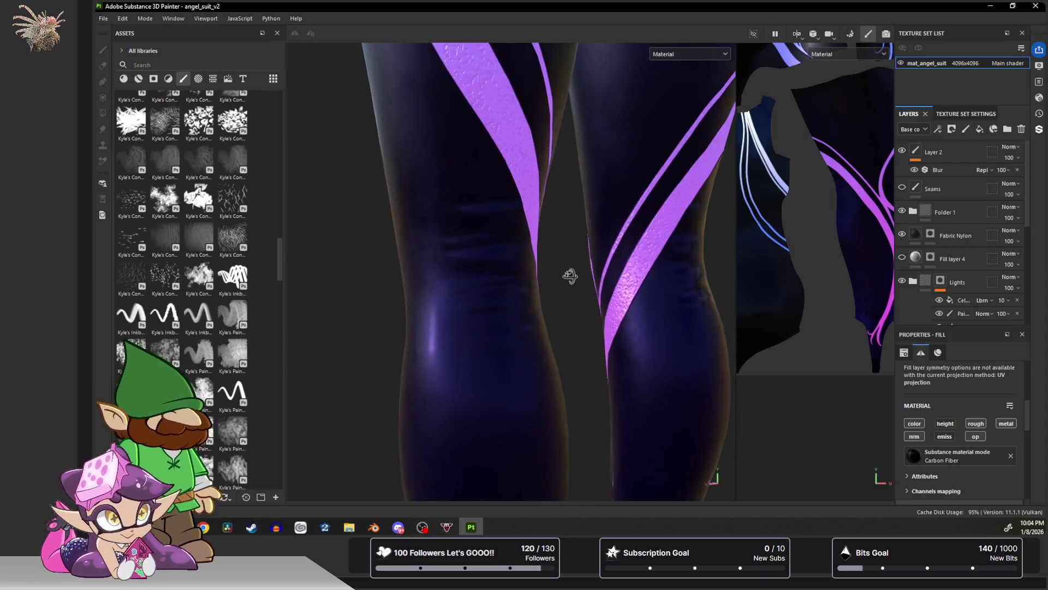
pyautogui.moveTo(475, 292)
pyautogui.keyDown('alt'); pyautogui.mouseDown()
pyautogui.moveTo(578, 206)
pyautogui.moveTo(536, 206)
pyautogui.mouseUp(); pyautogui.keyUp('alt')
pyautogui.scroll(-4, 564, 145)
pyautogui.keyDown('alt'); pyautogui.moveTo(522, 246); pyautogui.dragTo(548, 323); pyautogui.keyUp('alt')
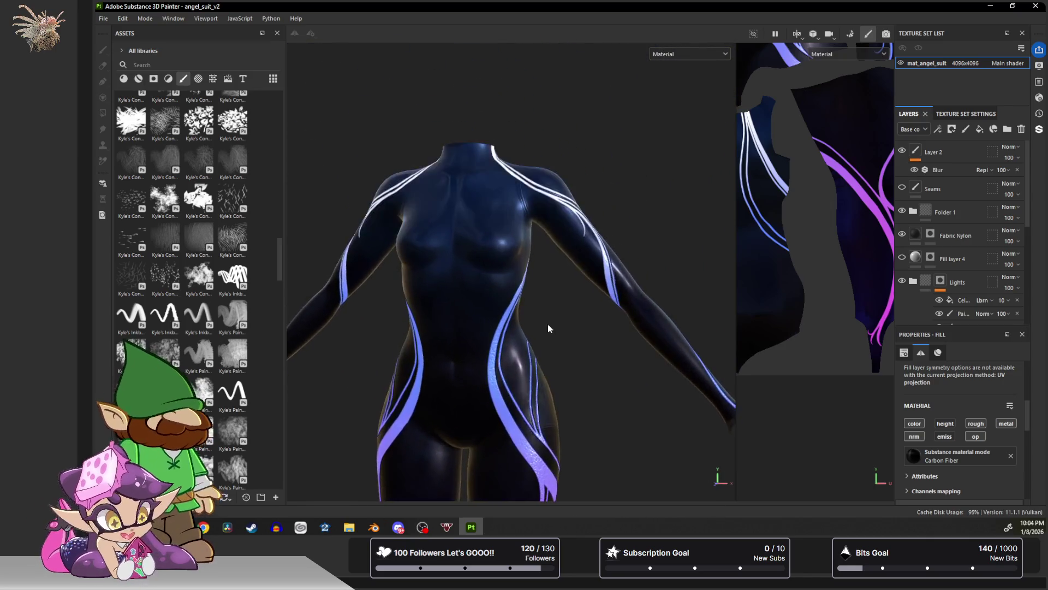
pyautogui.scroll(5, 468, 235)
pyautogui.scroll(5, 564, 347)
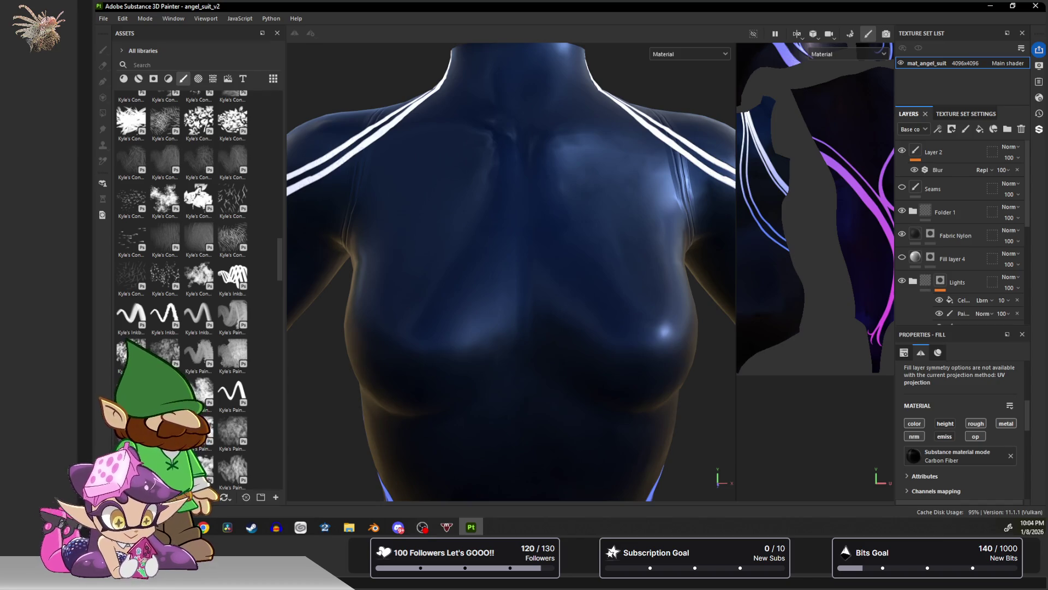
pyautogui.press('super+e')
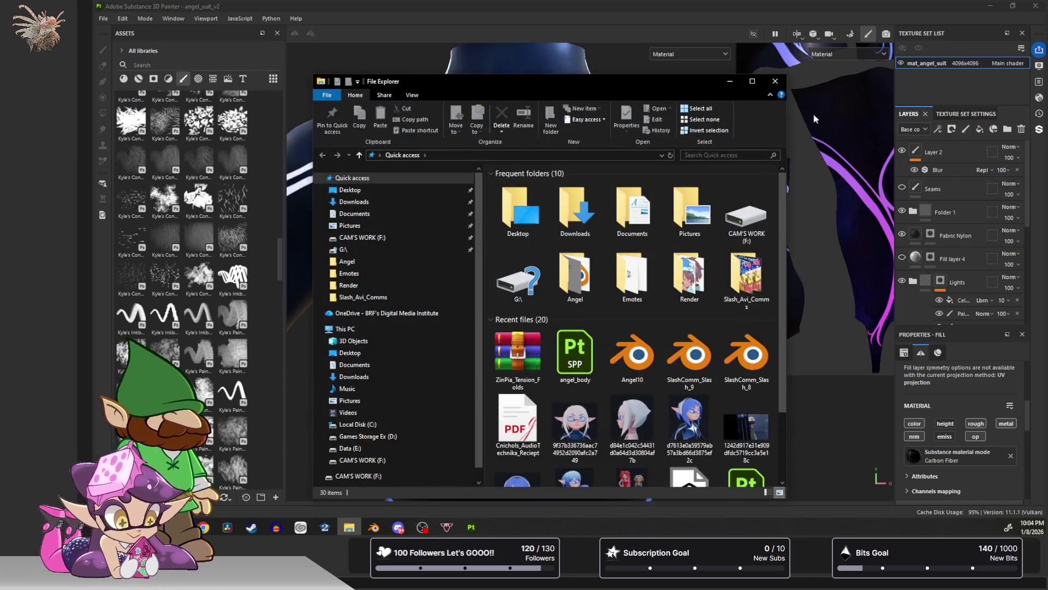
# Close the Tension 8.png preview and drag the image into Painter's assets.
pyautogui.moveTo(569, 83); pyautogui.dragTo(1047, 82)
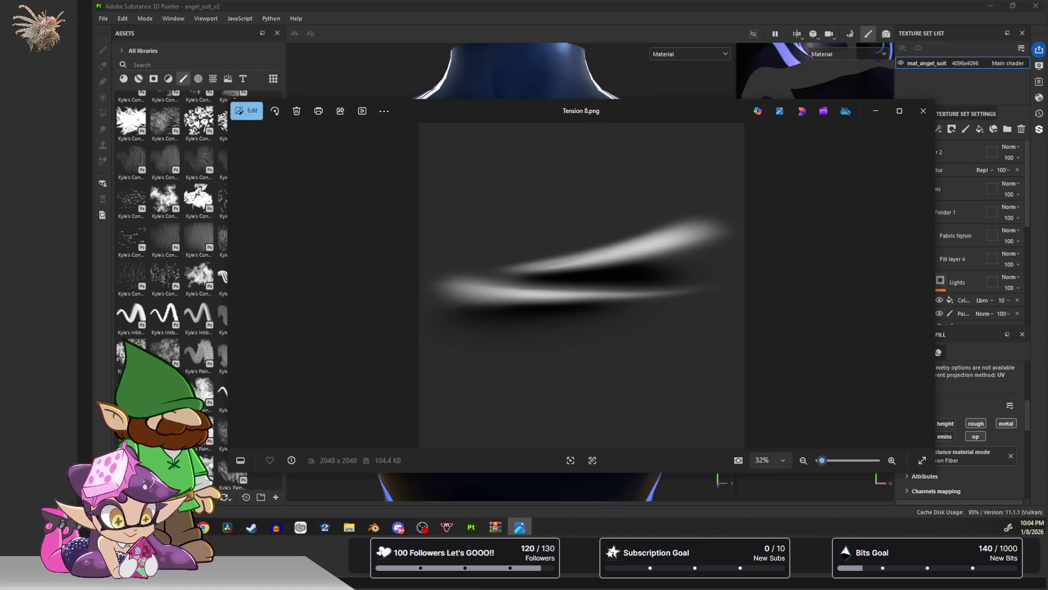
pyautogui.click(922, 111)
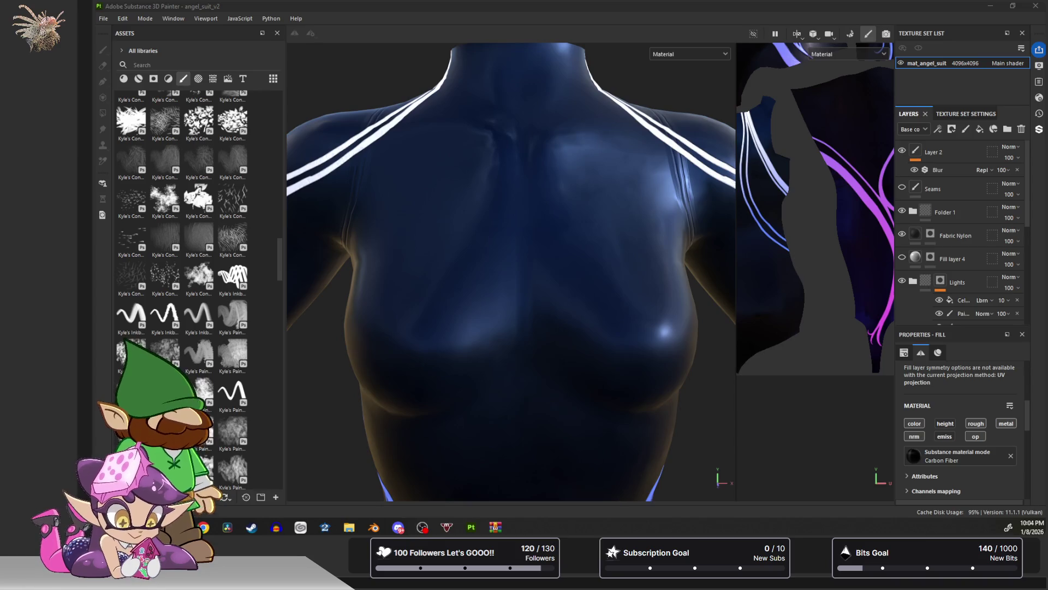
pyautogui.moveTo(1047, 208)
pyautogui.mouseDown()
pyautogui.moveTo(814, 207)
pyautogui.moveTo(268, 255)
pyautogui.moveTo(264, 276)
pyautogui.mouseUp()
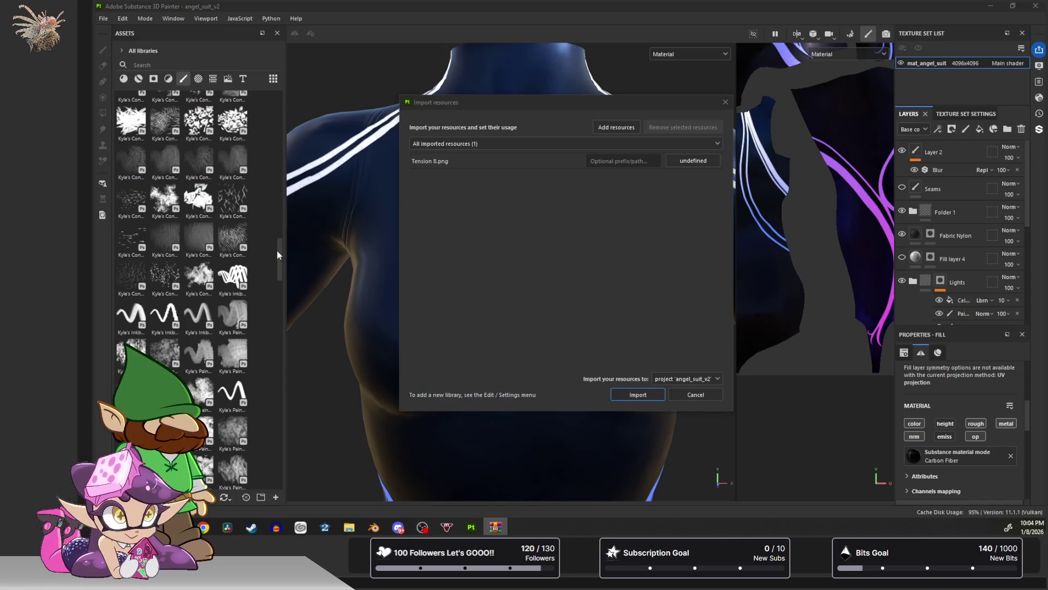
# Import Tension 8.png into angel_suit_v2 with usage set to alpha.
pyautogui.click(688, 162)
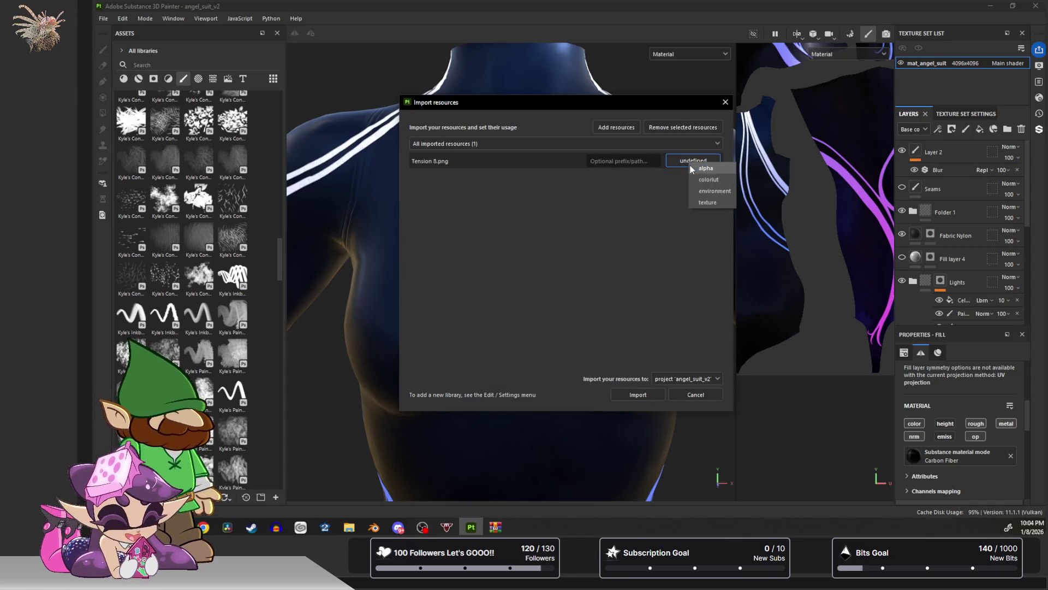
pyautogui.click(713, 168)
pyautogui.click(636, 395)
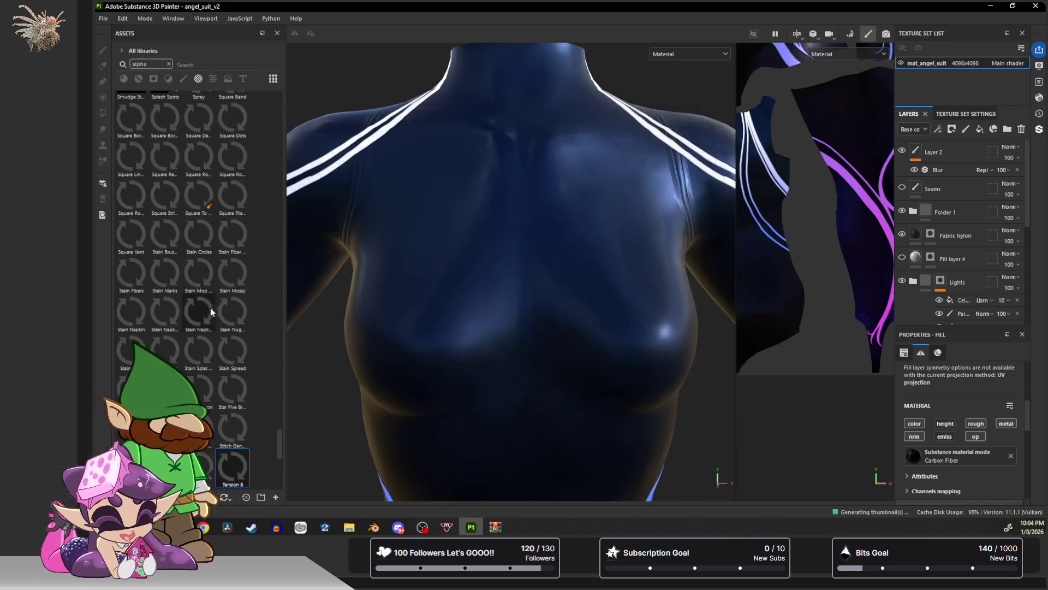
# Drop the Tension 8 alpha on the chest as a mask on a new fill layer.
pyautogui.moveTo(232, 469)
pyautogui.mouseDown()
pyautogui.moveTo(581, 273)
pyautogui.moveTo(520, 274)
pyautogui.mouseUp()
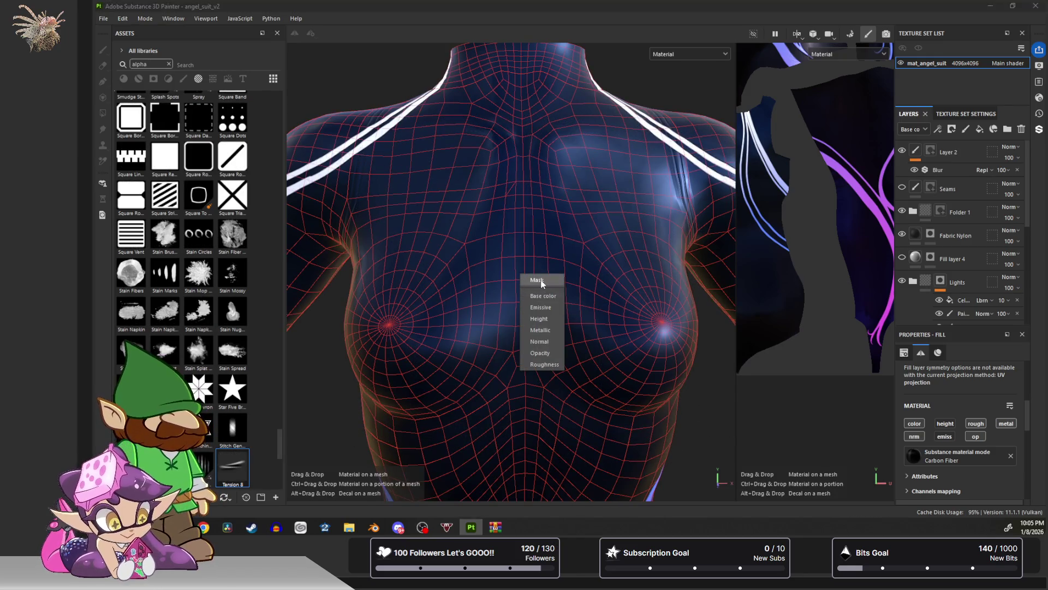
pyautogui.click(538, 280)
pyautogui.moveTo(455, 261)
pyautogui.keyDown('alt'); pyautogui.mouseDown()
pyautogui.moveTo(464, 246)
pyautogui.moveTo(420, 257)
pyautogui.moveTo(457, 287)
pyautogui.mouseUp(); pyautogui.keyUp('alt')
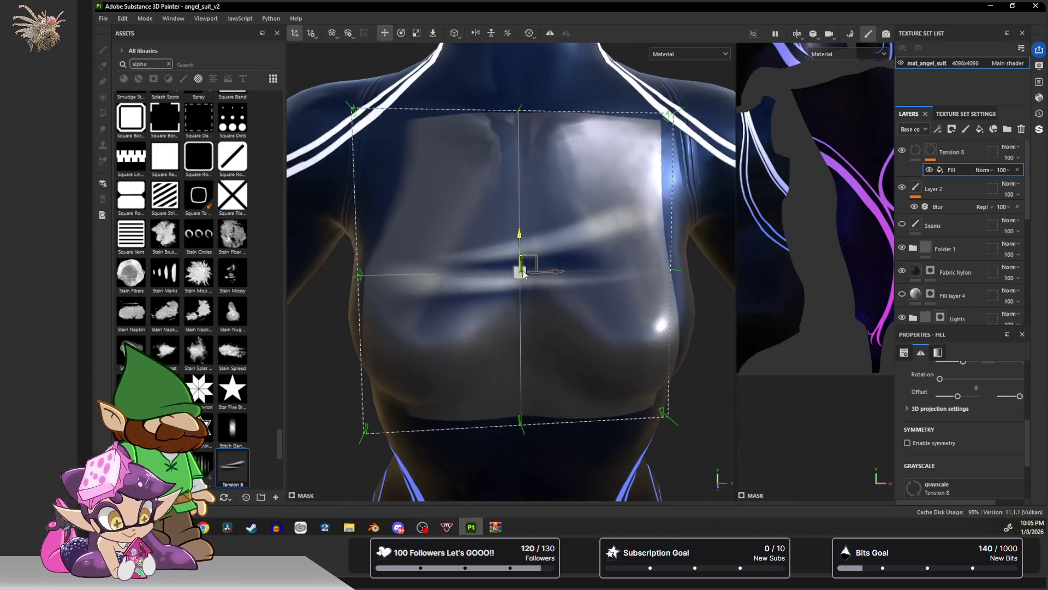
# Lower the projection over the torso, widen the right dock, and set Projection Depth to 0.35.
pyautogui.moveTo(521, 272)
pyautogui.mouseDown()
pyautogui.moveTo(533, 385)
pyautogui.moveTo(497, 213)
pyautogui.moveTo(481, 262)
pyautogui.moveTo(540, 305)
pyautogui.moveTo(504, 307)
pyautogui.moveTo(523, 331)
pyautogui.moveTo(541, 330)
pyautogui.mouseUp()
pyautogui.scroll(-3, 955, 428)
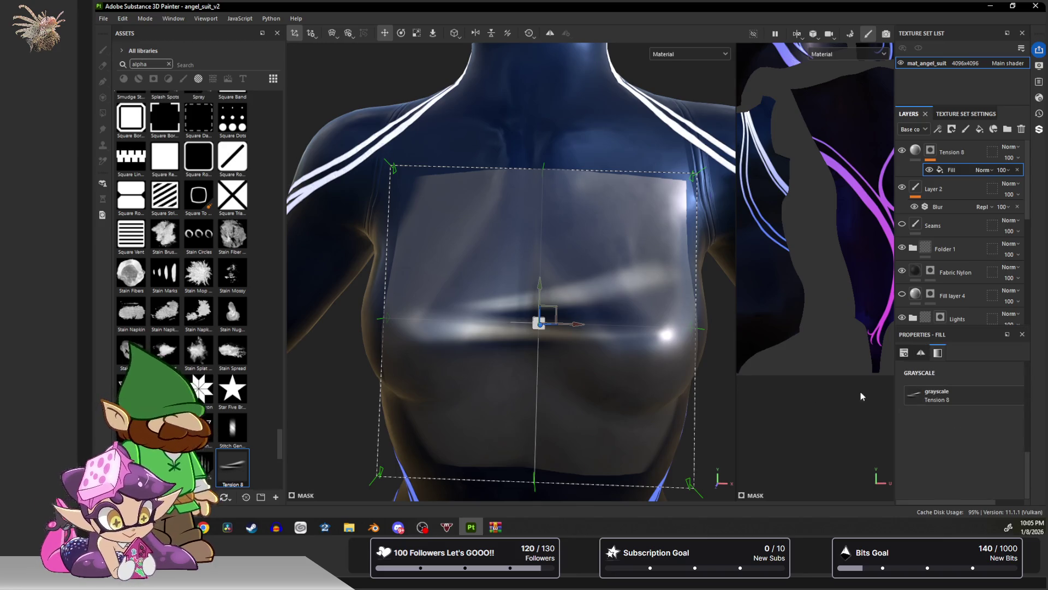
pyautogui.moveTo(894, 398); pyautogui.dragTo(769, 407)
pyautogui.scroll(5, 866, 426)
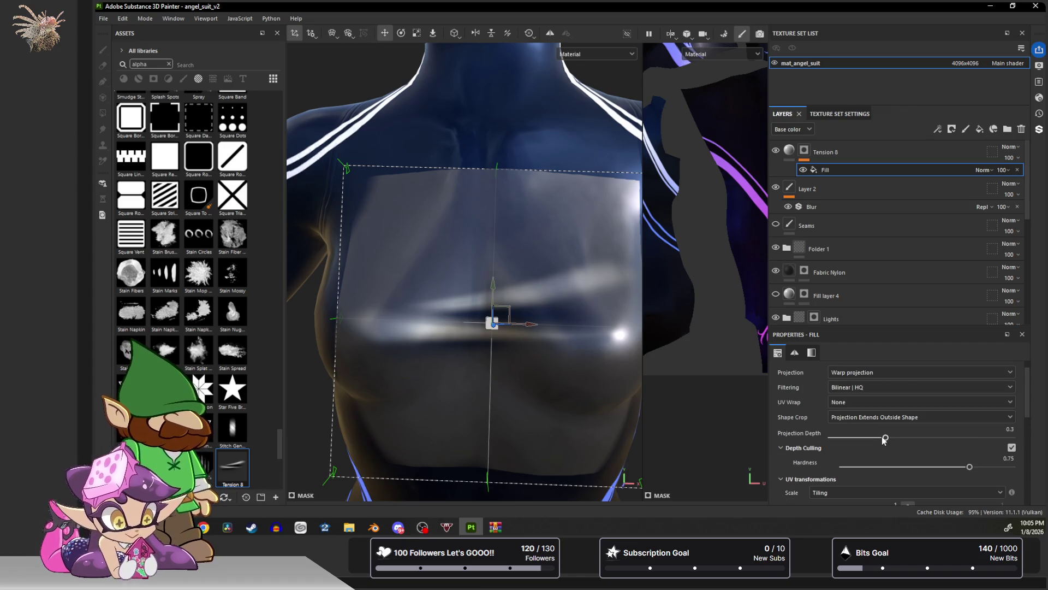
pyautogui.moveTo(885, 437)
pyautogui.mouseDown()
pyautogui.moveTo(837, 438)
pyautogui.moveTo(951, 445)
pyautogui.moveTo(895, 446)
pyautogui.mouseUp()
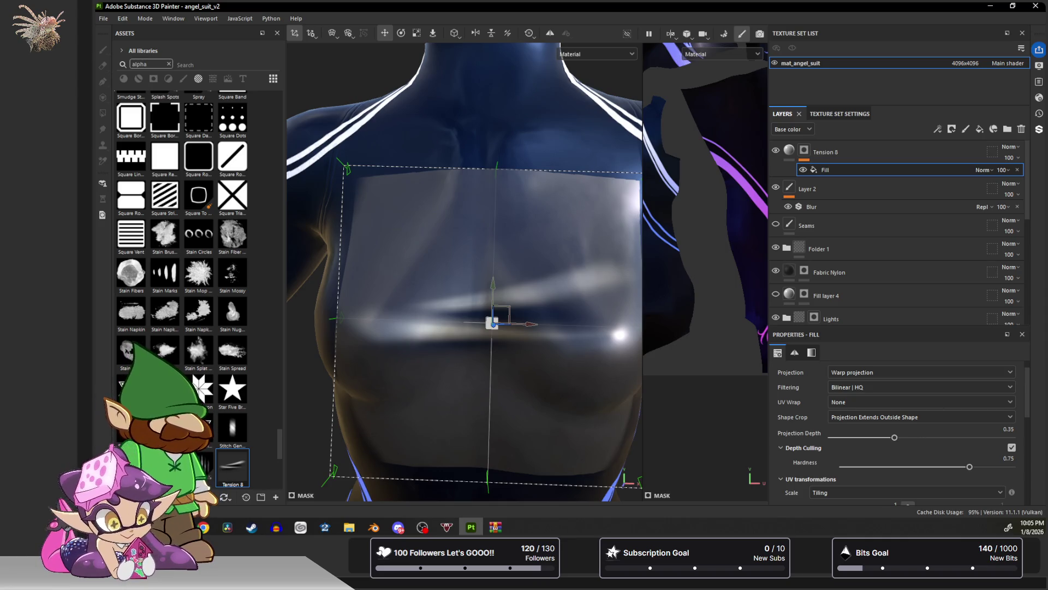
# Nudge the projection up and left to centre the fold stamp on the chest.
pyautogui.hotkey('alt', 'Tab')
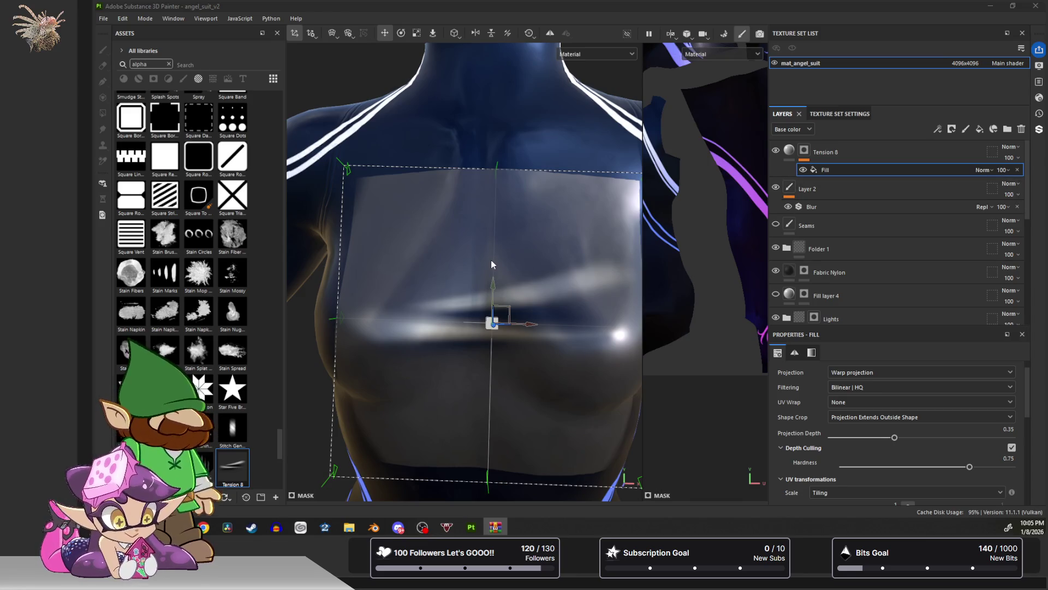
pyautogui.moveTo(491, 322); pyautogui.dragTo(467, 309)
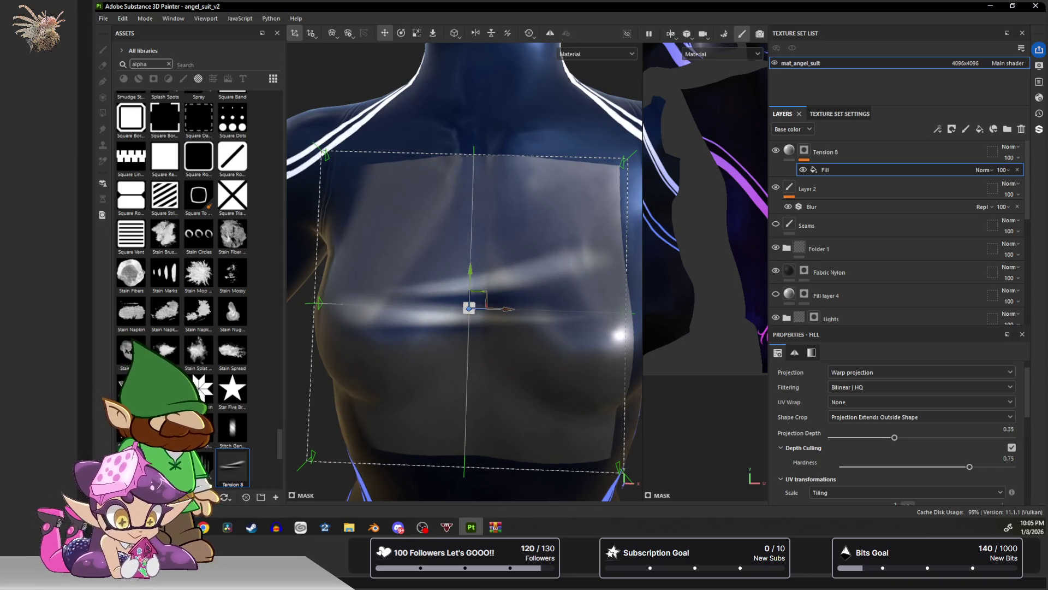
pyautogui.hotkey('alt', 'Tab')
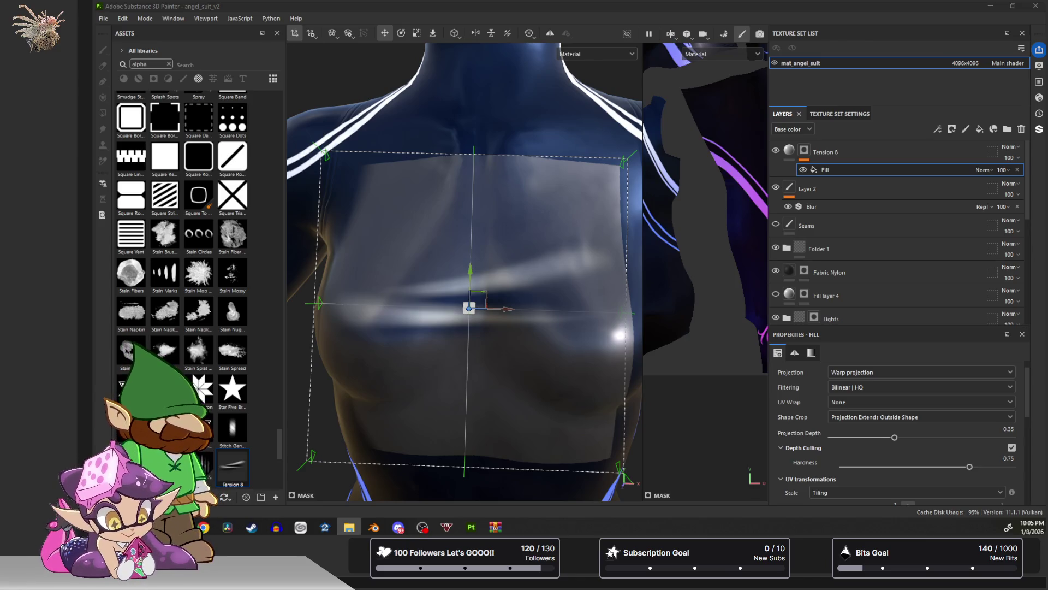
pyautogui.hotkey('alt', 'Tab')
pyautogui.hotkey('alt', 'Tab')
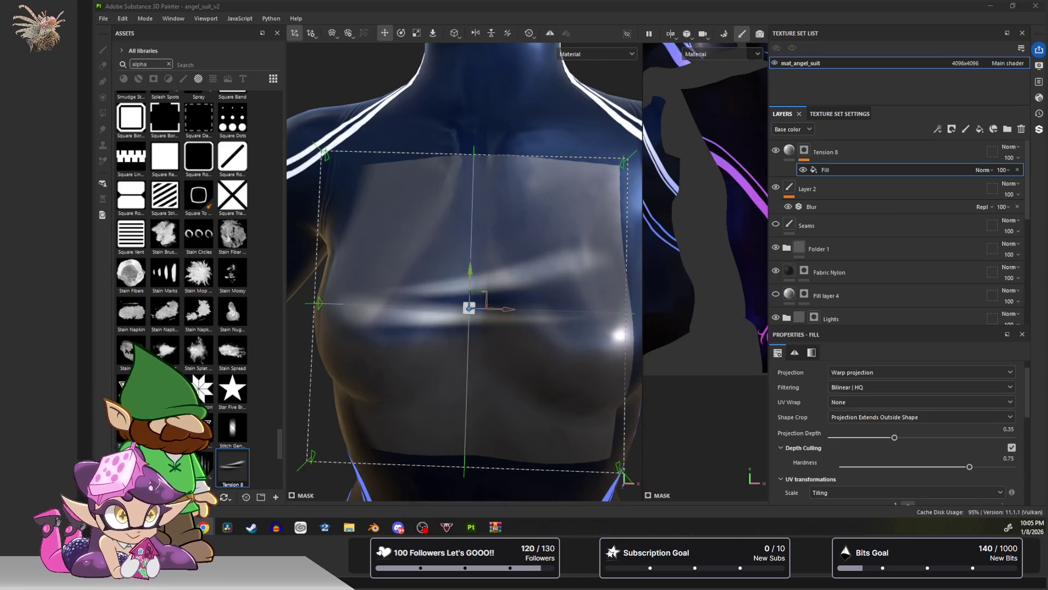
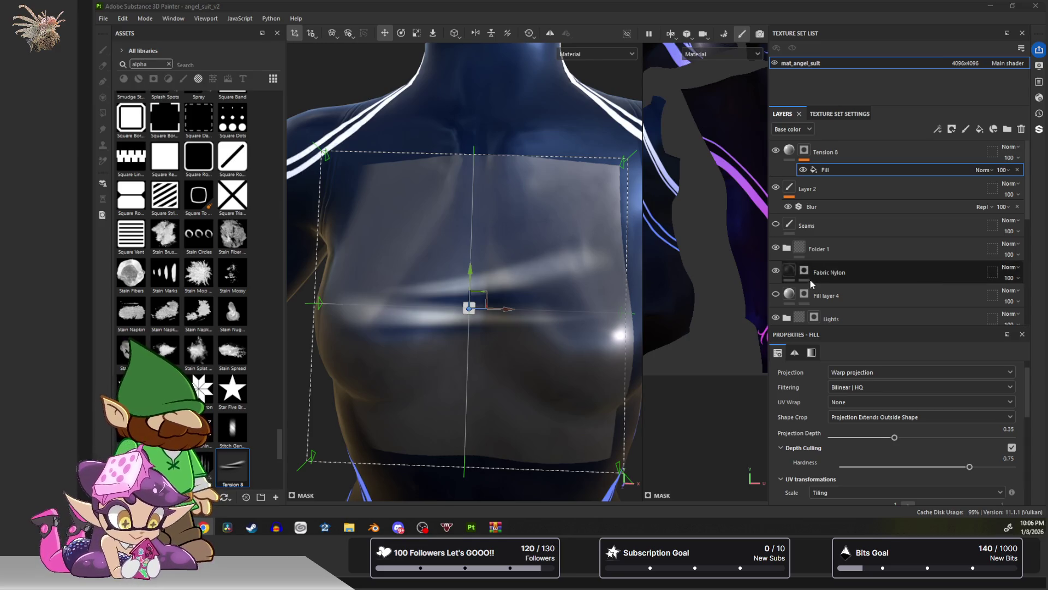
# Try the Fill effect's opacity at 87, then remove that Fill effect from Tension 8.
pyautogui.click(504, 218)
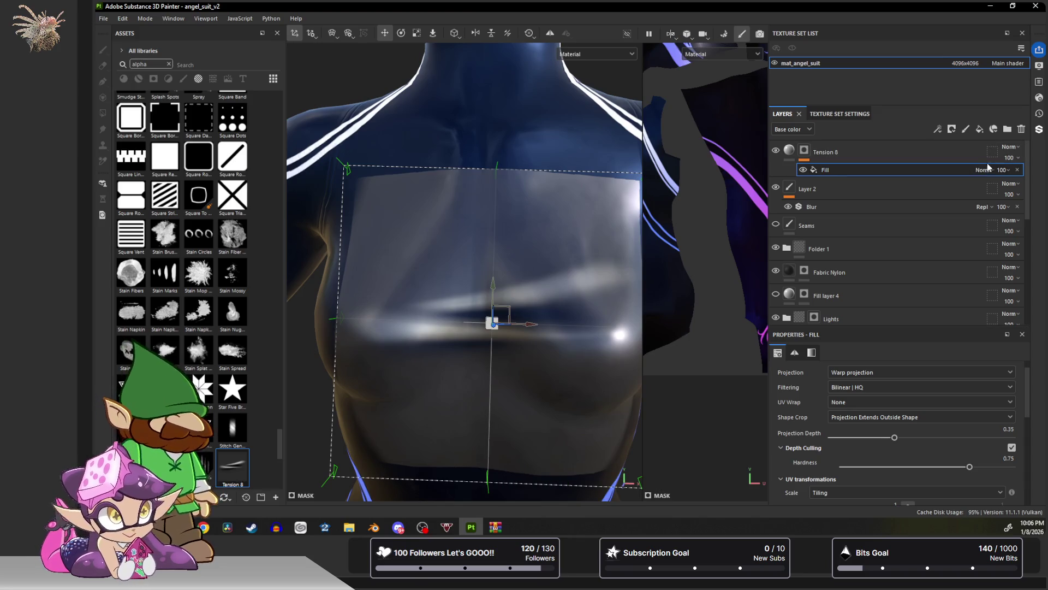
pyautogui.click(1004, 171)
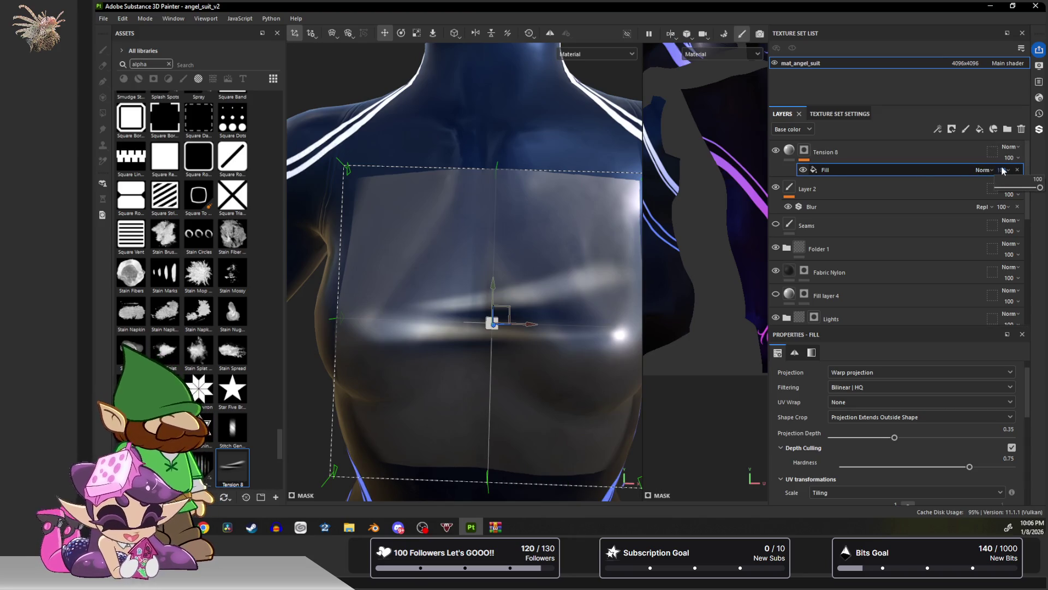
pyautogui.moveTo(1036, 192)
pyautogui.mouseDown()
pyautogui.moveTo(987, 189)
pyautogui.moveTo(1036, 189)
pyautogui.mouseUp()
pyautogui.click(1017, 170)
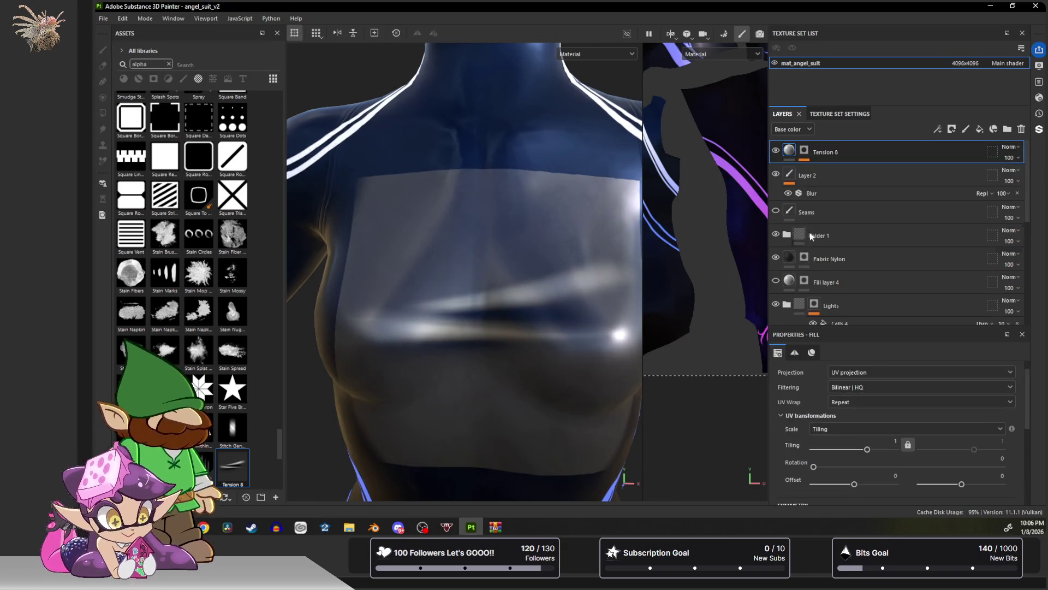
# Turn off Tension 8's color channel and set its height to 0.1211.
pyautogui.scroll(-5, 838, 401)
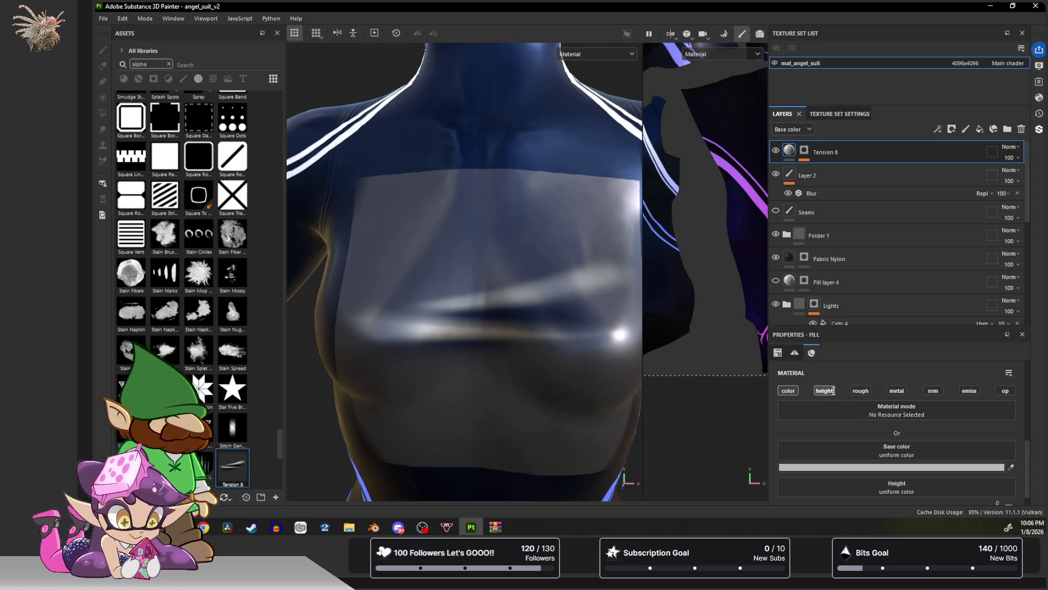
pyautogui.scroll(-1, 872, 434)
pyautogui.moveTo(889, 494); pyautogui.dragTo(940, 494)
pyautogui.moveTo(480, 293)
pyautogui.keyDown('alt'); pyautogui.mouseDown()
pyautogui.moveTo(548, 206)
pyautogui.moveTo(503, 301)
pyautogui.moveTo(533, 327)
pyautogui.moveTo(587, 334)
pyautogui.moveTo(421, 297)
pyautogui.mouseUp(); pyautogui.keyUp('alt')
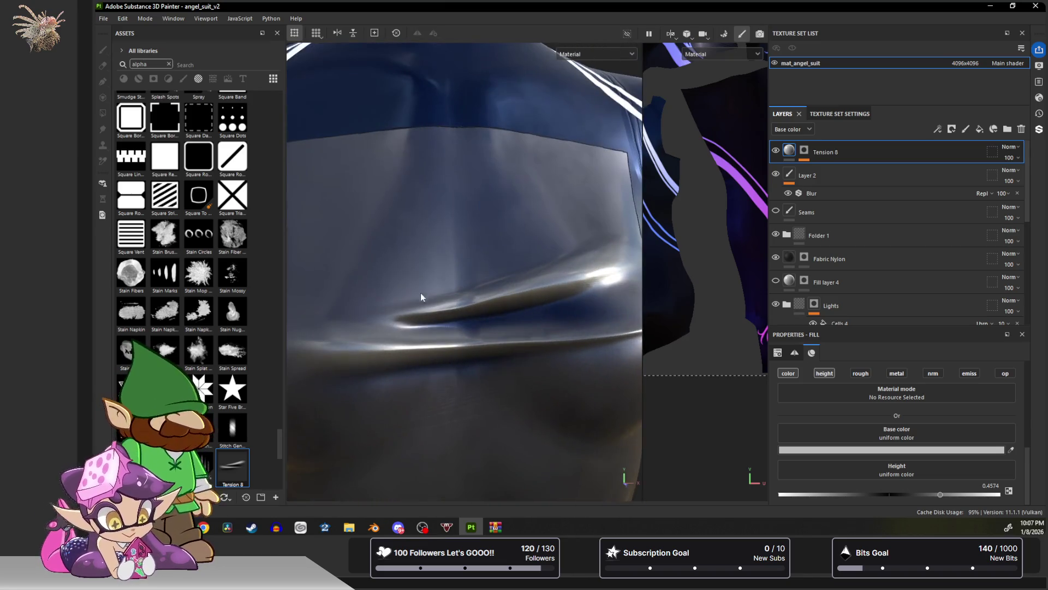
pyautogui.moveTo(484, 304)
pyautogui.keyDown('alt'); pyautogui.mouseDown()
pyautogui.moveTo(415, 289)
pyautogui.moveTo(448, 284)
pyautogui.moveTo(358, 281)
pyautogui.moveTo(453, 311)
pyautogui.moveTo(498, 201)
pyautogui.moveTo(467, 314)
pyautogui.mouseUp(); pyautogui.keyUp('alt')
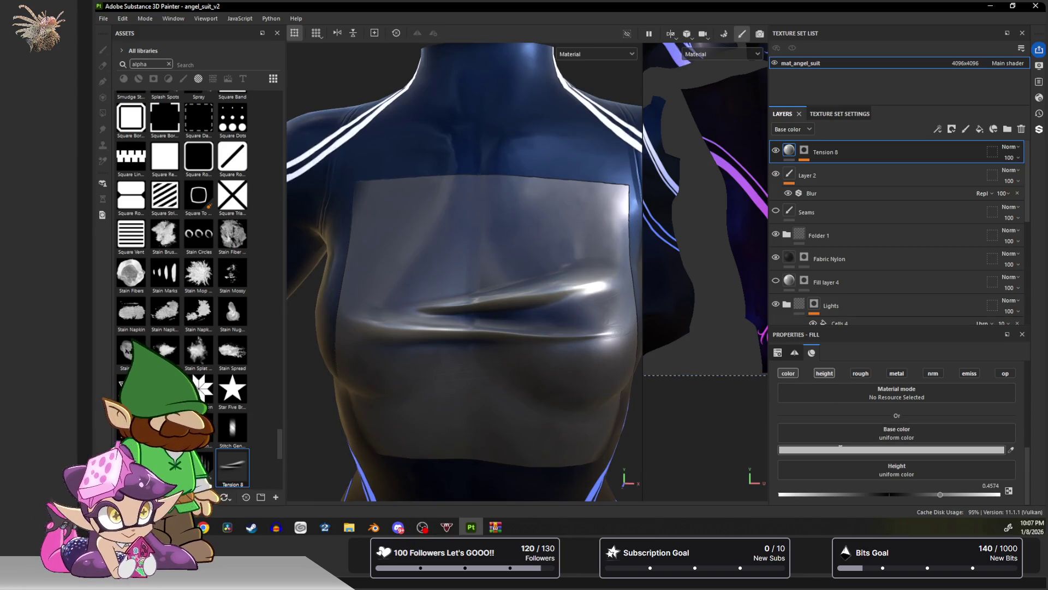
pyautogui.click(789, 374)
pyautogui.moveTo(435, 306)
pyautogui.keyDown('alt'); pyautogui.mouseDown()
pyautogui.moveTo(478, 246)
pyautogui.moveTo(453, 322)
pyautogui.moveTo(494, 239)
pyautogui.moveTo(622, 374)
pyautogui.mouseUp(); pyautogui.keyUp('alt')
pyautogui.scroll(3, 454, 322)
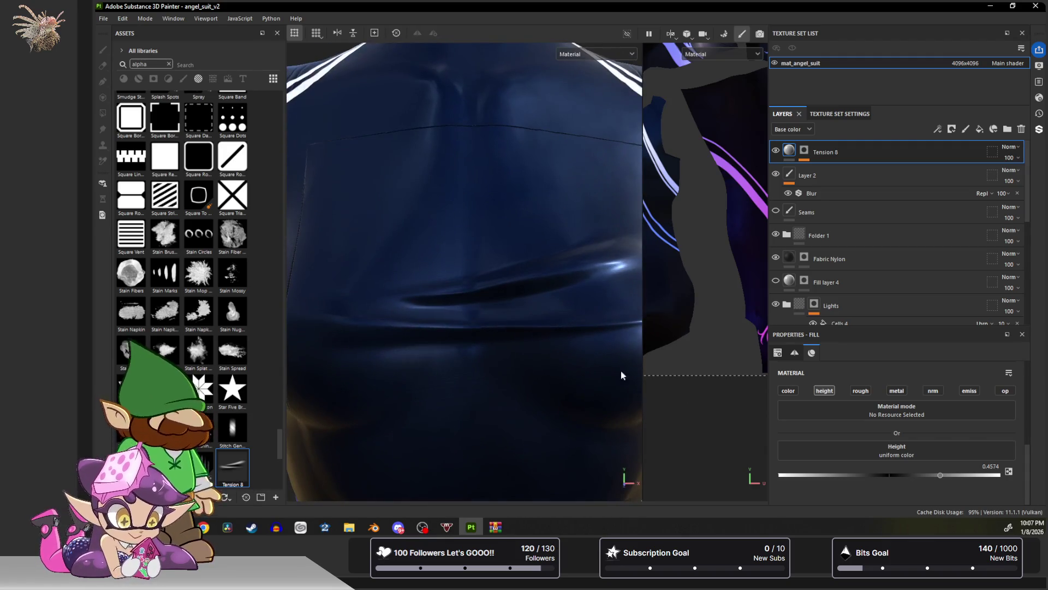
pyautogui.moveTo(908, 474)
pyautogui.mouseDown()
pyautogui.moveTo(893, 477)
pyautogui.moveTo(902, 476)
pyautogui.mouseUp()
pyautogui.scroll(-5, 519, 363)
pyautogui.moveTo(515, 358)
pyautogui.keyDown('alt'); pyautogui.mouseDown()
pyautogui.moveTo(491, 346)
pyautogui.moveTo(485, 311)
pyautogui.moveTo(504, 362)
pyautogui.mouseUp(); pyautogui.keyUp('alt')
# Add a Fill effect under Tension 8 using the Tension 8 grayscale.
pyautogui.rightClick(804, 150)
pyautogui.click(844, 169)
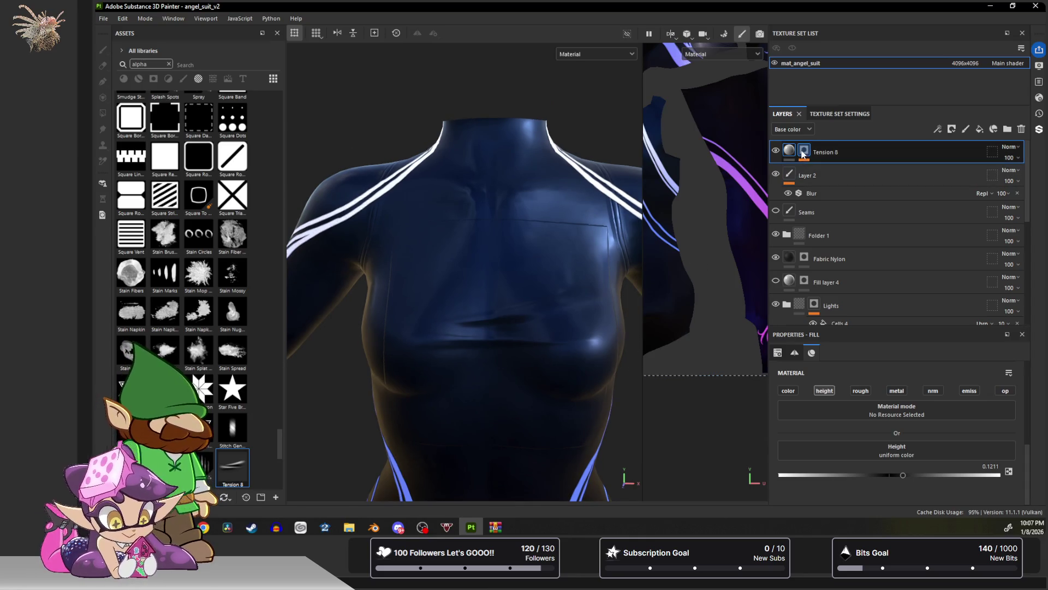
pyautogui.keyDown('alt'); pyautogui.moveTo(506, 355); pyautogui.dragTo(495, 336); pyautogui.keyUp('alt')
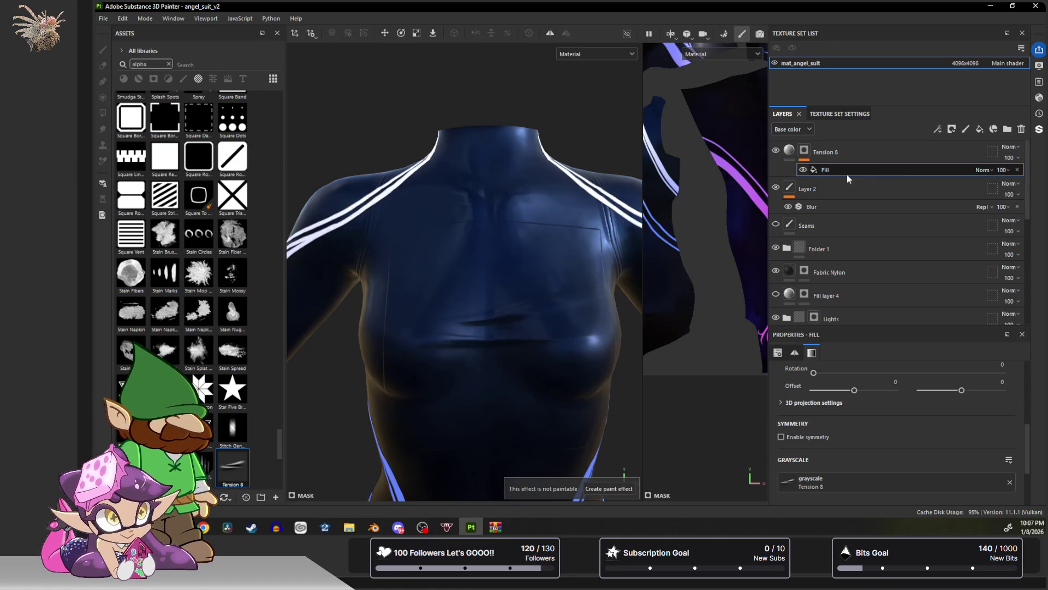
# Switch the new Fill effect to planar projection and move the fold higher up the chest.
pyautogui.click(805, 151)
pyautogui.click(832, 171)
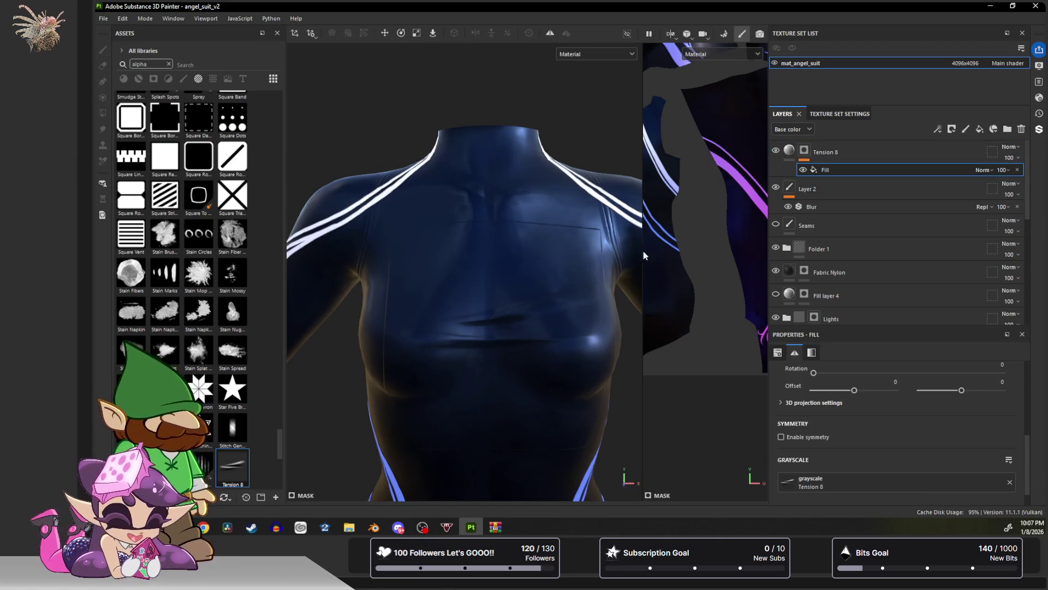
pyautogui.click(311, 33)
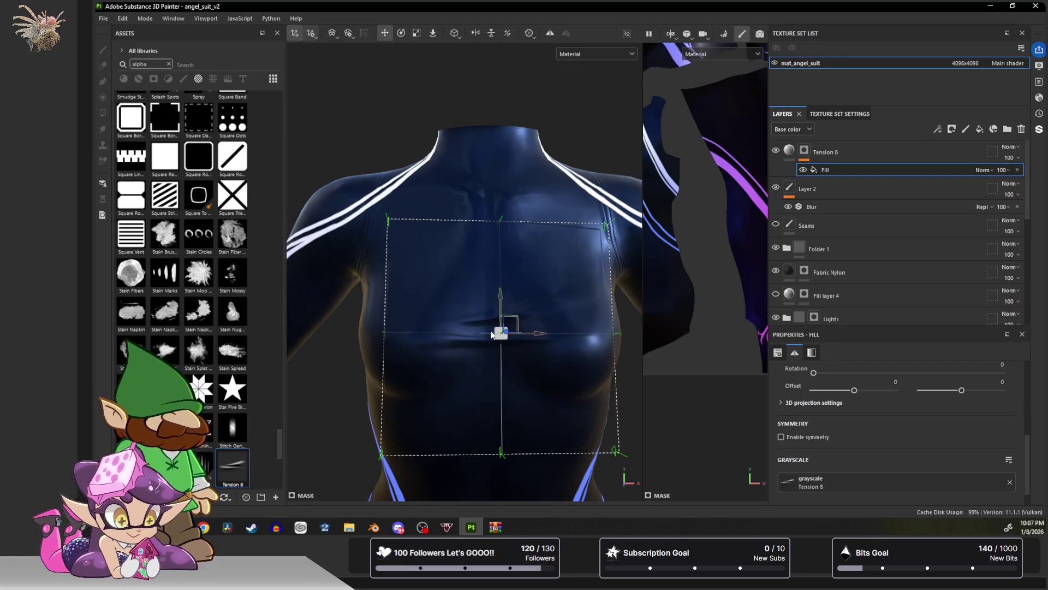
pyautogui.moveTo(499, 333); pyautogui.dragTo(497, 311)
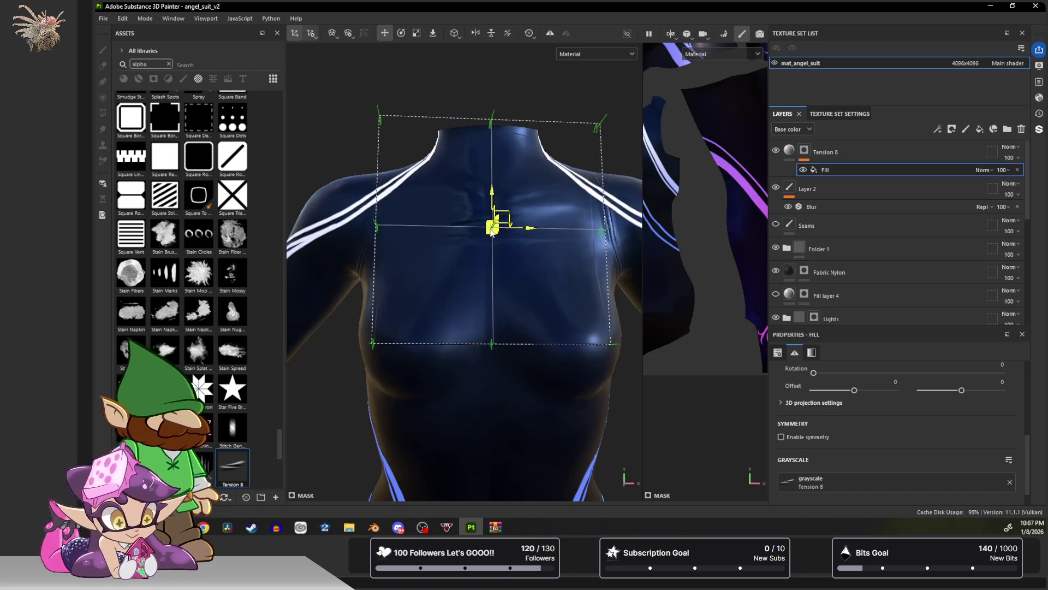
pyautogui.scroll(3, 503, 263)
pyautogui.moveTo(503, 263)
pyautogui.keyDown('alt'); pyautogui.mouseDown()
pyautogui.moveTo(519, 280)
pyautogui.moveTo(479, 332)
pyautogui.moveTo(497, 319)
pyautogui.moveTo(502, 376)
pyautogui.moveTo(485, 354)
pyautogui.moveTo(468, 364)
pyautogui.moveTo(552, 359)
pyautogui.moveTo(460, 330)
pyautogui.moveTo(487, 333)
pyautogui.moveTo(420, 287)
pyautogui.moveTo(421, 319)
pyautogui.moveTo(452, 352)
pyautogui.moveTo(451, 306)
pyautogui.mouseUp(); pyautogui.keyUp('alt')
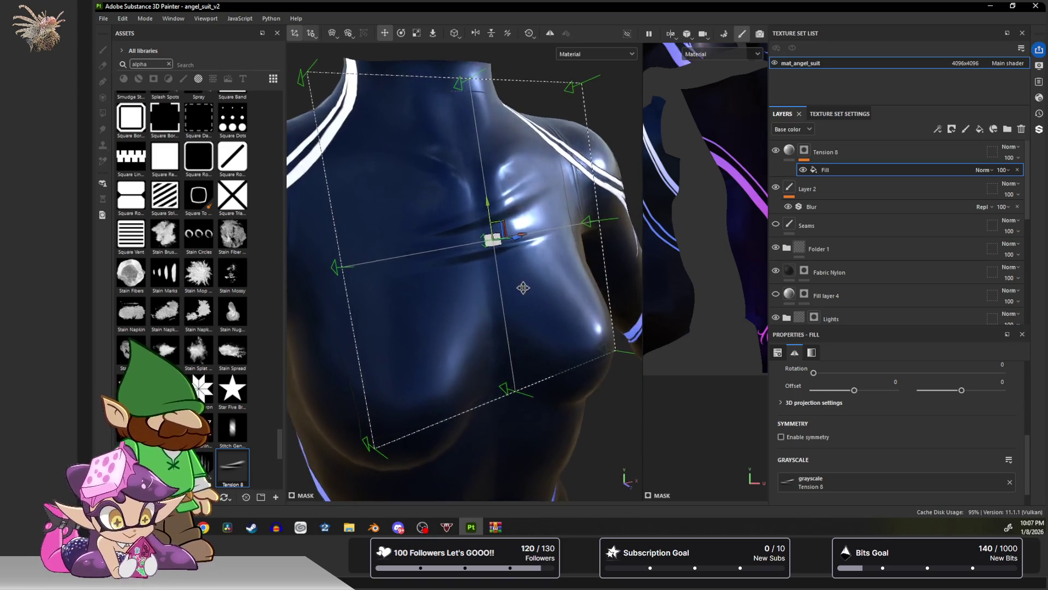
pyautogui.keyDown('alt'); pyautogui.moveTo(452, 307); pyautogui.dragTo(579, 333, button='middle'); pyautogui.keyUp('alt')
pyautogui.scroll(-3, 495, 331)
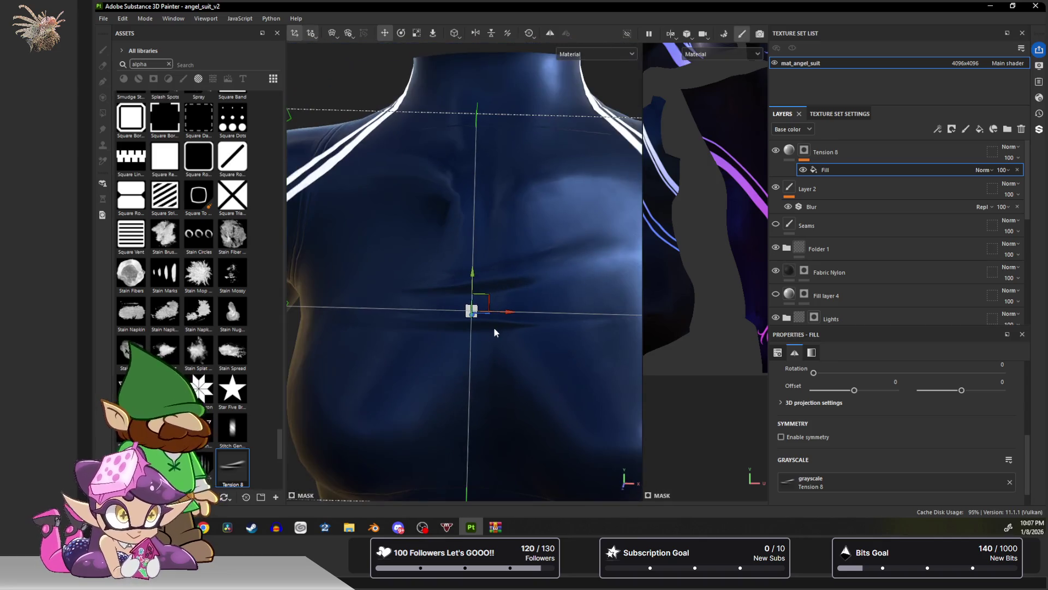
pyautogui.keyDown('alt'); pyautogui.moveTo(484, 339); pyautogui.dragTo(507, 324); pyautogui.keyUp('alt')
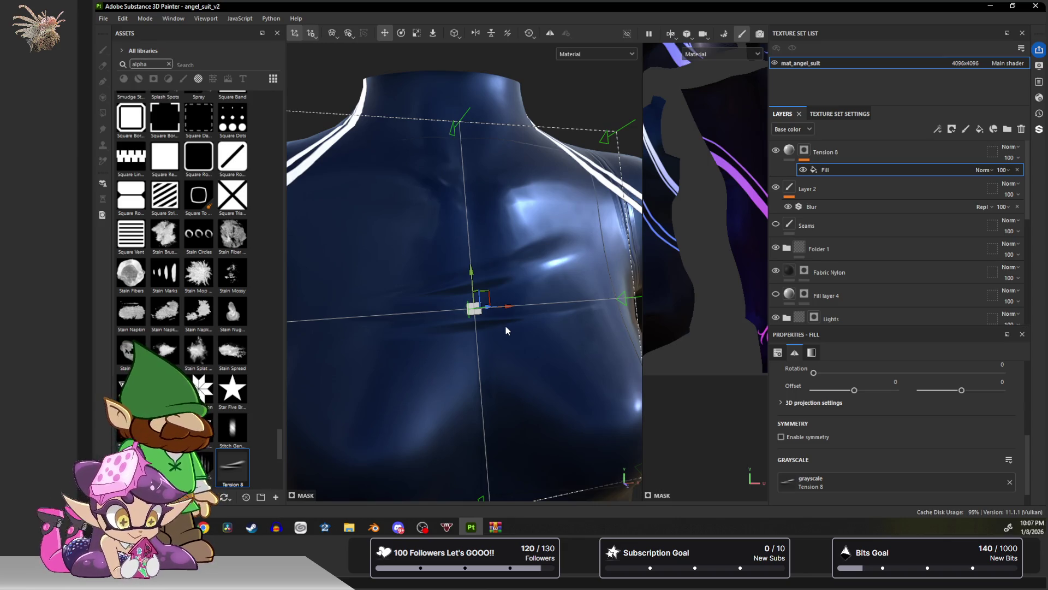
# Select Tension 8's mask for painting, framing the upper chest.
pyautogui.click(853, 145)
pyautogui.moveTo(431, 470)
pyautogui.keyDown('alt'); pyautogui.mouseDown()
pyautogui.moveTo(451, 332)
pyautogui.moveTo(473, 356)
pyautogui.moveTo(444, 295)
pyautogui.moveTo(484, 311)
pyautogui.moveTo(404, 316)
pyautogui.moveTo(437, 333)
pyautogui.moveTo(445, 315)
pyautogui.moveTo(470, 311)
pyautogui.moveTo(375, 304)
pyautogui.moveTo(498, 374)
pyautogui.moveTo(480, 339)
pyautogui.mouseUp(); pyautogui.keyUp('alt')
pyautogui.keyDown('alt'); pyautogui.moveTo(479, 339); pyautogui.dragTo(497, 452, button='middle'); pyautogui.keyUp('alt')
pyautogui.moveTo(497, 452)
pyautogui.keyDown('alt'); pyautogui.mouseDown()
pyautogui.moveTo(496, 323)
pyautogui.moveTo(452, 421)
pyautogui.moveTo(462, 367)
pyautogui.moveTo(450, 274)
pyautogui.moveTo(433, 402)
pyautogui.moveTo(470, 375)
pyautogui.mouseUp(); pyautogui.keyUp('alt')
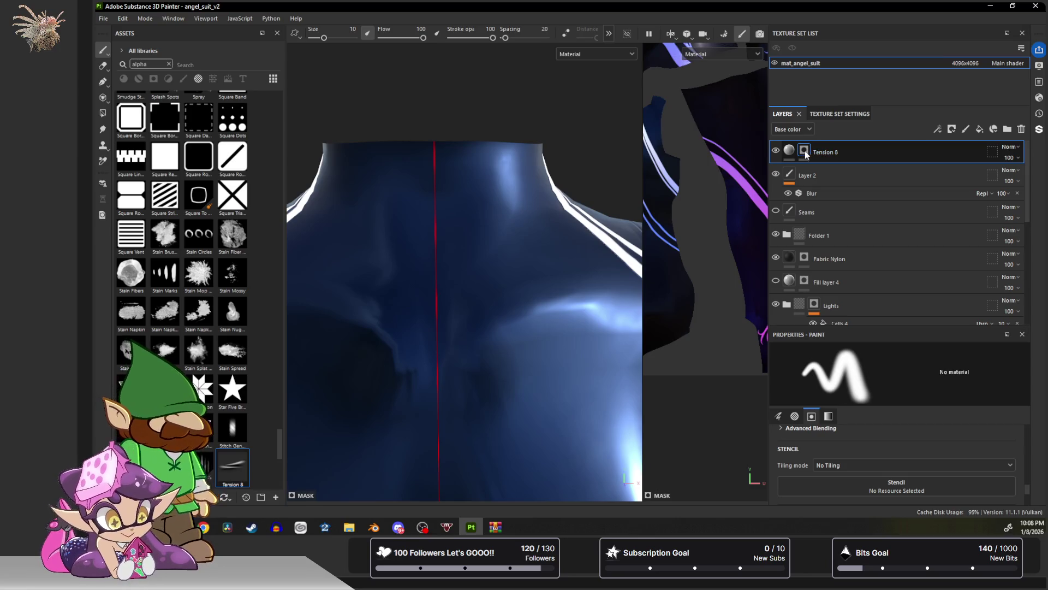
# Shrink the brush to 2.44, paint a test fold on the chest, and undo it.
pyautogui.keyDown('ctrl'); pyautogui.moveTo(448, 321); pyautogui.dragTo(393, 318, button='right'); pyautogui.keyUp('ctrl')
pyautogui.moveTo(463, 309); pyautogui.dragTo(609, 259)
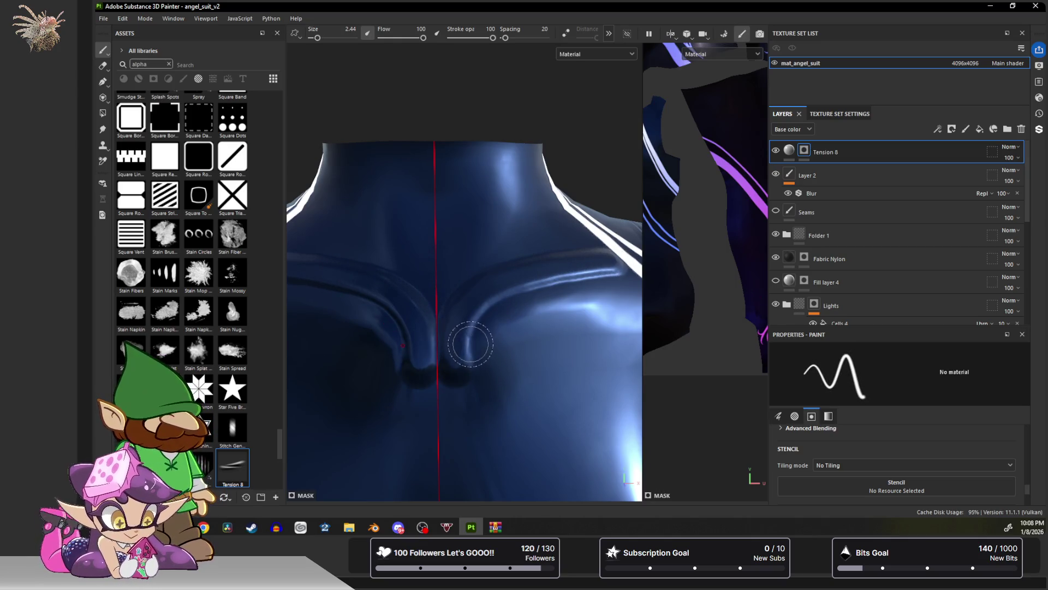
pyautogui.hotkey('ctrl', 'z')
# Set the paint grayscale to 1 and return to painting Tension 8's mask.
pyautogui.scroll(-3, 839, 447)
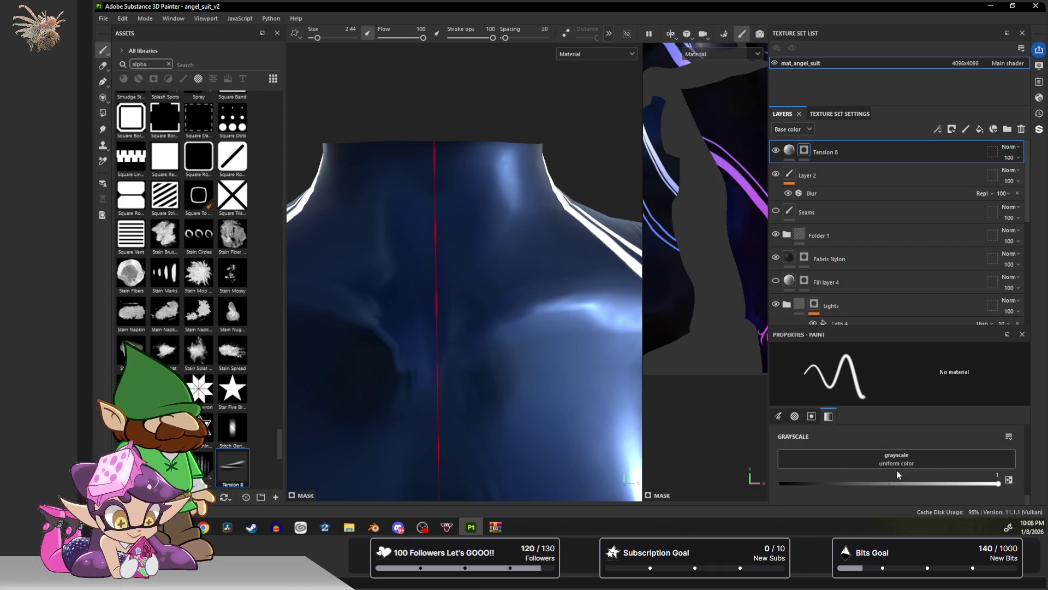
pyautogui.moveTo(879, 486); pyautogui.dragTo(998, 484)
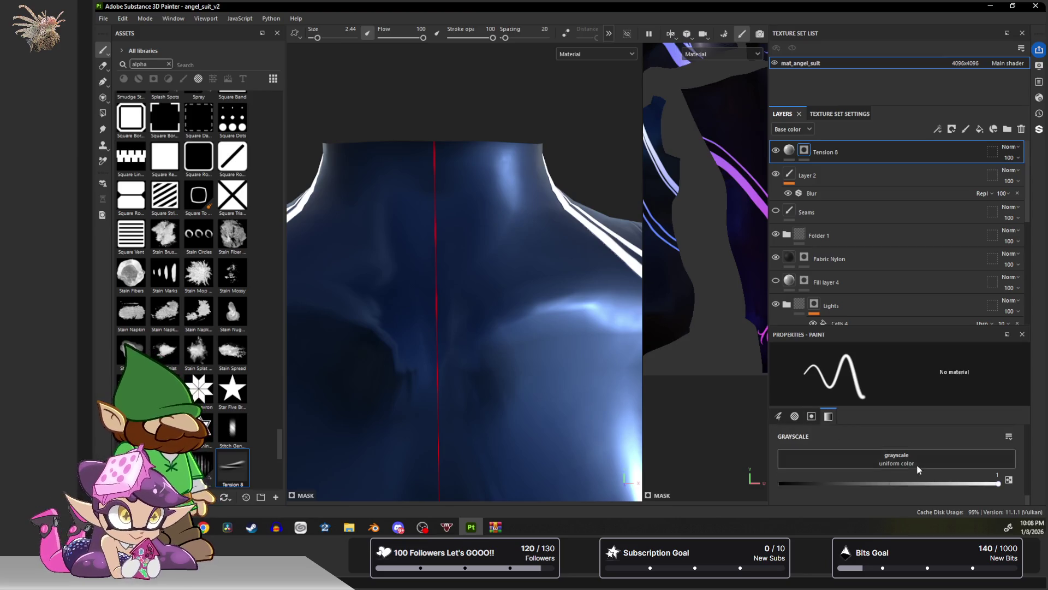
pyautogui.click(789, 151)
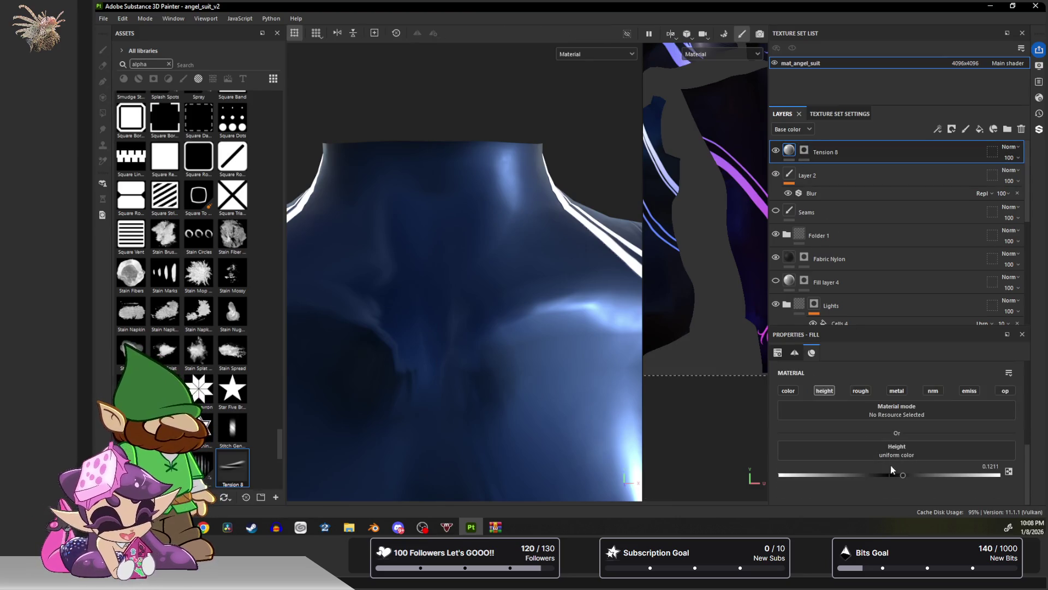
pyautogui.click(803, 151)
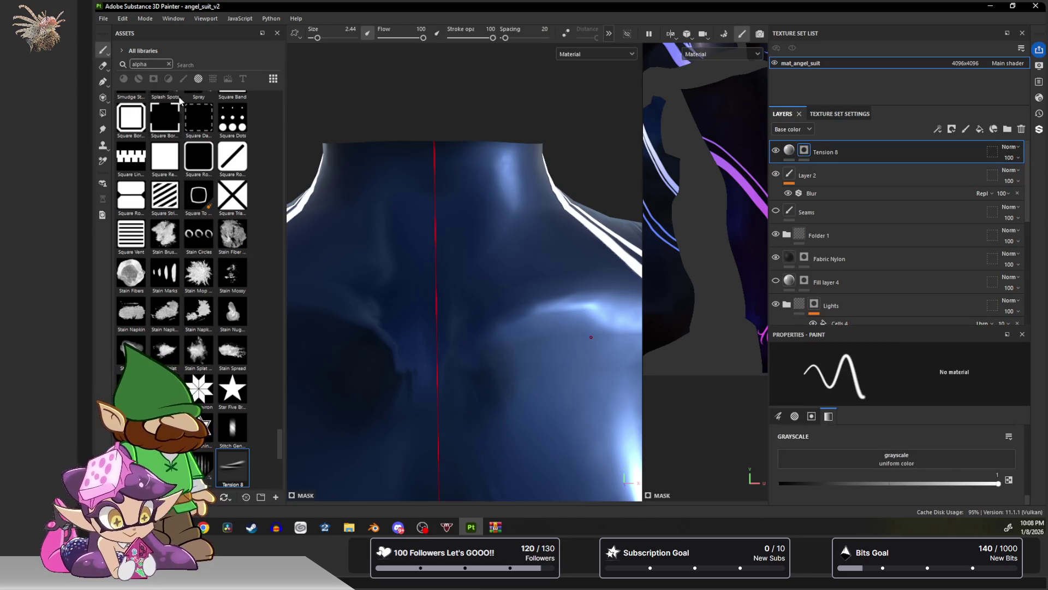
pyautogui.scroll(-5, 192, 241)
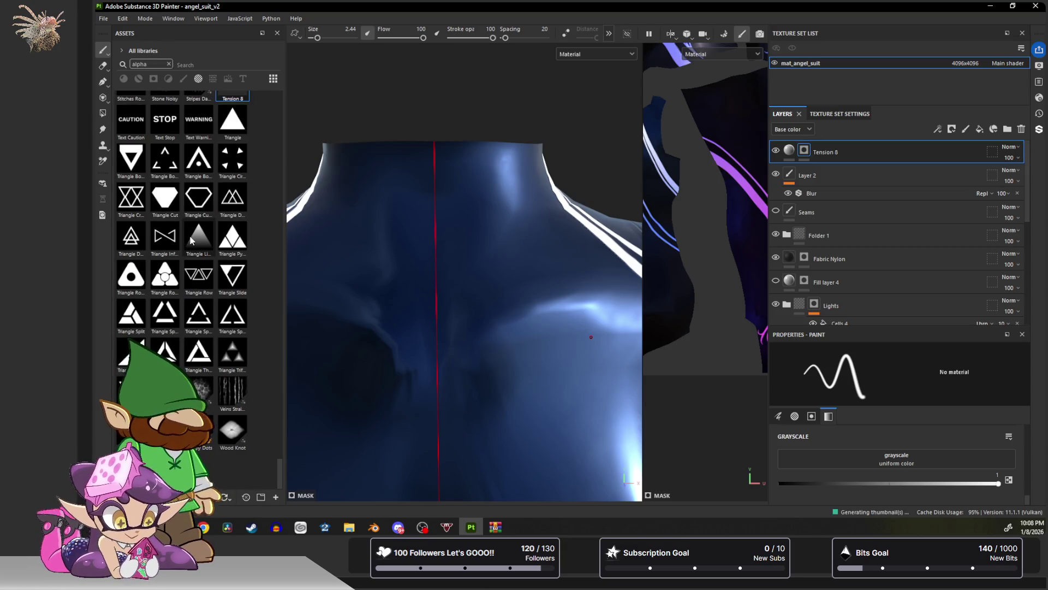
# Draw a four-point paint path from the chest centre toward the right shoulder.
pyautogui.click(102, 82)
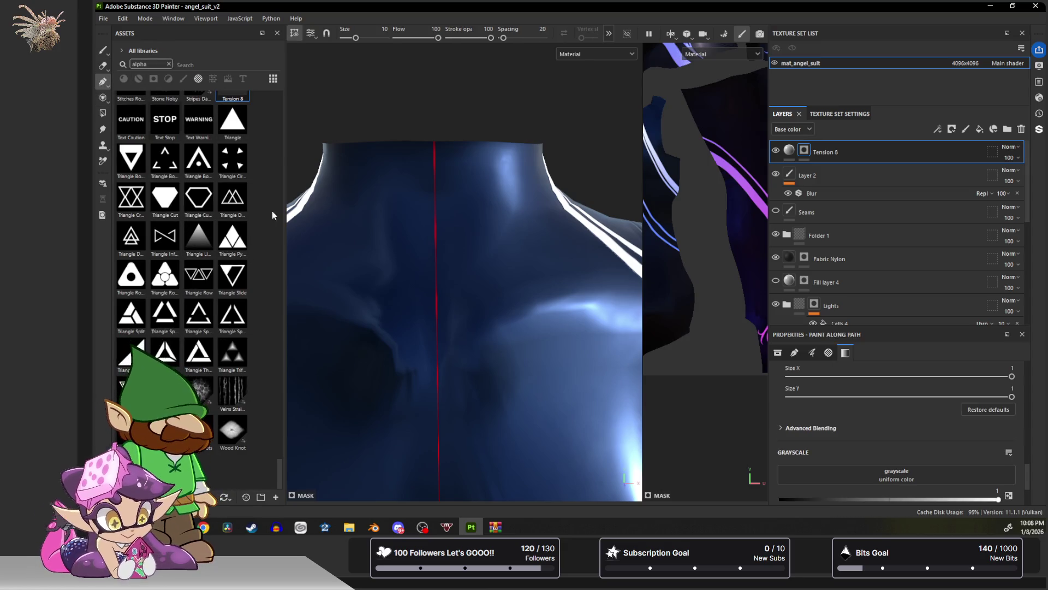
pyautogui.click(446, 376)
pyautogui.click(456, 317)
pyautogui.click(529, 281)
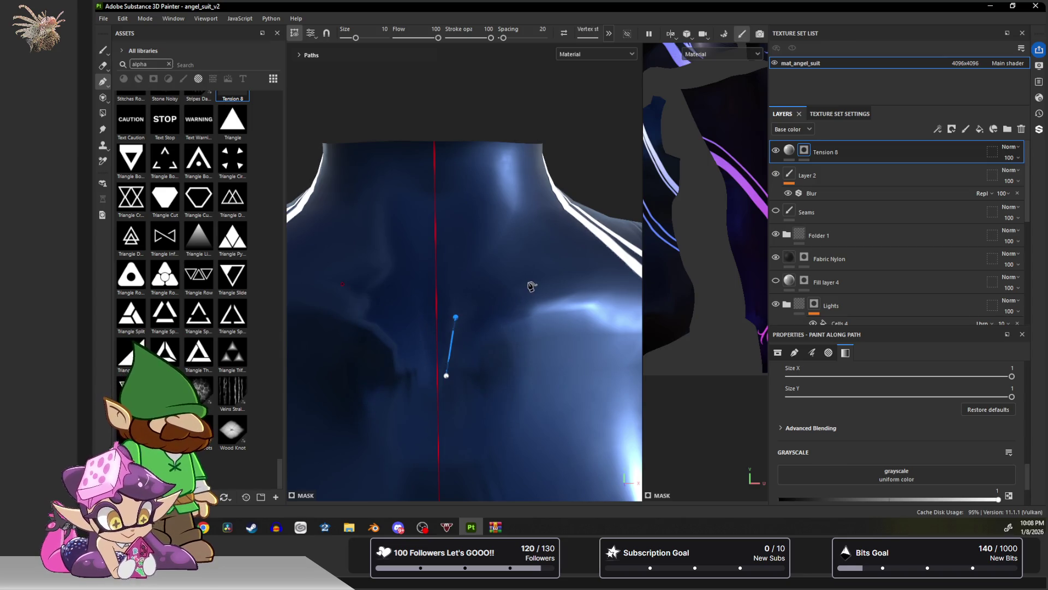
pyautogui.click(603, 272)
pyautogui.moveTo(480, 300)
pyautogui.keyDown('alt'); pyautogui.mouseDown()
pyautogui.moveTo(534, 297)
pyautogui.moveTo(491, 300)
pyautogui.mouseUp(); pyautogui.keyUp('alt')
pyautogui.scroll(5, 903, 471)
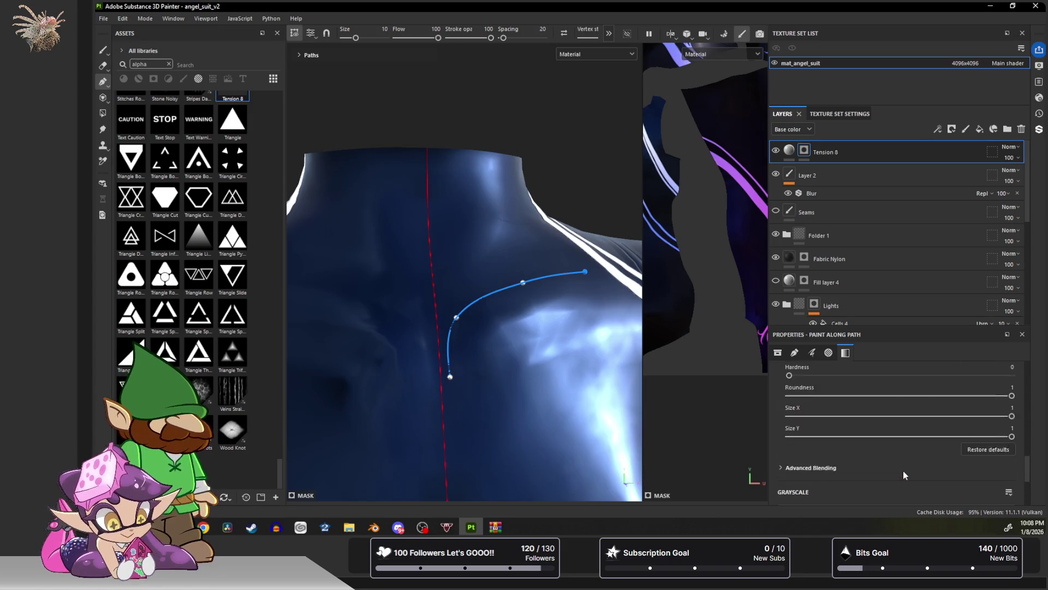
# Try the Drop Long alpha, then switch the path stroke to Brush Paint Line Erased.
pyautogui.click(899, 459)
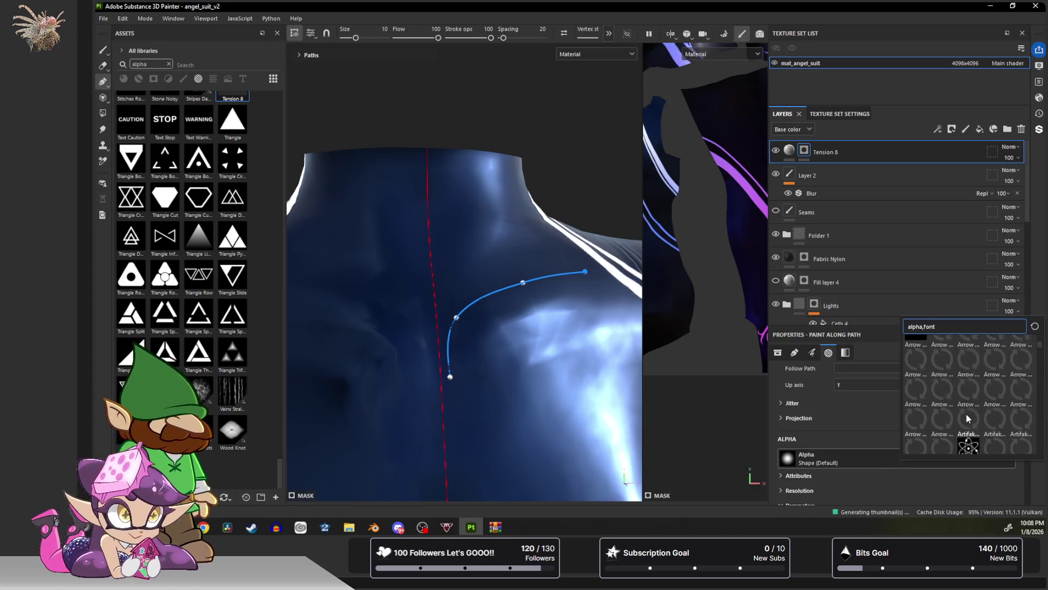
pyautogui.scroll(-3, 967, 412)
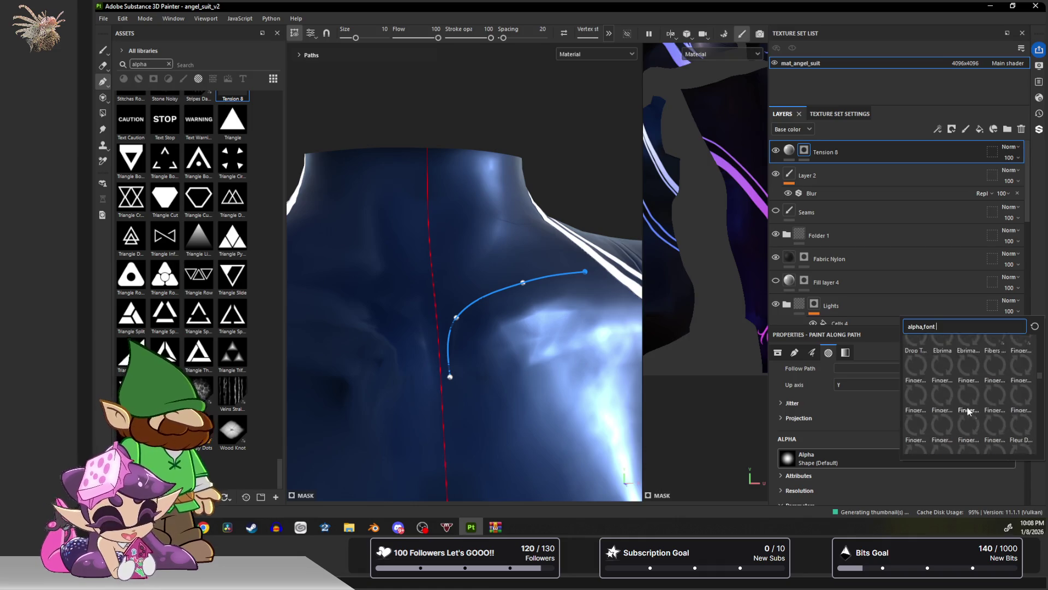
pyautogui.scroll(-3, 970, 410)
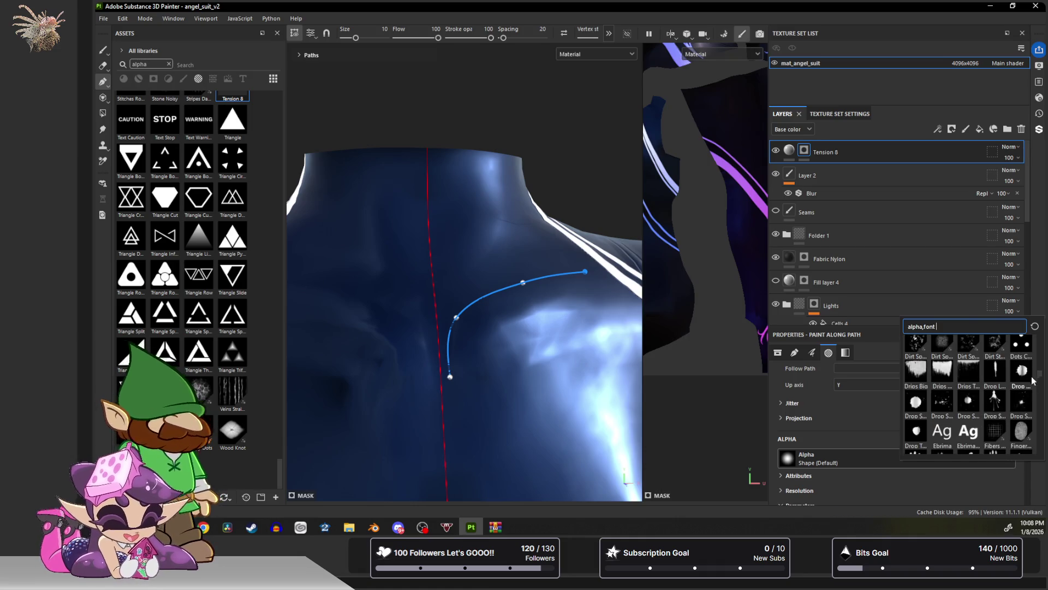
pyautogui.click(995, 372)
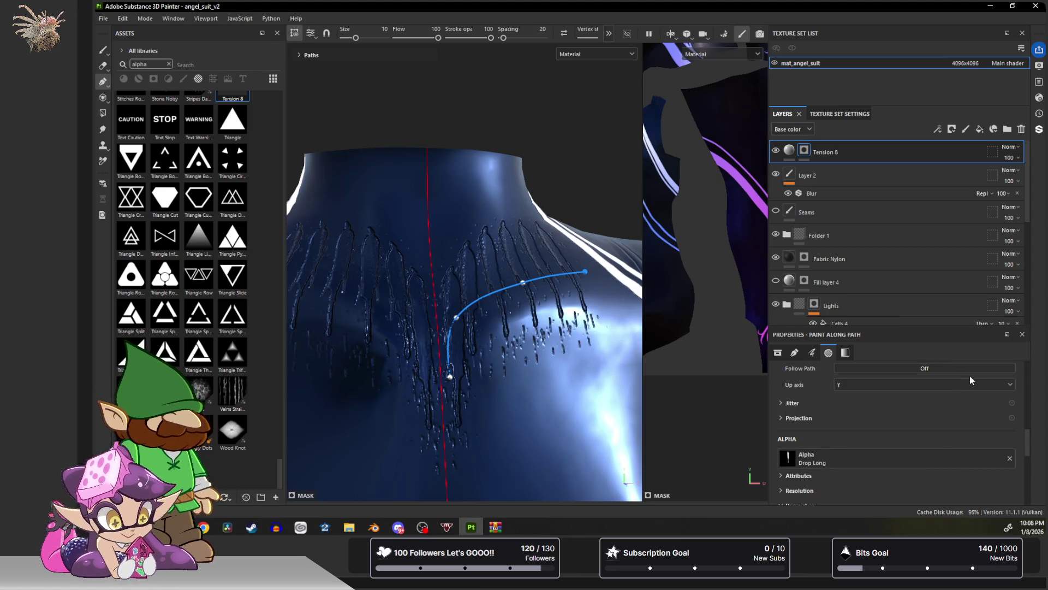
pyautogui.click(931, 461)
pyautogui.scroll(-10, 994, 410)
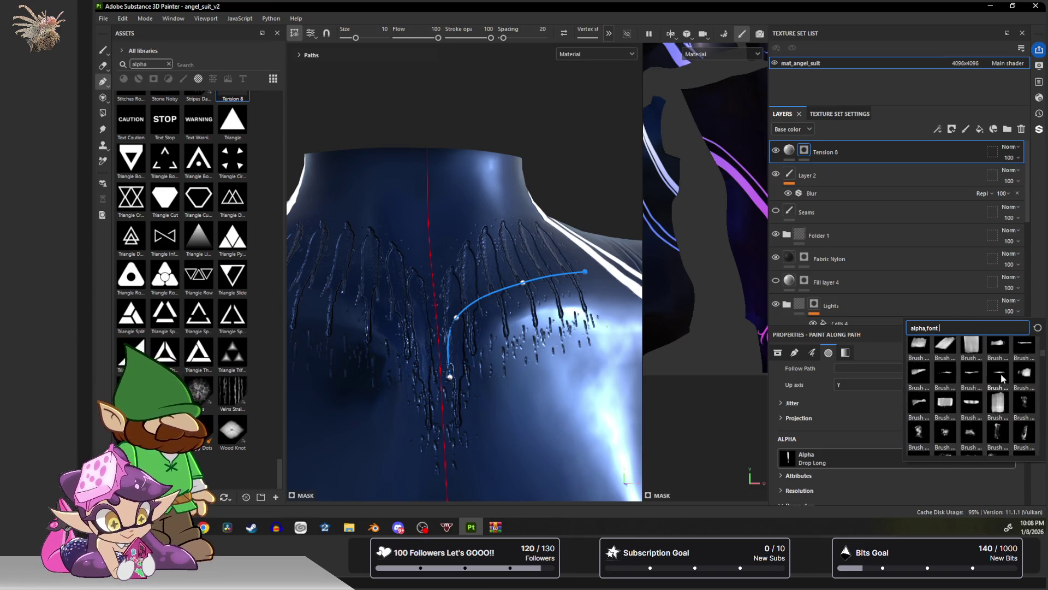
pyautogui.click(1000, 374)
# Browse further down the alpha list for another path stroke alpha.
pyautogui.click(879, 457)
pyautogui.scroll(-8, 957, 401)
pyautogui.scroll(-10, 956, 402)
pyautogui.scroll(-5, 956, 400)
pyautogui.scroll(-10, 956, 401)
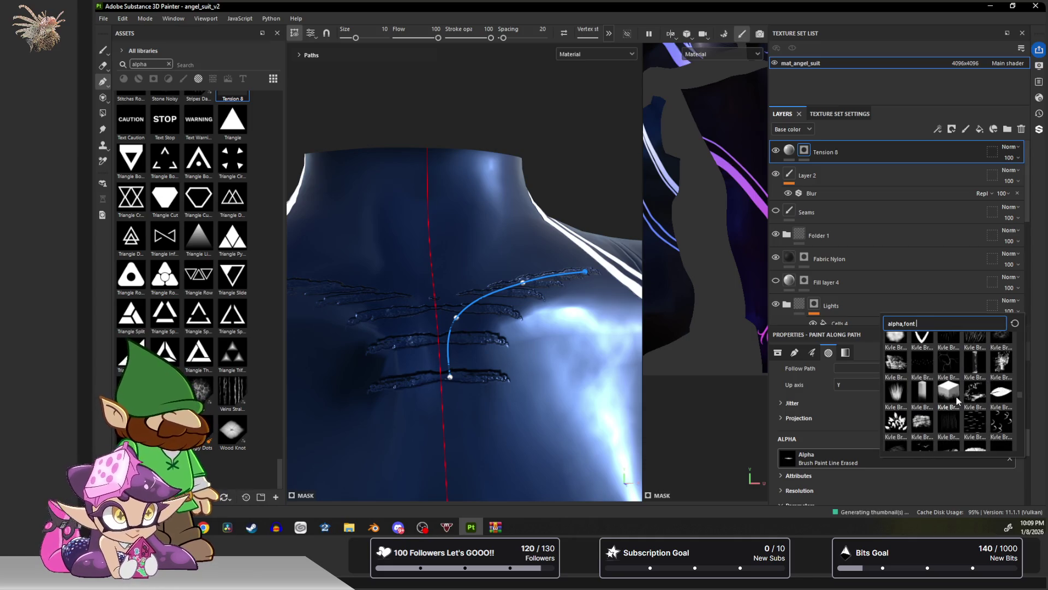
pyautogui.scroll(-10, 956, 401)
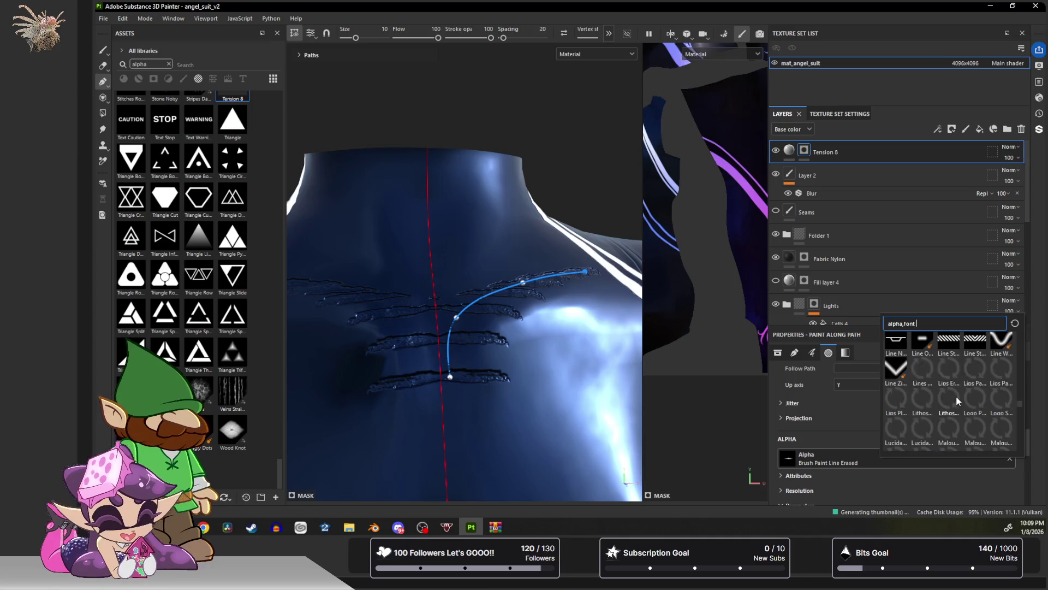
pyautogui.scroll(-10, 957, 401)
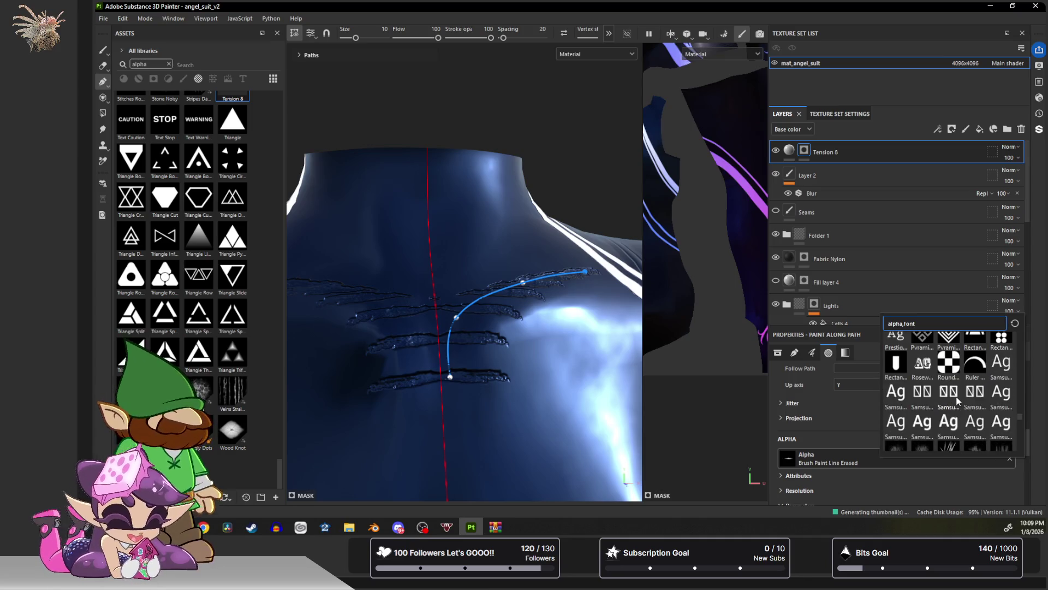
pyautogui.scroll(-3, 957, 401)
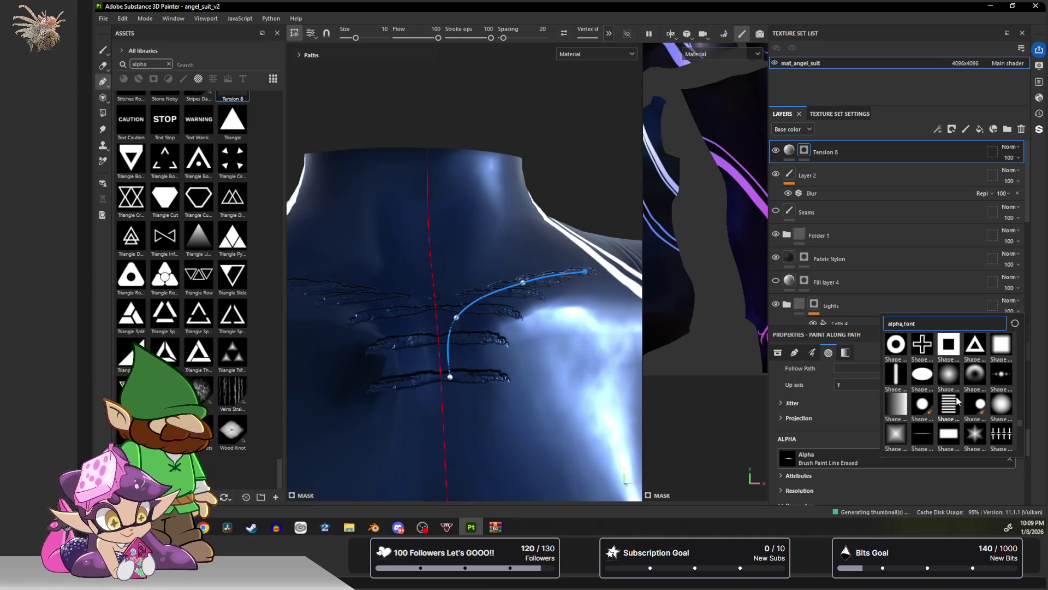
# Use the Shape Sharp Line alpha, following the path rotated 89°.
pyautogui.click(926, 432)
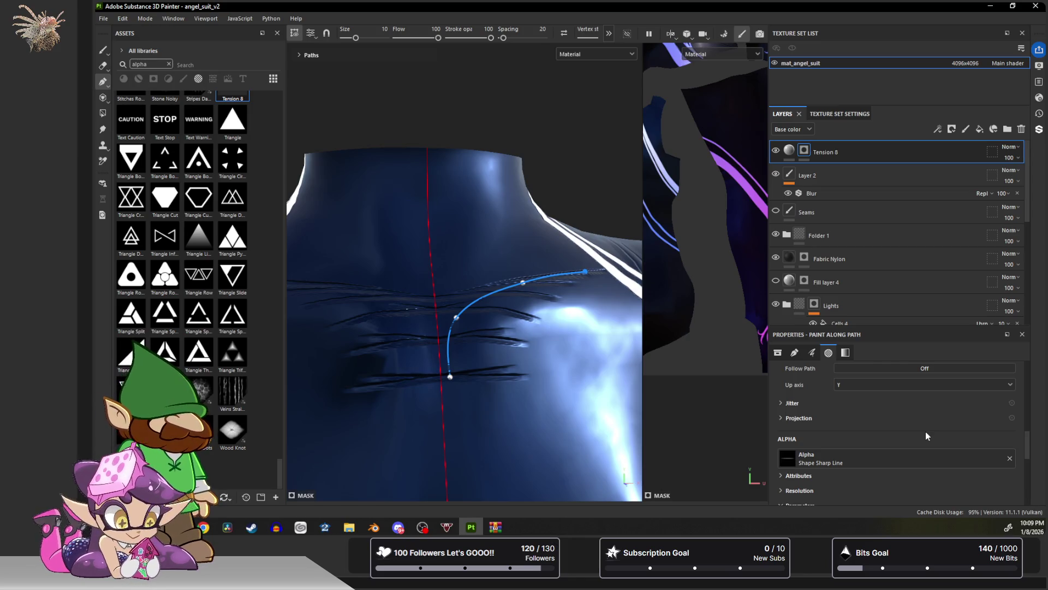
pyautogui.scroll(-2, 925, 434)
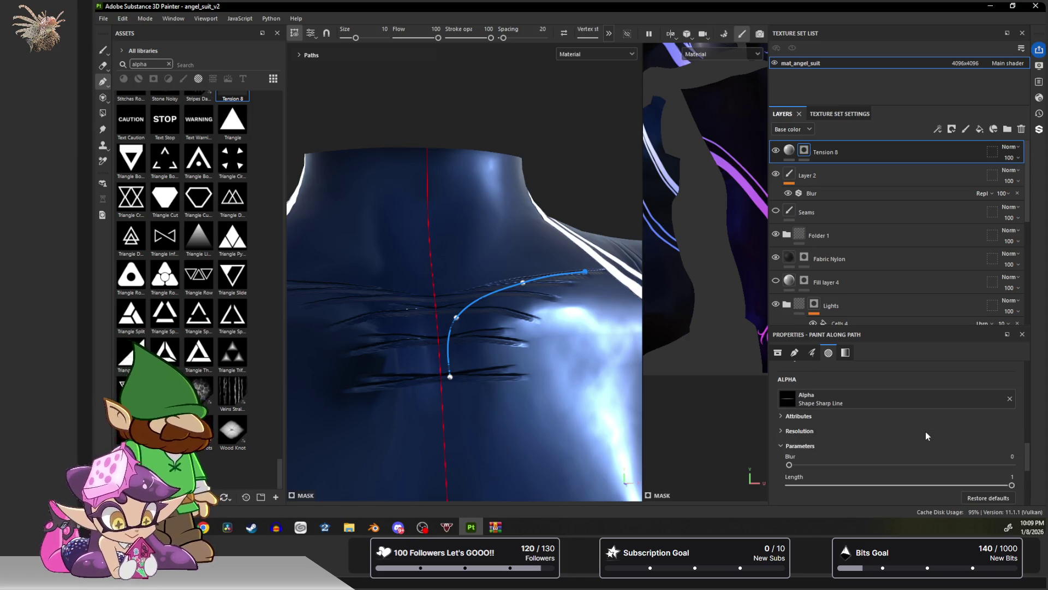
pyautogui.scroll(5, 884, 434)
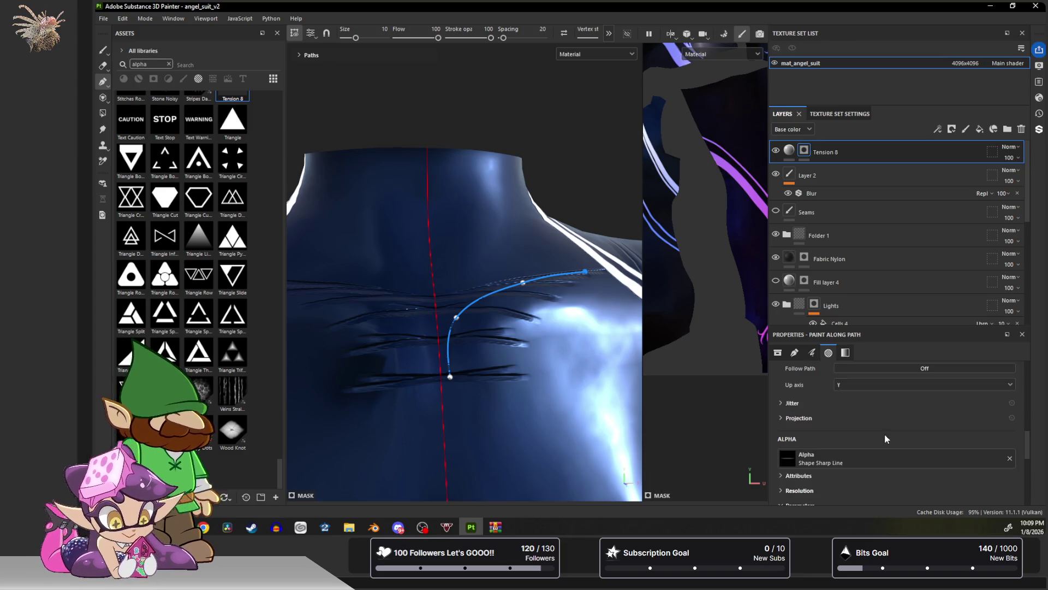
pyautogui.click(896, 458)
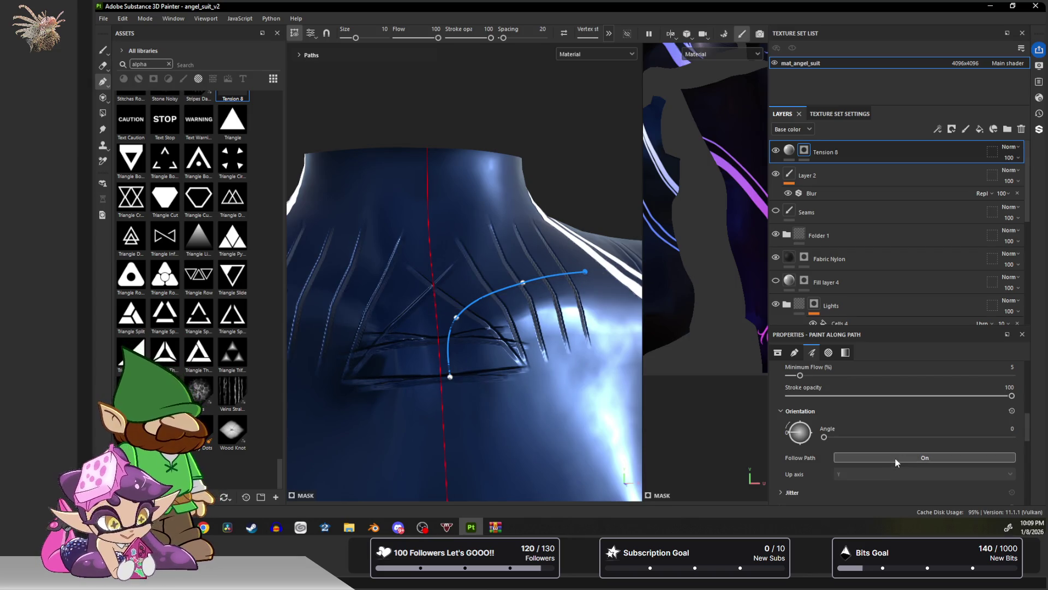
pyautogui.moveTo(823, 437); pyautogui.dragTo(870, 437)
# Set the path stroke spacing to 24 and size to 7.92.
pyautogui.scroll(2, 870, 436)
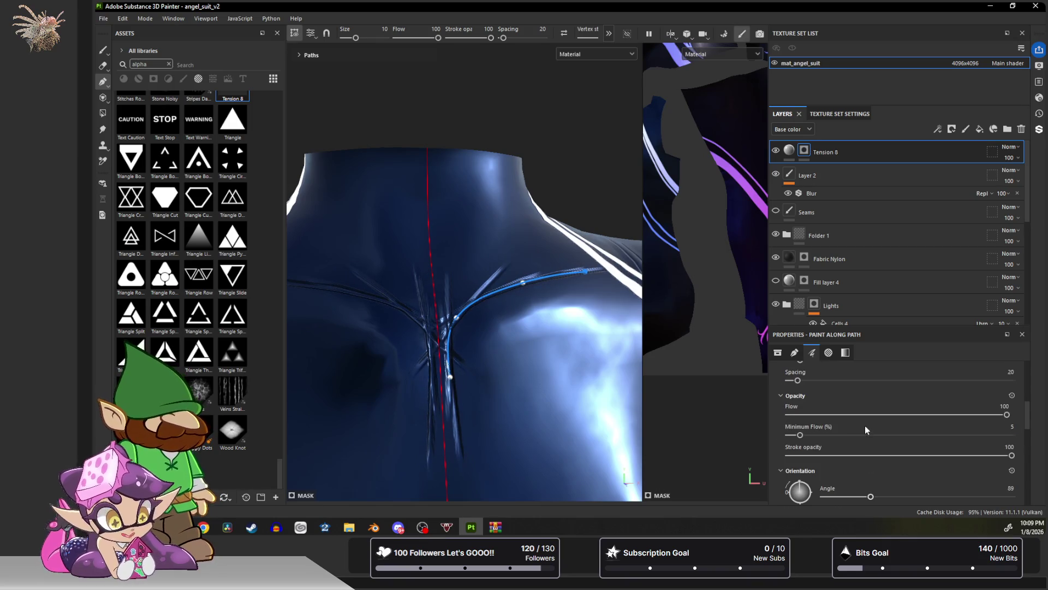
pyautogui.moveTo(1007, 416)
pyautogui.mouseDown()
pyautogui.moveTo(953, 417)
pyautogui.moveTo(1010, 418)
pyautogui.mouseUp()
pyautogui.scroll(2, 797, 436)
pyautogui.moveTo(798, 445); pyautogui.dragTo(801, 446)
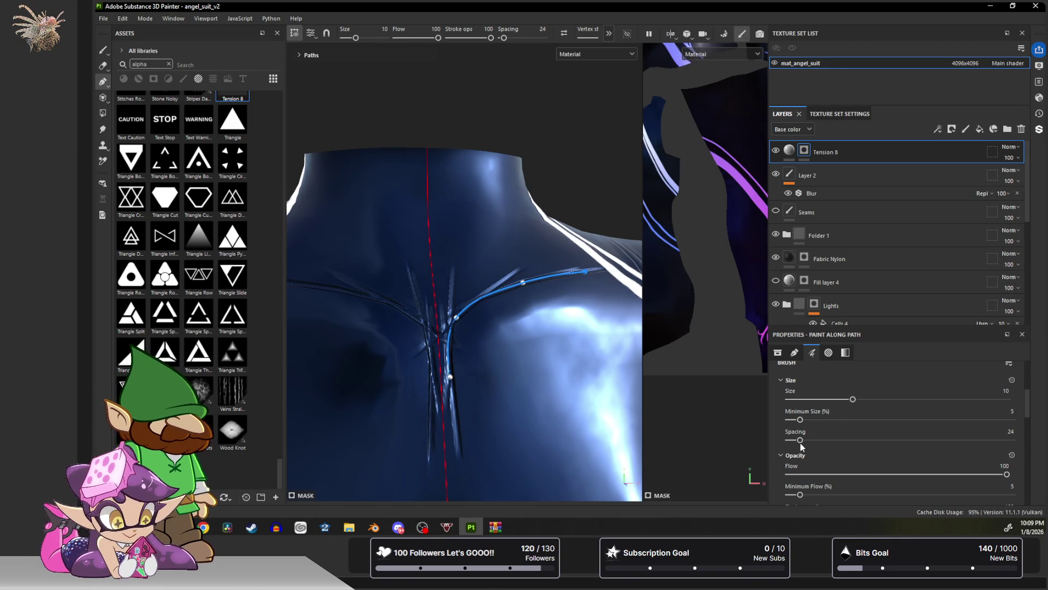
pyautogui.moveTo(850, 400)
pyautogui.mouseDown()
pyautogui.moveTo(819, 401)
pyautogui.moveTo(832, 402)
pyautogui.mouseUp()
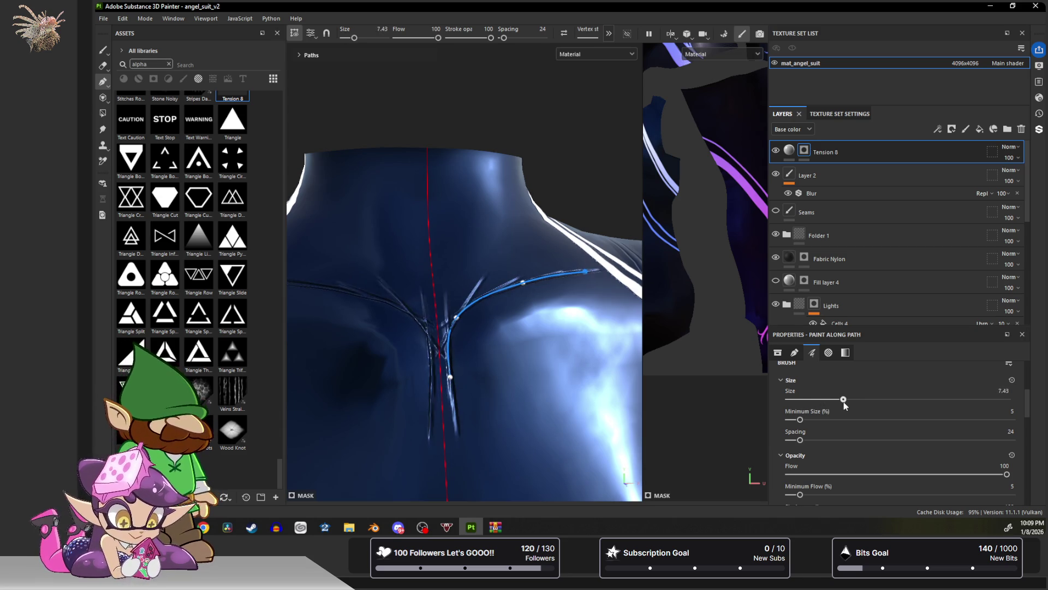
pyautogui.scroll(-5, 858, 420)
# Reopen the alpha picker and scroll through the available alphas.
pyautogui.click(861, 430)
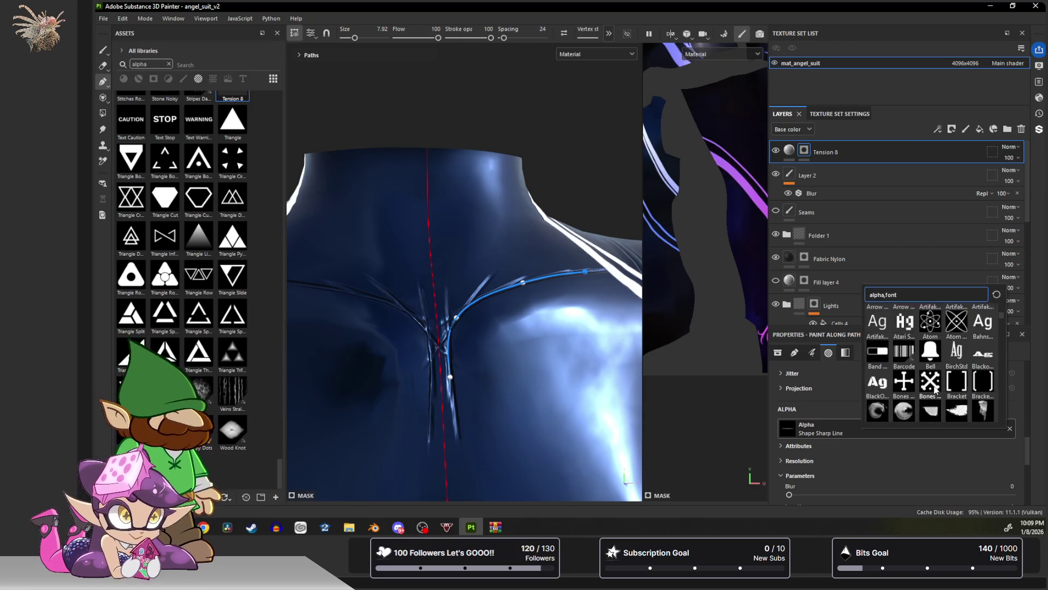
pyautogui.scroll(-10, 935, 388)
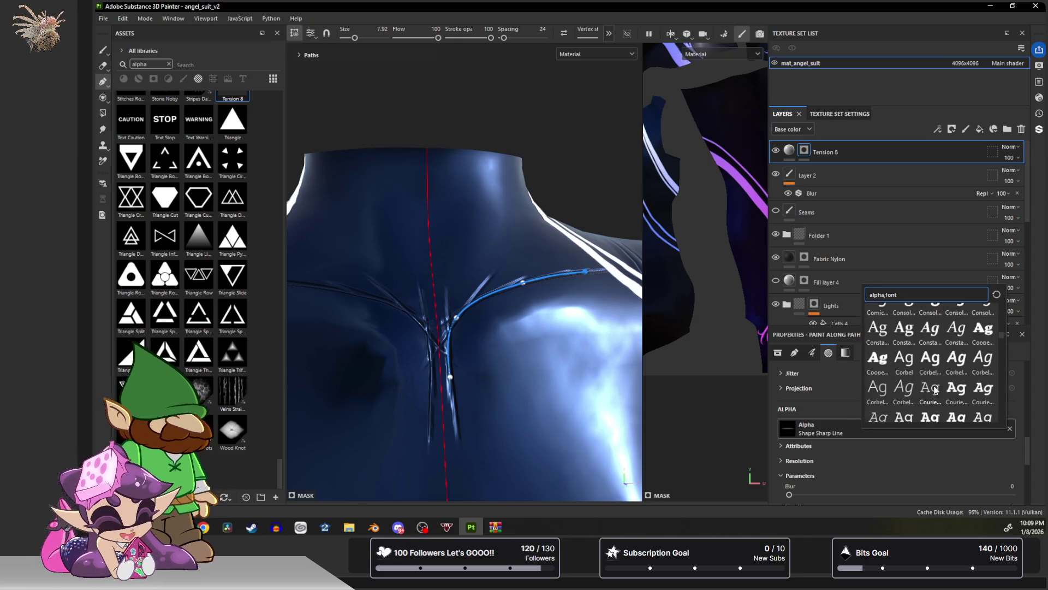
pyautogui.scroll(-15, 936, 388)
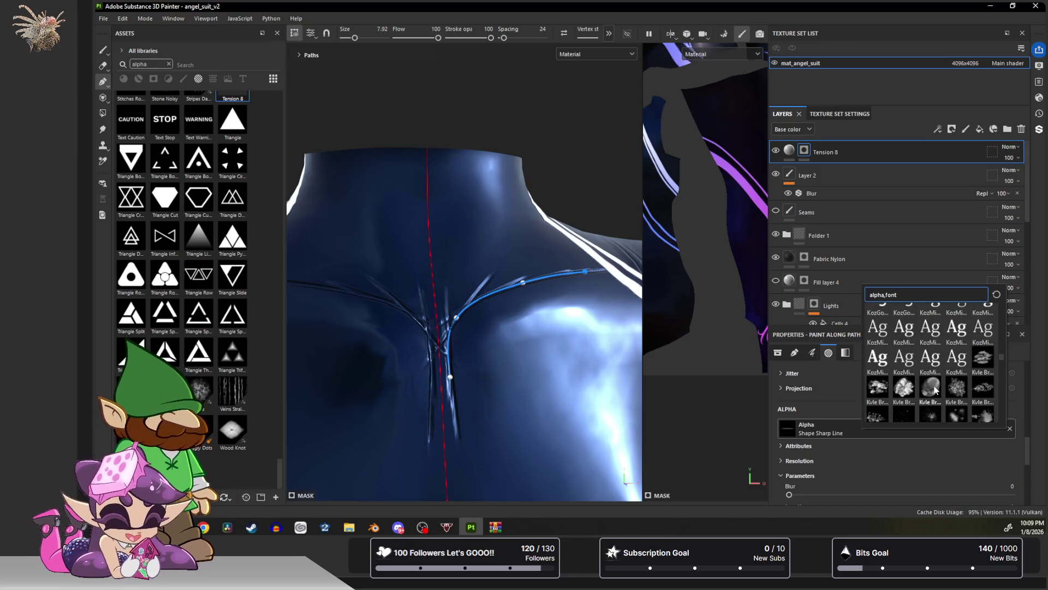
pyautogui.scroll(-10, 935, 388)
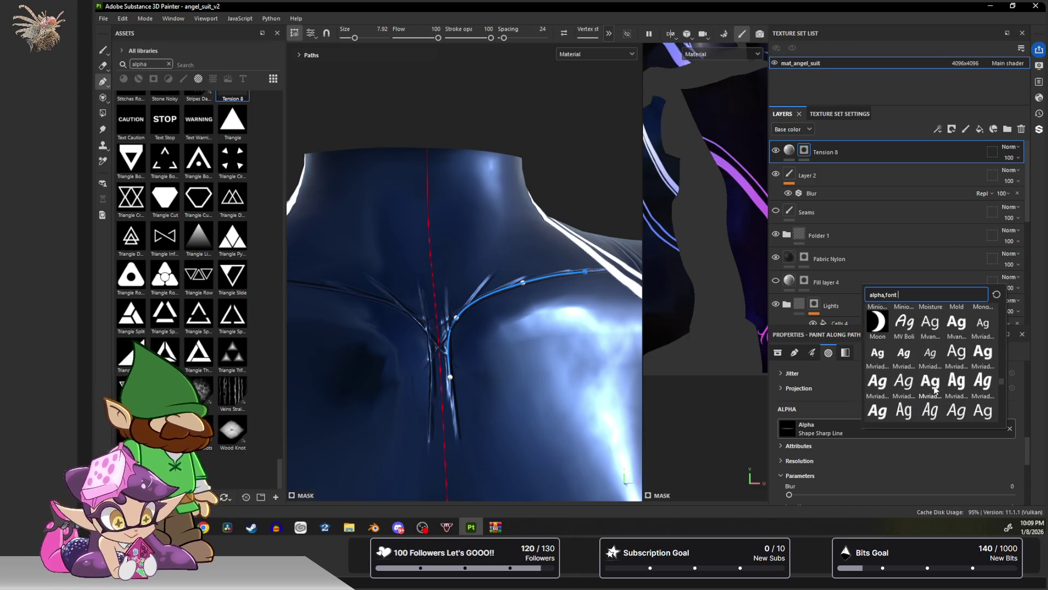
# Apply the Stitch Generator alpha to the chest path stroke.
pyautogui.scroll(-10, 935, 388)
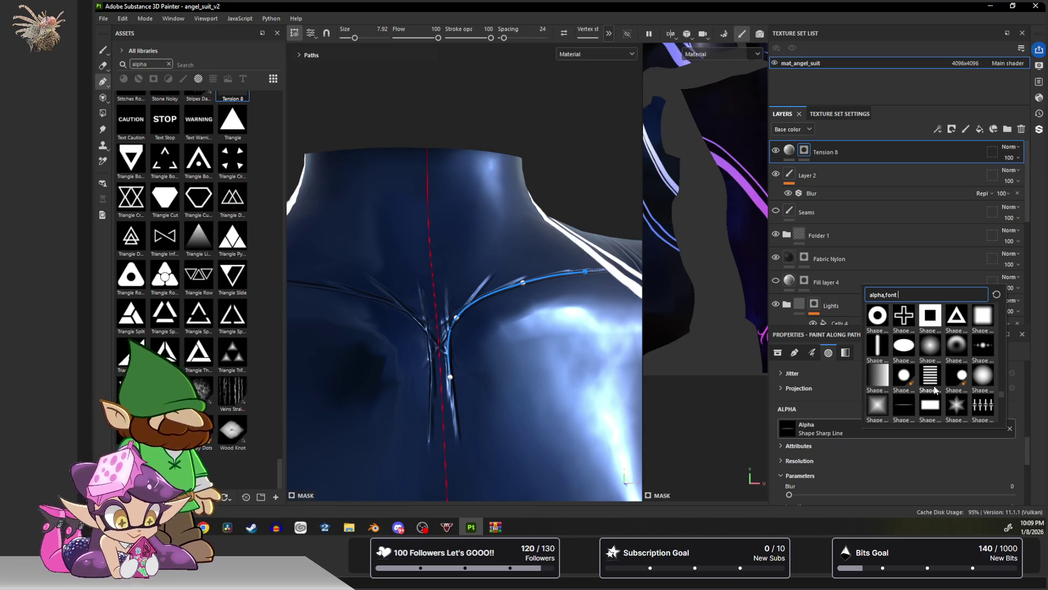
pyautogui.scroll(-3, 935, 388)
pyautogui.scroll(-5, 935, 388)
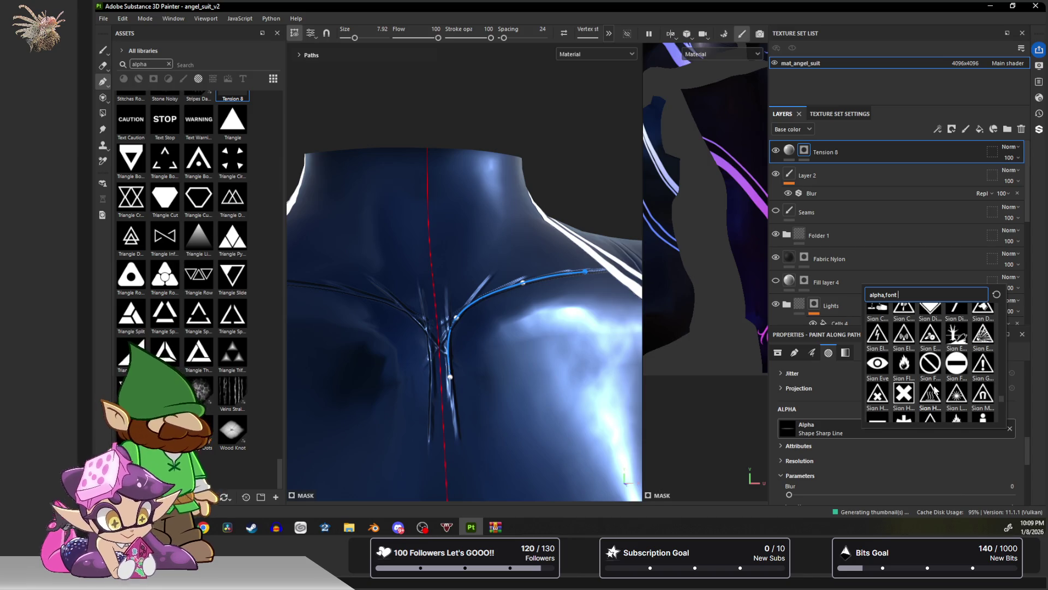
pyautogui.scroll(-5, 935, 388)
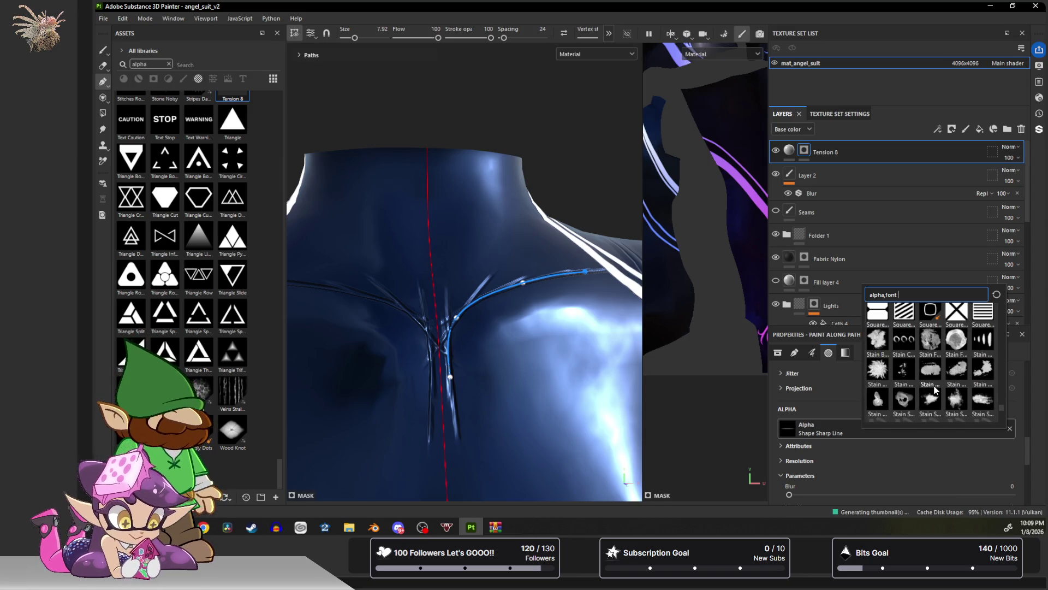
pyautogui.scroll(-3, 935, 388)
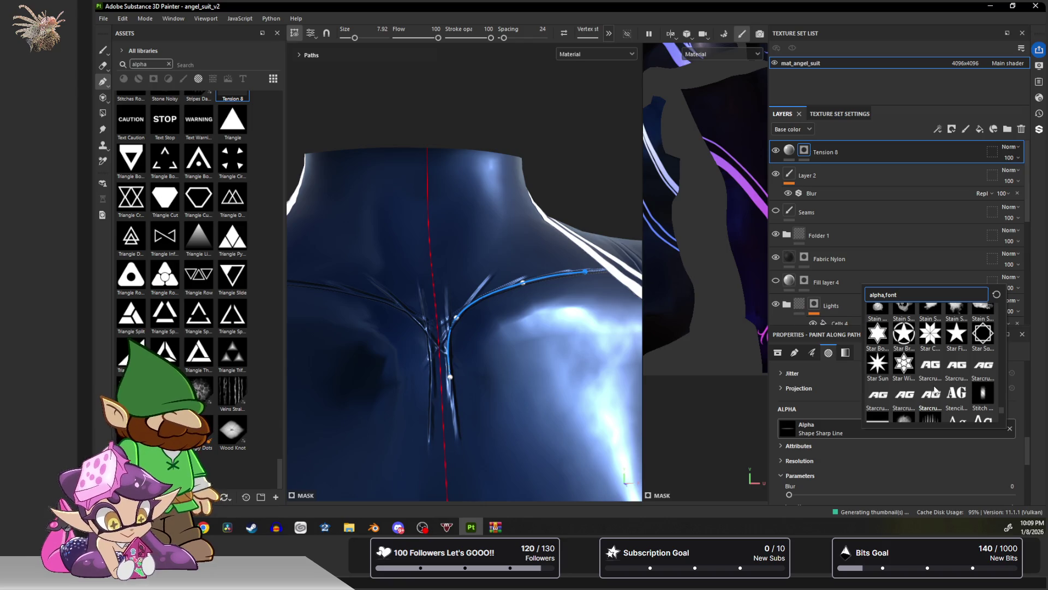
pyautogui.scroll(-3, 935, 389)
pyautogui.scroll(-10, 936, 388)
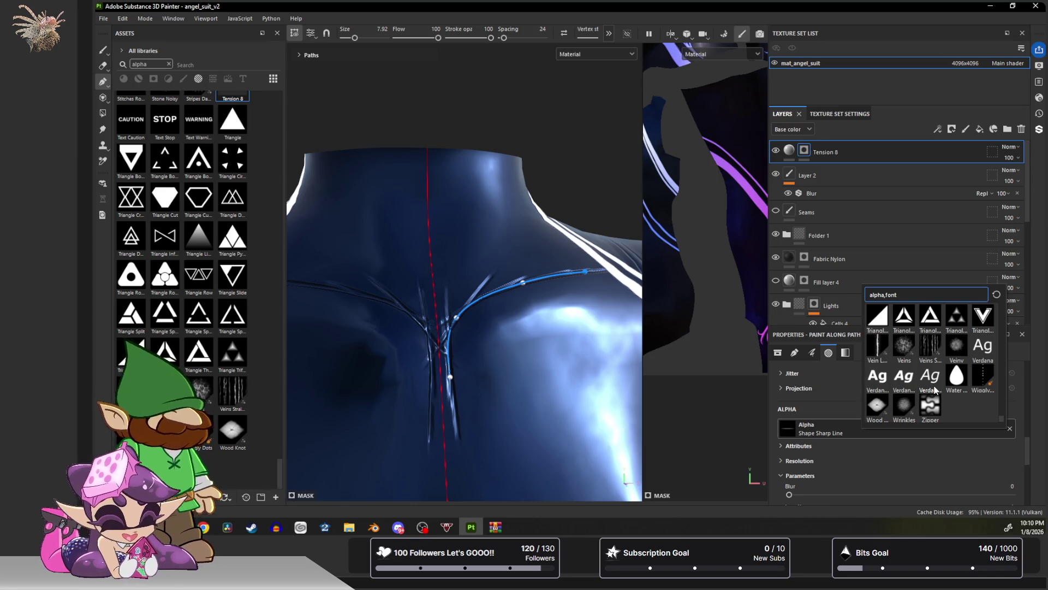
pyautogui.scroll(3, 935, 389)
pyautogui.scroll(10, 936, 389)
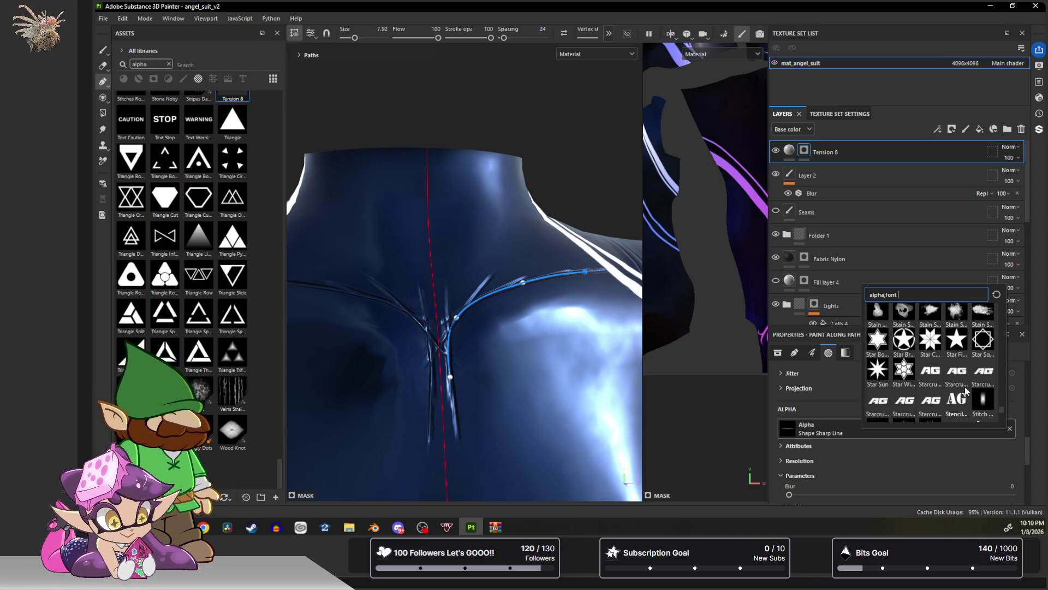
pyautogui.click(978, 394)
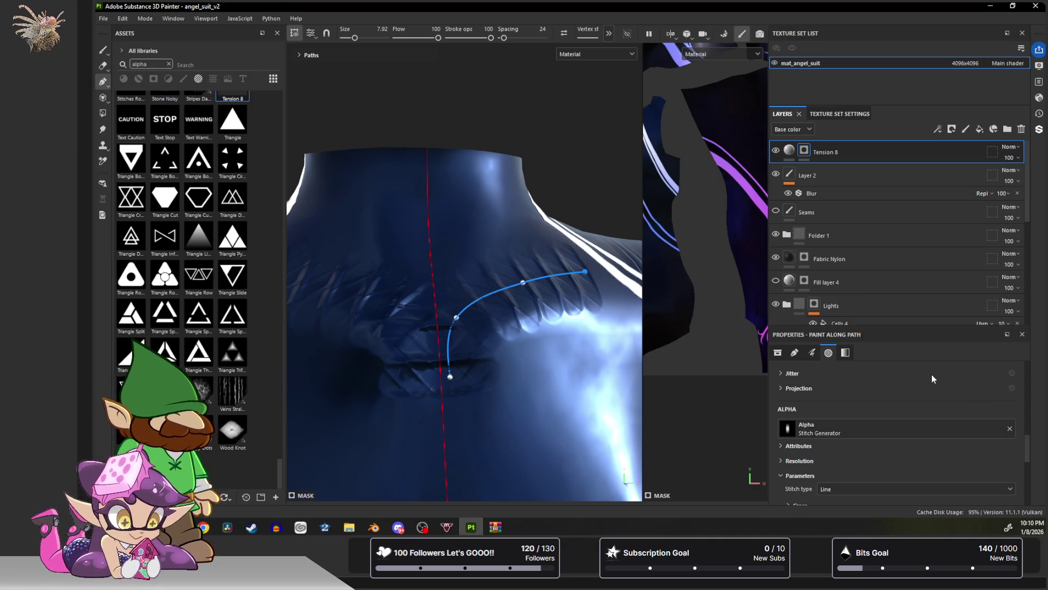
# Replace Stitch Generator with the Shape Bell Ridged alpha.
pyautogui.click(877, 424)
pyautogui.scroll(-5, 941, 387)
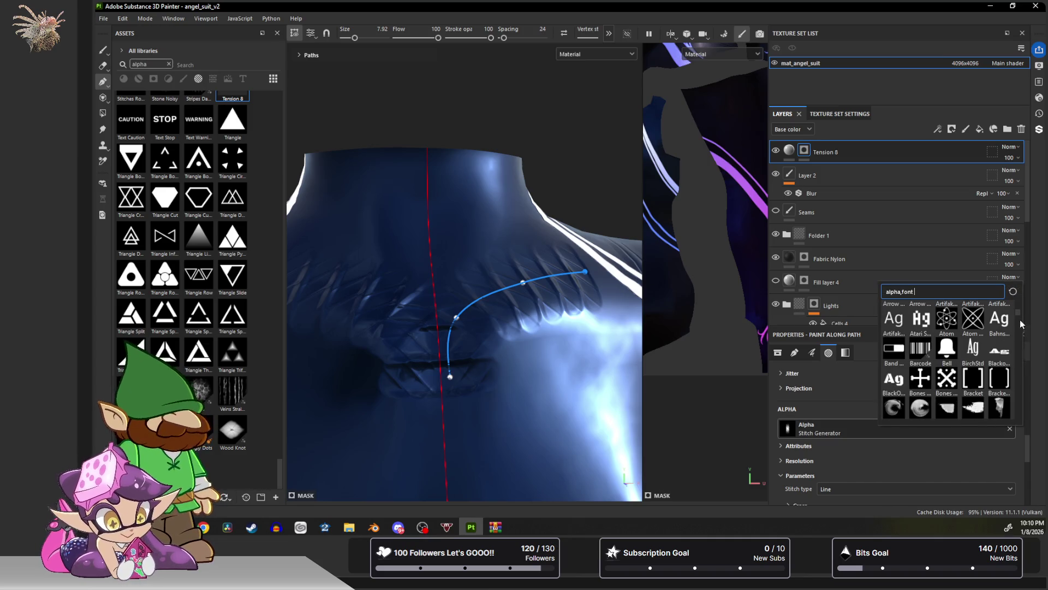
pyautogui.moveTo(1020, 313); pyautogui.dragTo(1012, 384)
pyautogui.scroll(-10, 1011, 384)
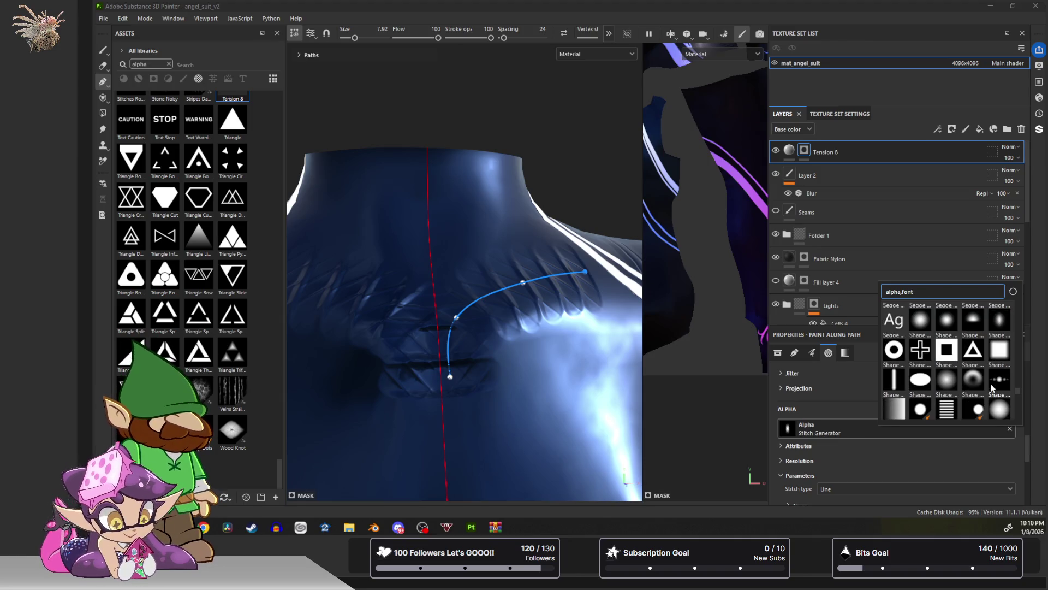
pyautogui.click(1002, 321)
pyautogui.scroll(-2, 880, 407)
pyautogui.scroll(5, 906, 437)
pyautogui.scroll(3, 905, 433)
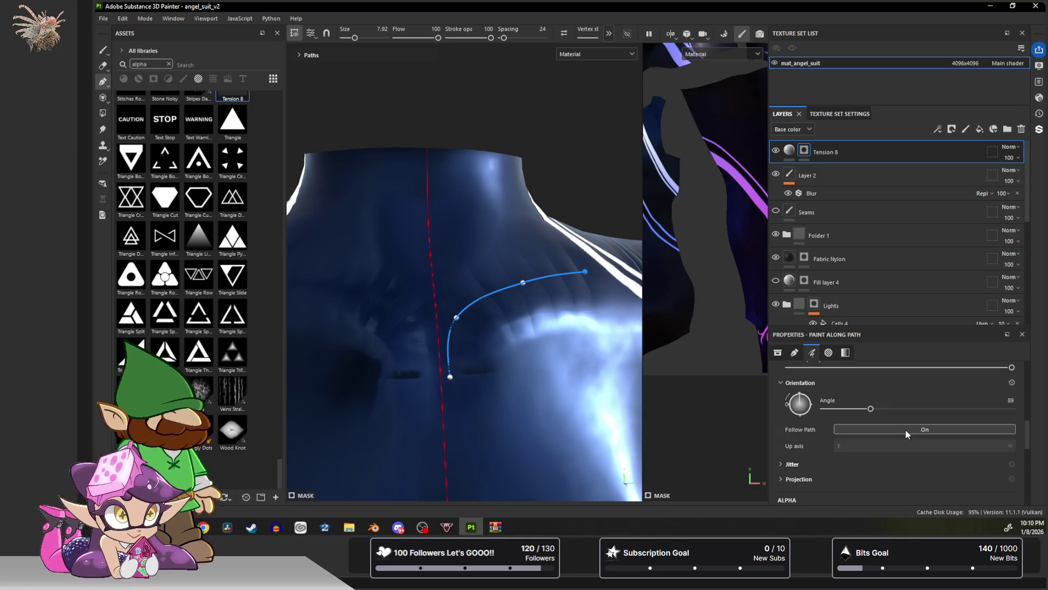
# Reset stroke angle to 0, thin the stroke, set minimum size 44 and opacity 31.
pyautogui.moveTo(871, 439); pyautogui.dragTo(775, 437)
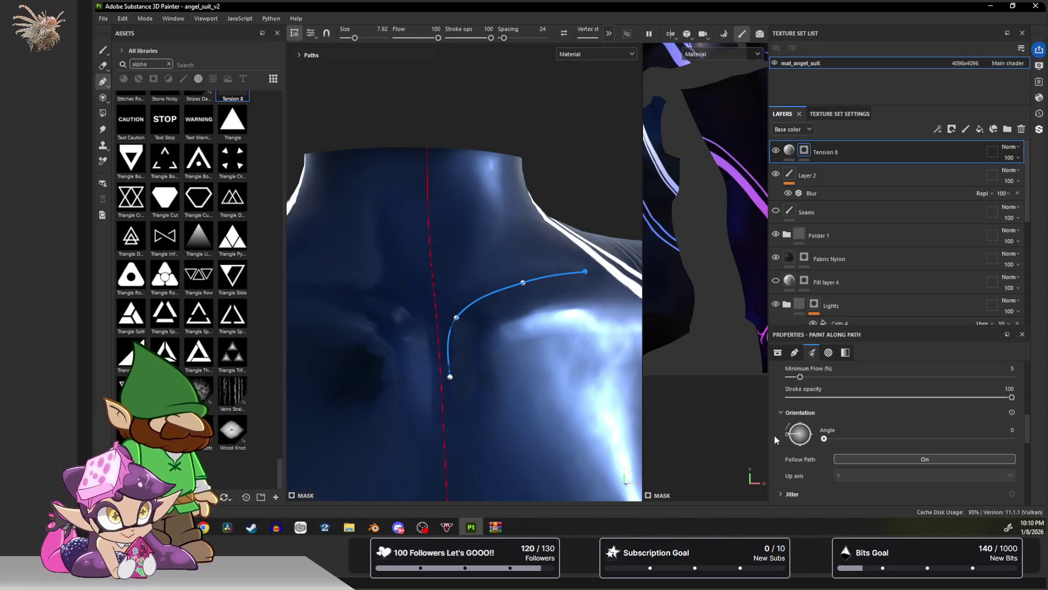
pyautogui.scroll(5, 847, 444)
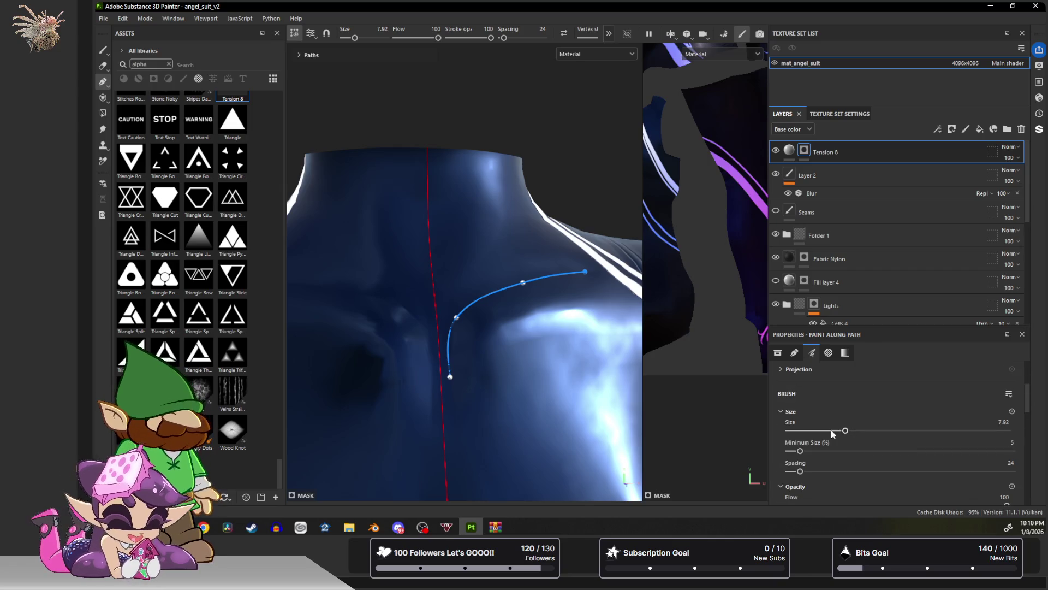
pyautogui.moveTo(845, 431); pyautogui.dragTo(808, 432)
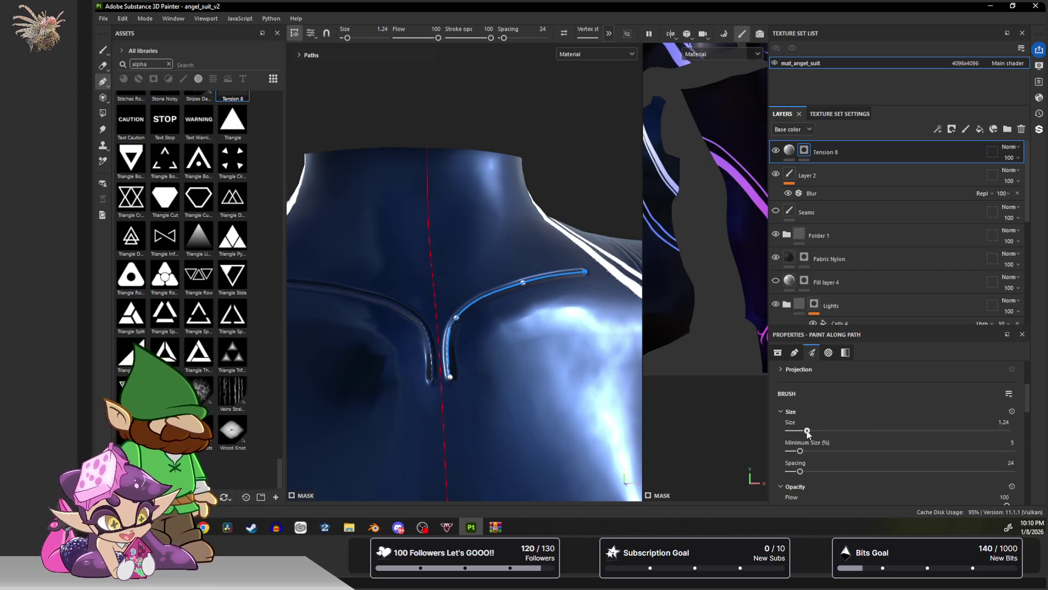
pyautogui.moveTo(850, 451); pyautogui.dragTo(887, 451)
pyautogui.scroll(-3, 801, 470)
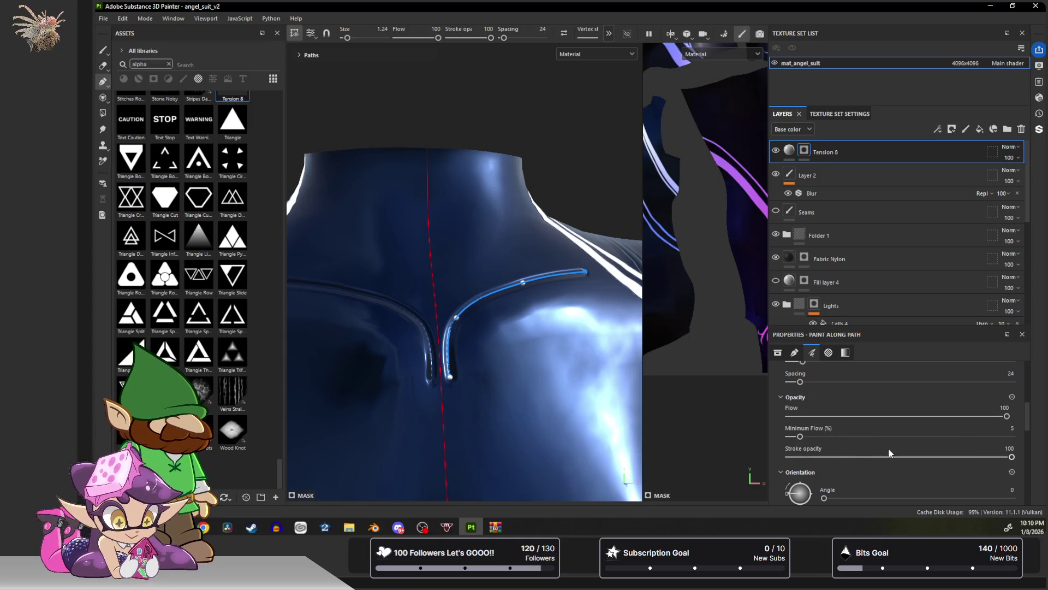
pyautogui.moveTo(975, 455); pyautogui.dragTo(845, 459)
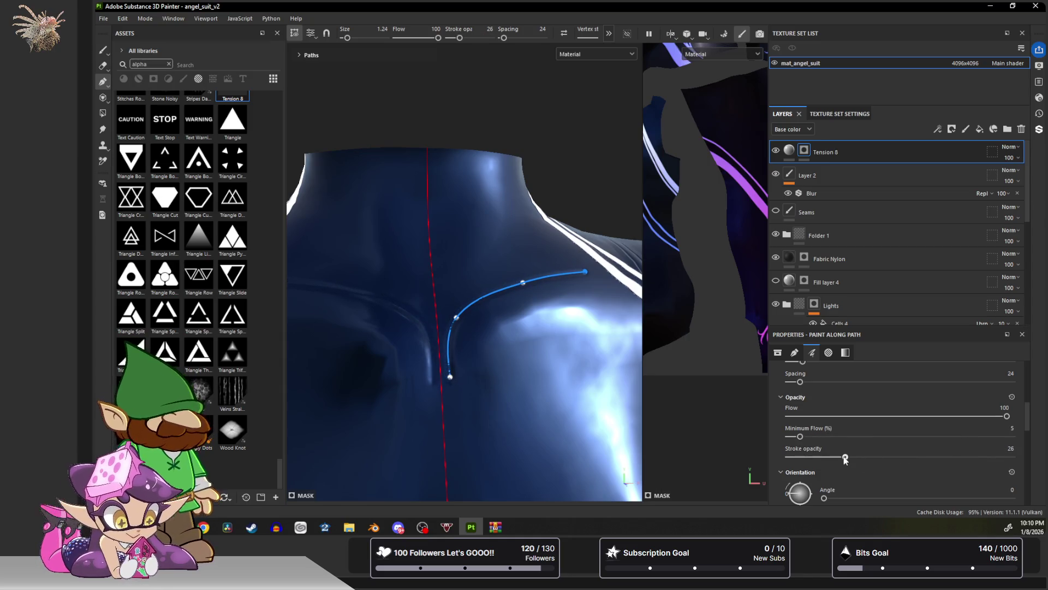
# Reshape the chest path's control points, extending its end toward the shoulder.
pyautogui.moveTo(601, 380)
pyautogui.keyDown('alt'); pyautogui.mouseDown()
pyautogui.moveTo(555, 381)
pyautogui.moveTo(540, 402)
pyautogui.moveTo(518, 406)
pyautogui.mouseUp(); pyautogui.keyUp('alt')
pyautogui.moveTo(476, 371); pyautogui.dragTo(489, 377)
pyautogui.moveTo(483, 314); pyautogui.dragTo(515, 309)
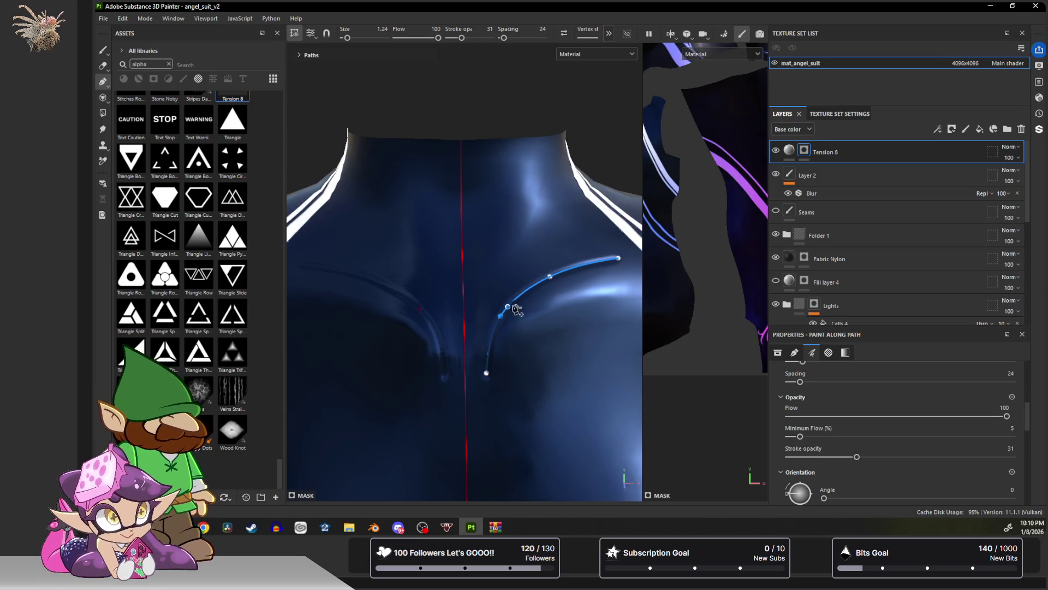
pyautogui.moveTo(552, 277); pyautogui.dragTo(554, 283)
pyautogui.moveTo(619, 258); pyautogui.dragTo(637, 268)
pyautogui.moveTo(509, 341)
pyautogui.keyDown('alt'); pyautogui.mouseDown()
pyautogui.moveTo(597, 297)
pyautogui.moveTo(509, 337)
pyautogui.moveTo(481, 309)
pyautogui.moveTo(504, 268)
pyautogui.mouseUp(); pyautogui.keyUp('alt')
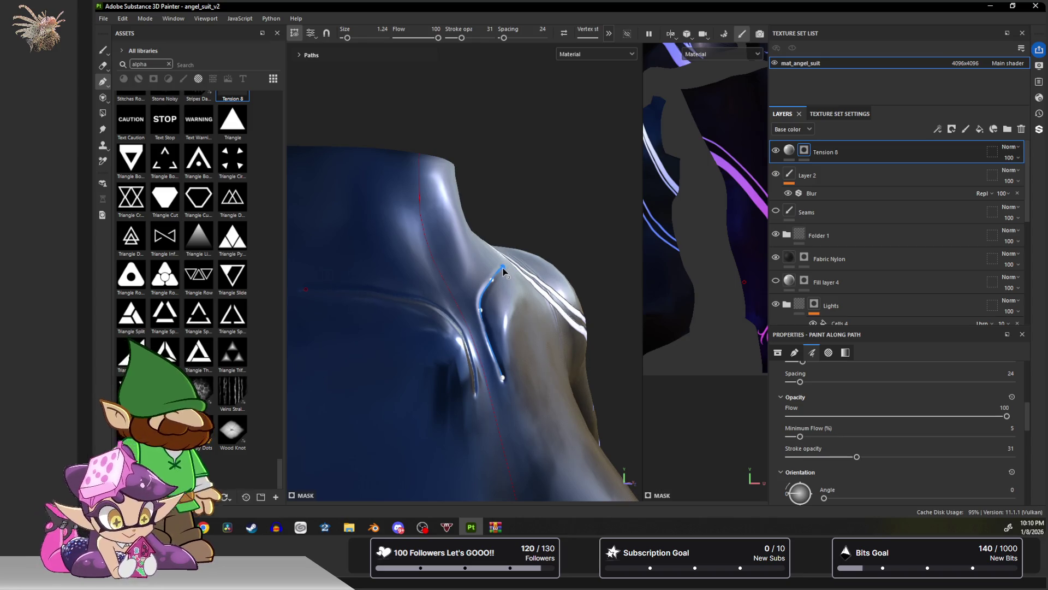
pyautogui.moveTo(494, 331)
pyautogui.keyDown('alt'); pyautogui.mouseDown()
pyautogui.moveTo(475, 391)
pyautogui.moveTo(486, 386)
pyautogui.mouseUp(); pyautogui.keyUp('alt')
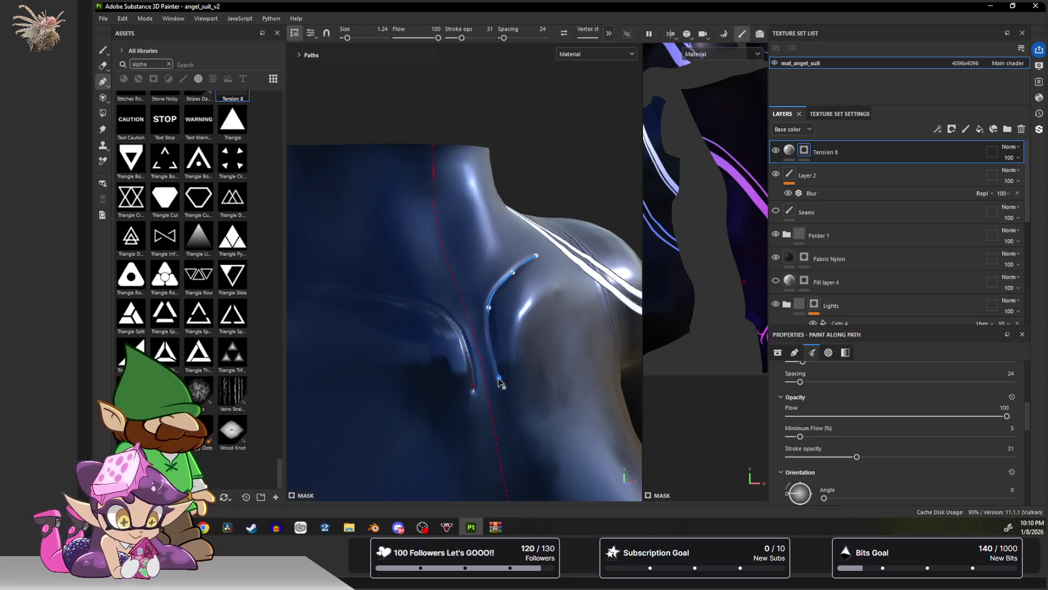
pyautogui.scroll(2, 813, 384)
# Thicken the path stroke to size 3.64.
pyautogui.moveTo(806, 402)
pyautogui.mouseDown()
pyautogui.moveTo(838, 402)
pyautogui.moveTo(826, 403)
pyautogui.mouseUp()
pyautogui.moveTo(568, 360)
pyautogui.keyDown('alt'); pyautogui.mouseDown()
pyautogui.moveTo(498, 351)
pyautogui.moveTo(468, 327)
pyautogui.moveTo(542, 332)
pyautogui.moveTo(563, 367)
pyautogui.mouseUp(); pyautogui.keyUp('alt')
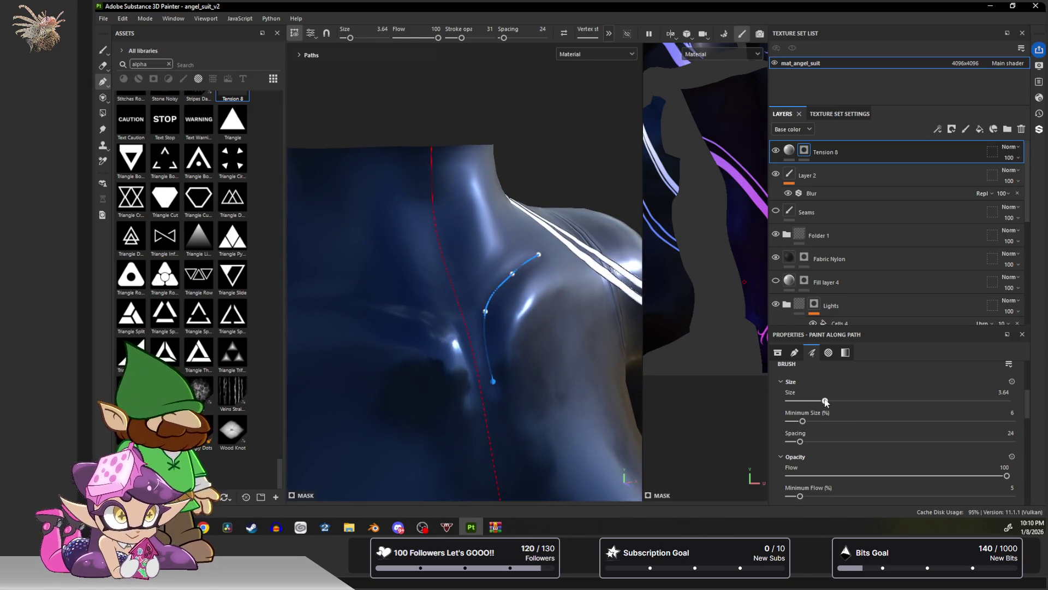
pyautogui.moveTo(593, 294)
pyautogui.keyDown('alt'); pyautogui.mouseDown()
pyautogui.moveTo(542, 306)
pyautogui.moveTo(583, 314)
pyautogui.mouseUp(); pyautogui.keyUp('alt')
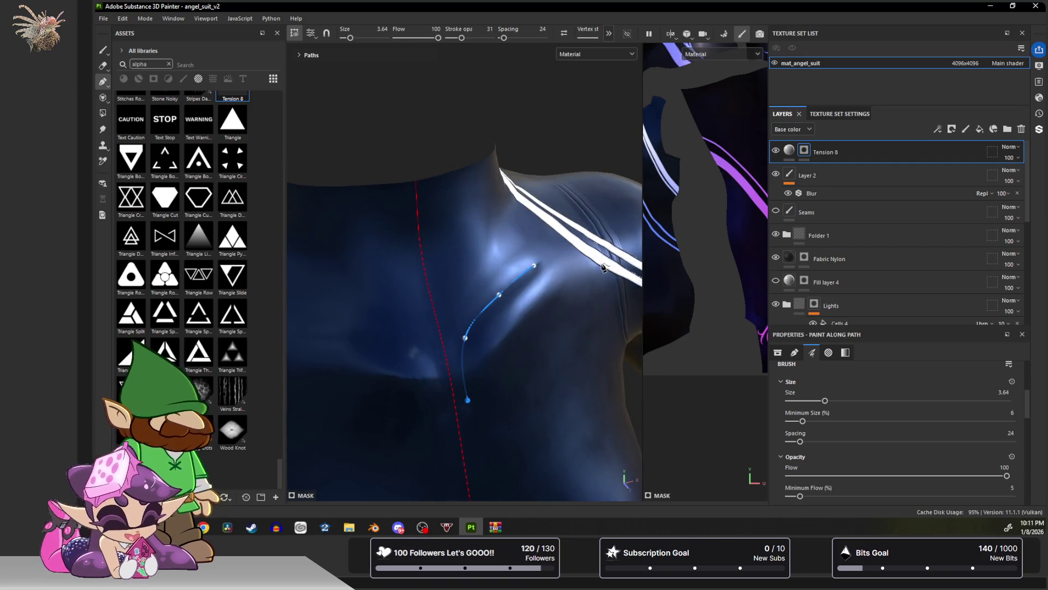
pyautogui.click(938, 129)
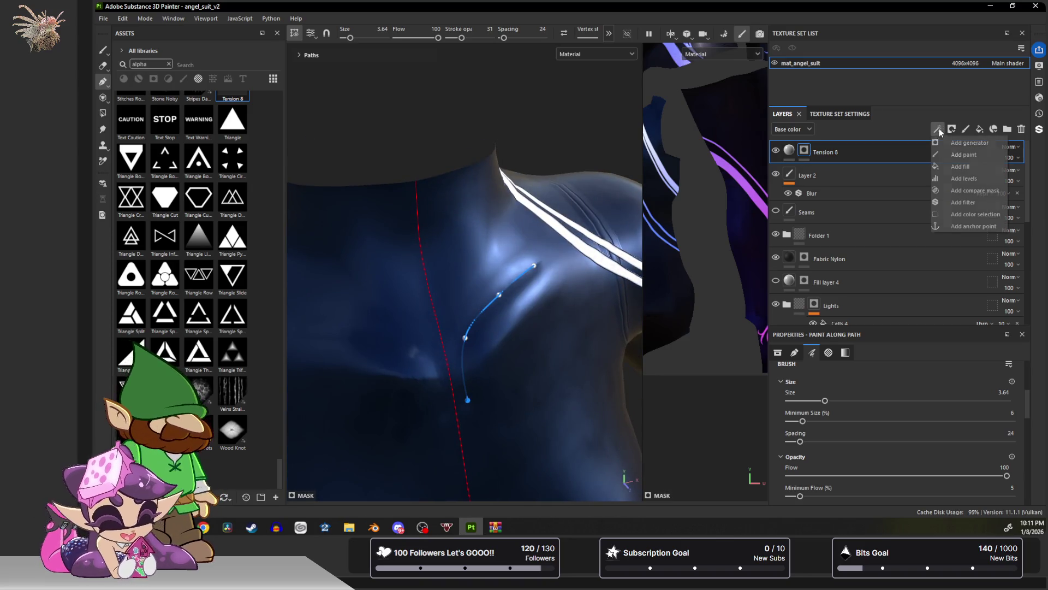
# Add a Paint effect to Tension 8 with a 12.64 brush, then return to the existing path.
pyautogui.click(953, 156)
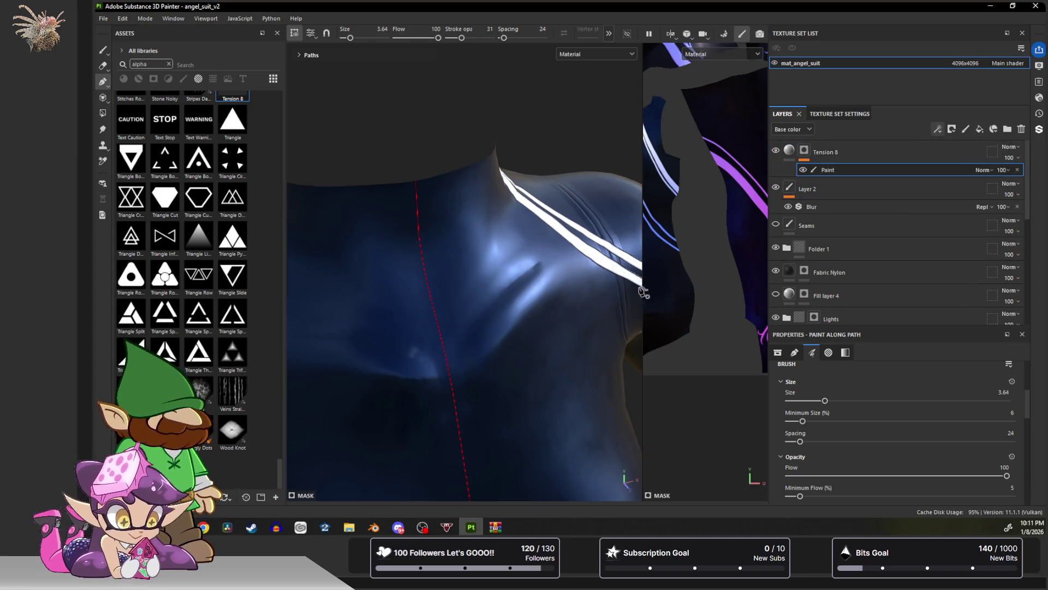
pyautogui.click(103, 51)
pyautogui.keyDown('alt'); pyautogui.moveTo(432, 262); pyautogui.dragTo(452, 267); pyautogui.keyUp('alt')
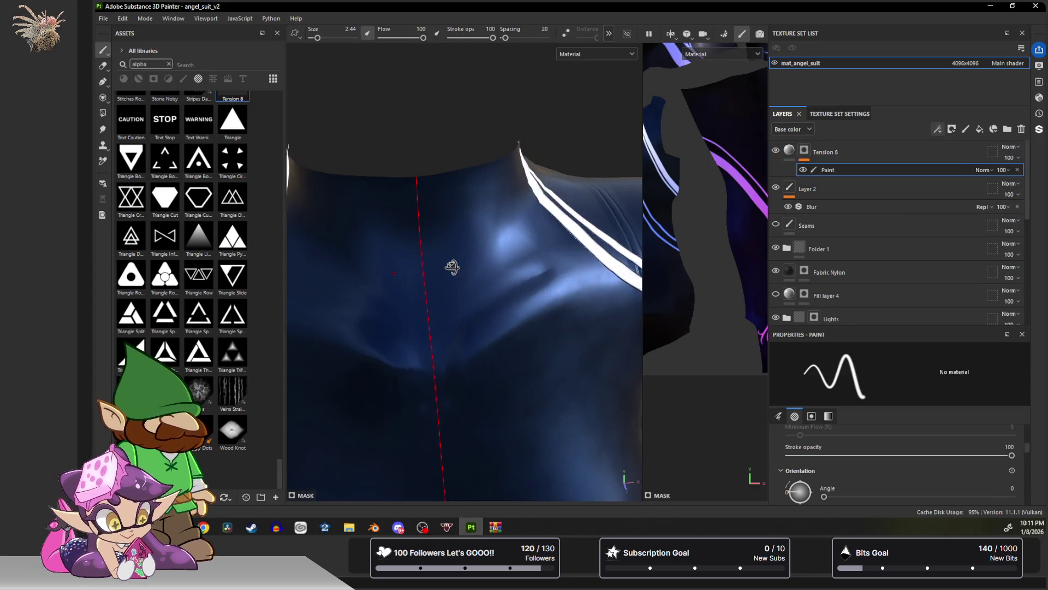
pyautogui.scroll(-10, 844, 466)
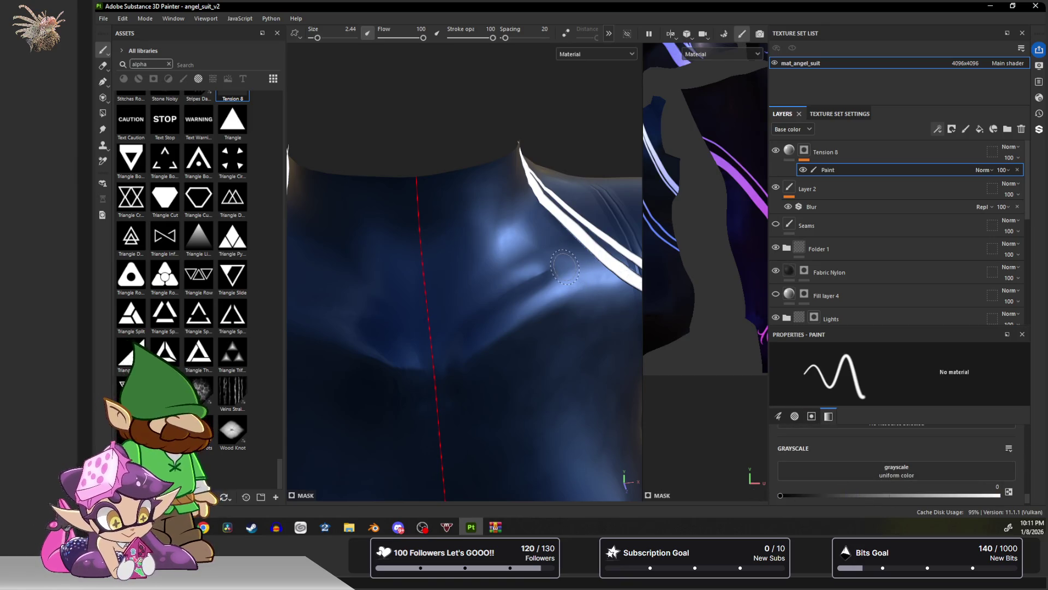
pyautogui.keyDown('ctrl'); pyautogui.moveTo(564, 262); pyautogui.dragTo(617, 265, button='right'); pyautogui.keyUp('ctrl')
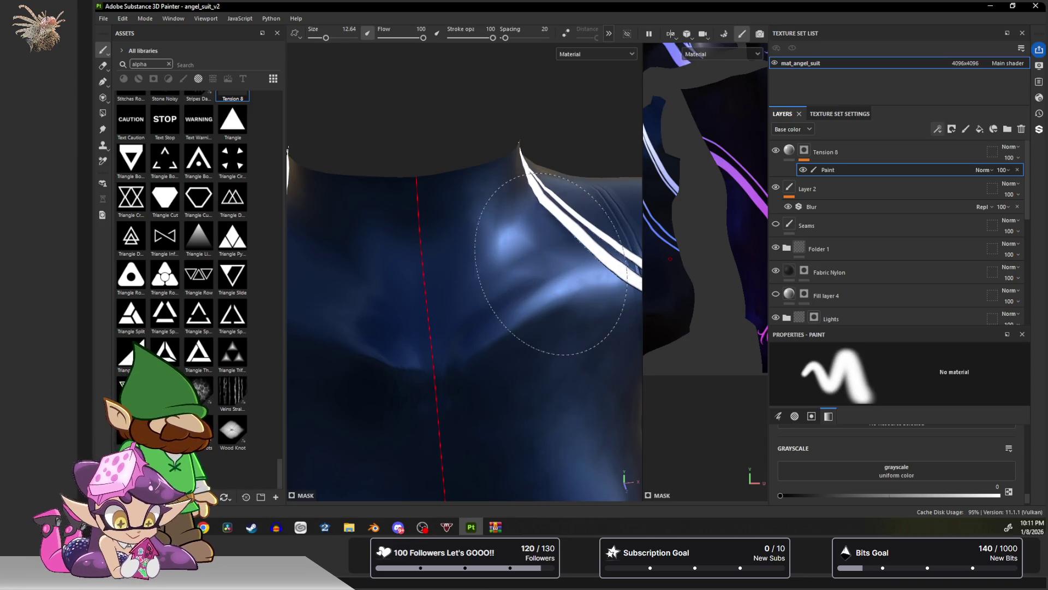
pyautogui.moveTo(555, 307)
pyautogui.keyDown('alt'); pyautogui.mouseDown()
pyautogui.moveTo(569, 304)
pyautogui.moveTo(541, 404)
pyautogui.moveTo(426, 412)
pyautogui.moveTo(533, 370)
pyautogui.moveTo(497, 386)
pyautogui.moveTo(533, 327)
pyautogui.moveTo(539, 398)
pyautogui.mouseUp(); pyautogui.keyUp('alt')
pyautogui.moveTo(497, 368)
pyautogui.keyDown('alt'); pyautogui.mouseDown()
pyautogui.moveTo(515, 346)
pyautogui.moveTo(421, 265)
pyautogui.mouseUp(); pyautogui.keyUp('alt')
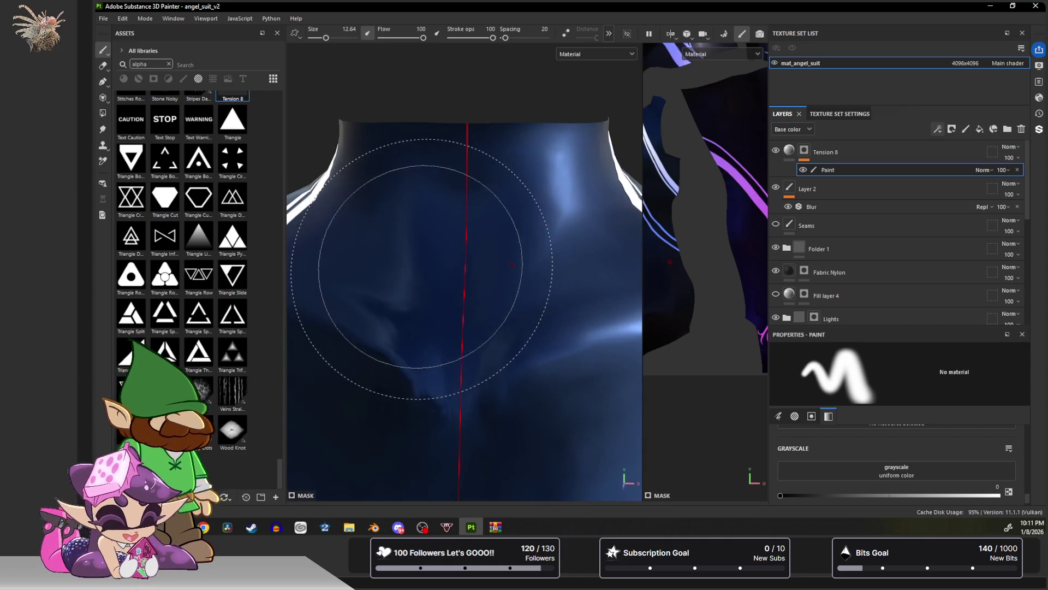
pyautogui.click(103, 82)
pyautogui.click(804, 151)
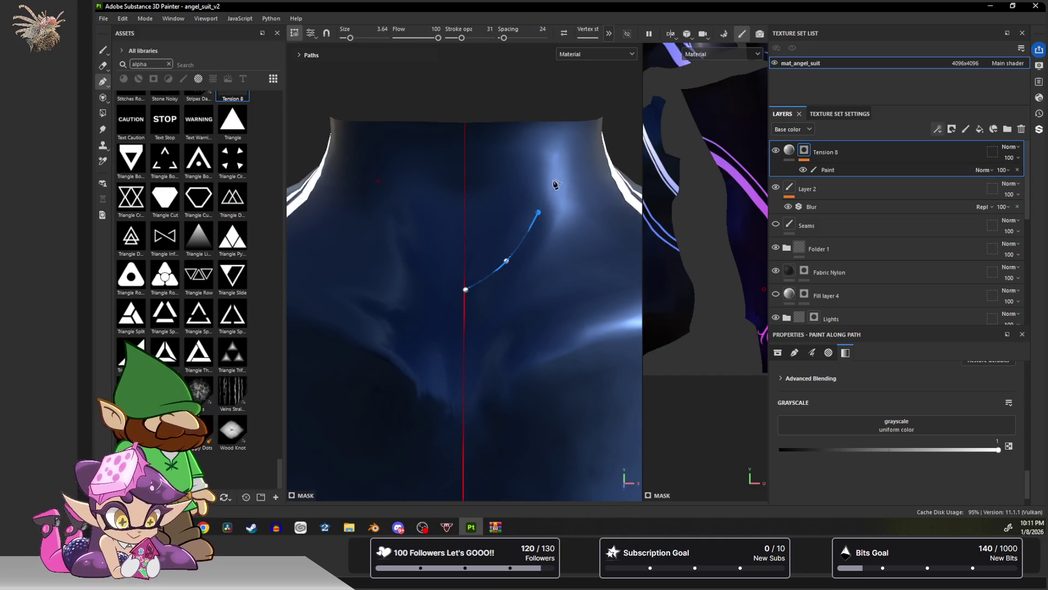
# Bend the neck path toward the collar, then select the Paint effect for freehand brushing.
pyautogui.moveTo(540, 215)
pyautogui.keyDown('alt'); pyautogui.mouseDown()
pyautogui.moveTo(515, 265)
pyautogui.moveTo(483, 284)
pyautogui.moveTo(508, 274)
pyautogui.mouseUp(); pyautogui.keyUp('alt')
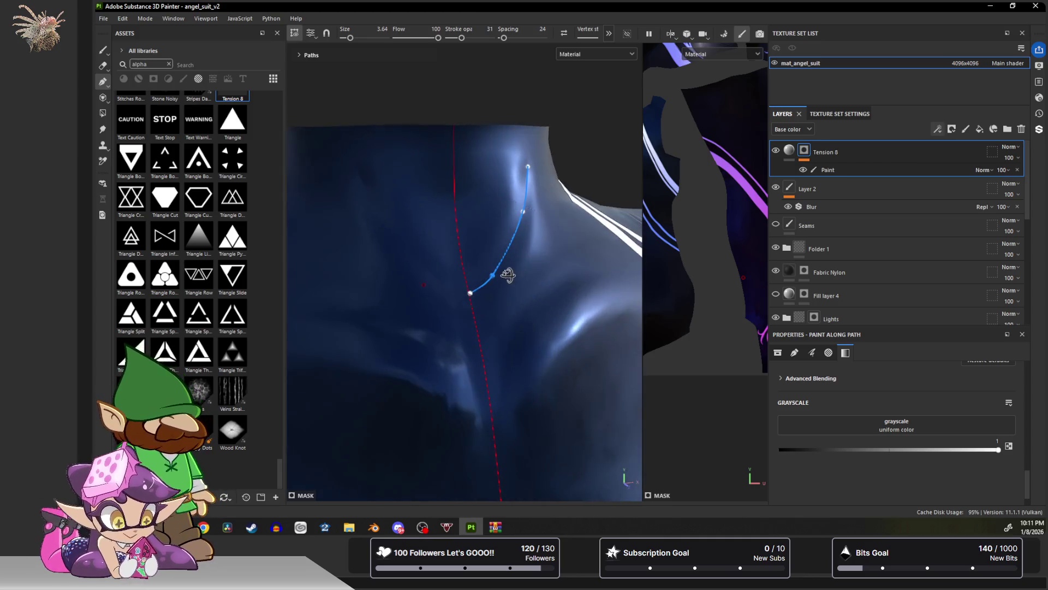
pyautogui.moveTo(521, 212)
pyautogui.mouseDown()
pyautogui.moveTo(459, 233)
pyautogui.moveTo(442, 208)
pyautogui.moveTo(499, 182)
pyautogui.moveTo(514, 222)
pyautogui.moveTo(491, 242)
pyautogui.moveTo(524, 262)
pyautogui.mouseUp()
pyautogui.click(824, 170)
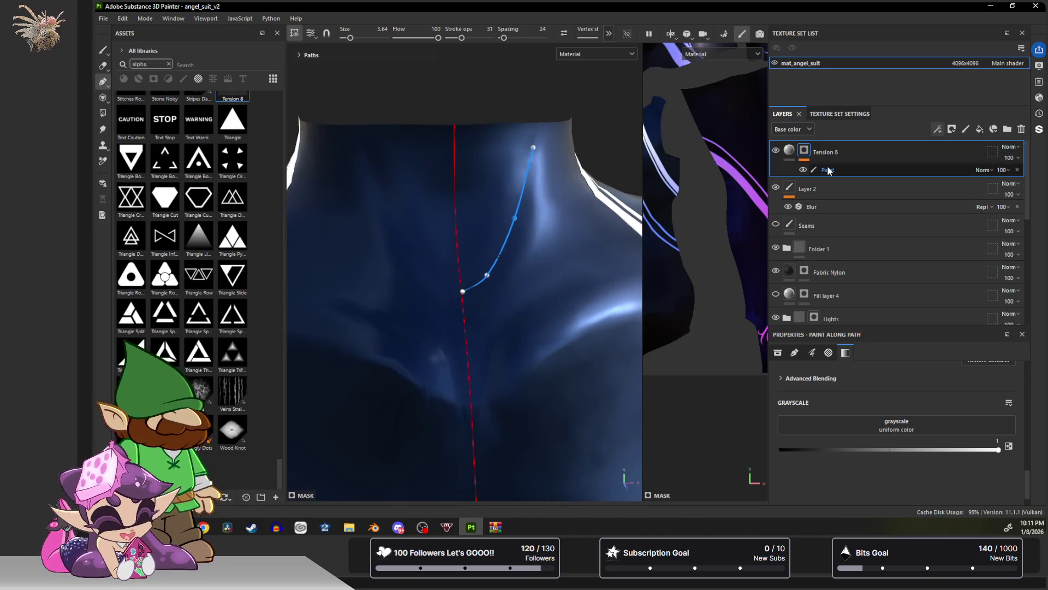
pyautogui.keyDown('alt'); pyautogui.moveTo(552, 218); pyautogui.dragTo(497, 212); pyautogui.keyUp('alt')
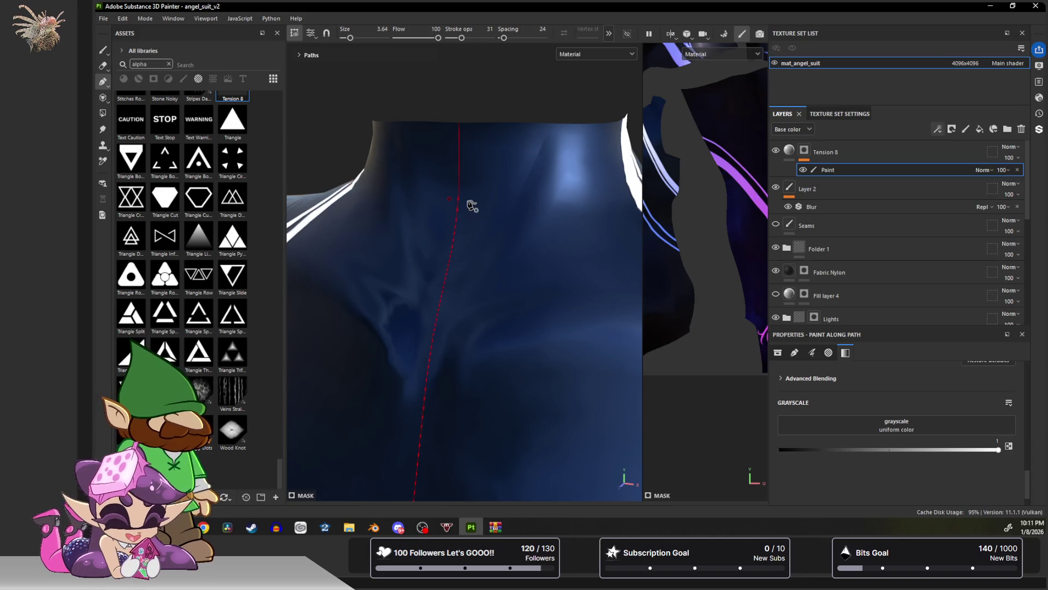
pyautogui.click(98, 52)
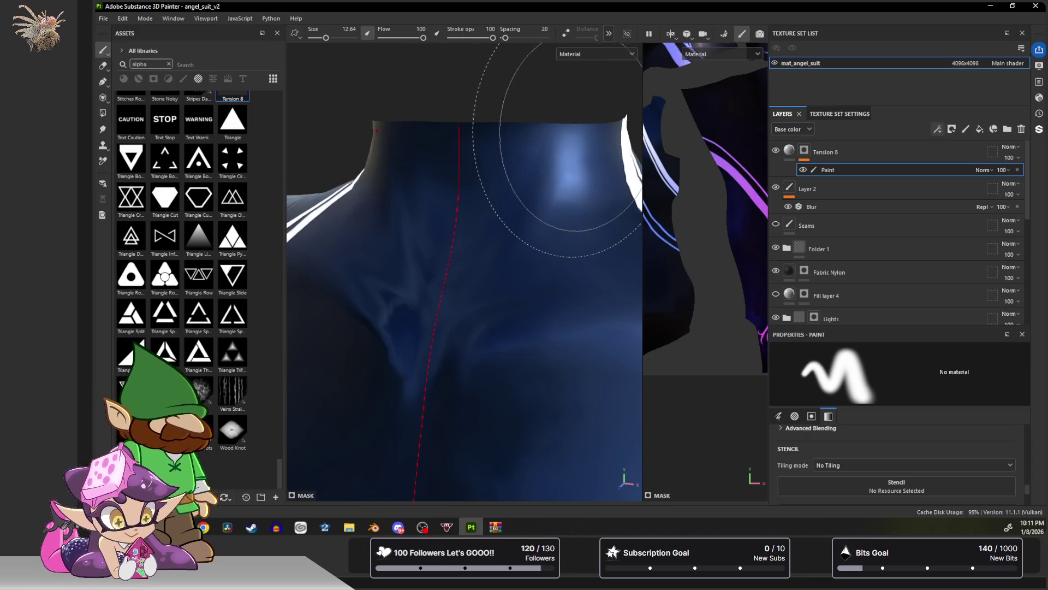
pyautogui.moveTo(549, 176)
pyautogui.keyDown('alt'); pyautogui.mouseDown()
pyautogui.moveTo(480, 281)
pyautogui.moveTo(511, 300)
pyautogui.moveTo(524, 287)
pyautogui.moveTo(510, 281)
pyautogui.moveTo(529, 268)
pyautogui.mouseUp(); pyautogui.keyUp('alt')
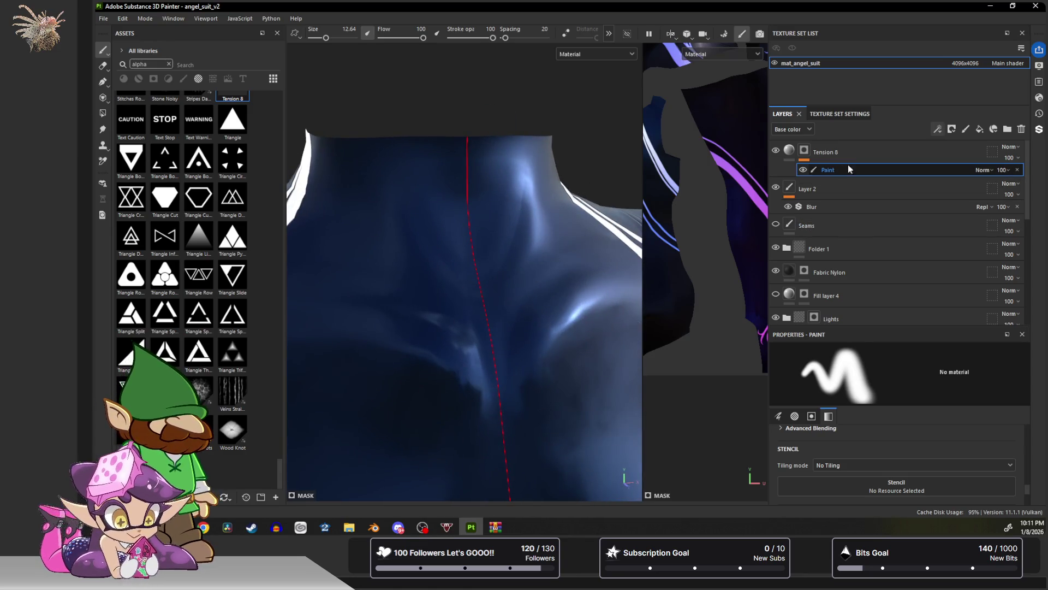
pyautogui.click(943, 127)
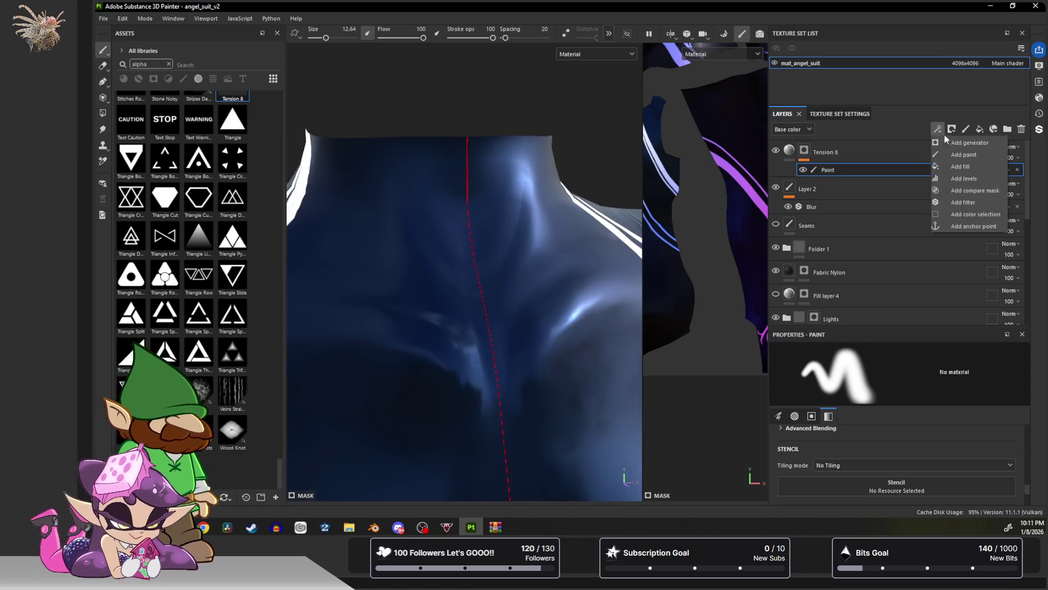
# Add a Blur filter at intensity 0.5 above Tension 8's Paint effect and check the softened folds.
pyautogui.click(965, 202)
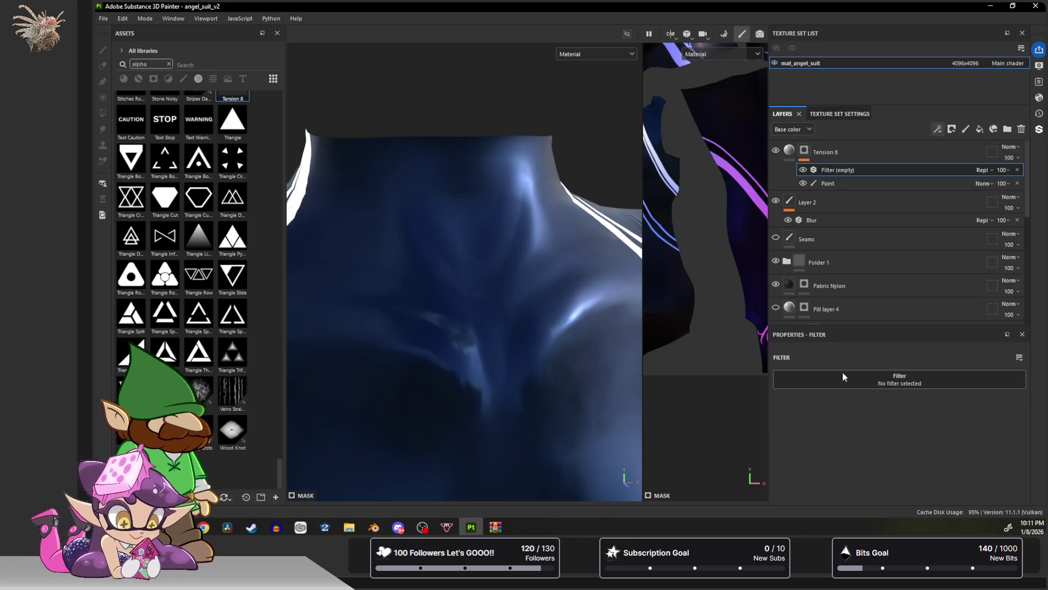
pyautogui.click(861, 382)
pyautogui.click(869, 441)
pyautogui.moveTo(545, 286)
pyautogui.keyDown('alt'); pyautogui.mouseDown()
pyautogui.moveTo(592, 276)
pyautogui.moveTo(524, 269)
pyautogui.moveTo(539, 270)
pyautogui.mouseUp(); pyautogui.keyUp('alt')
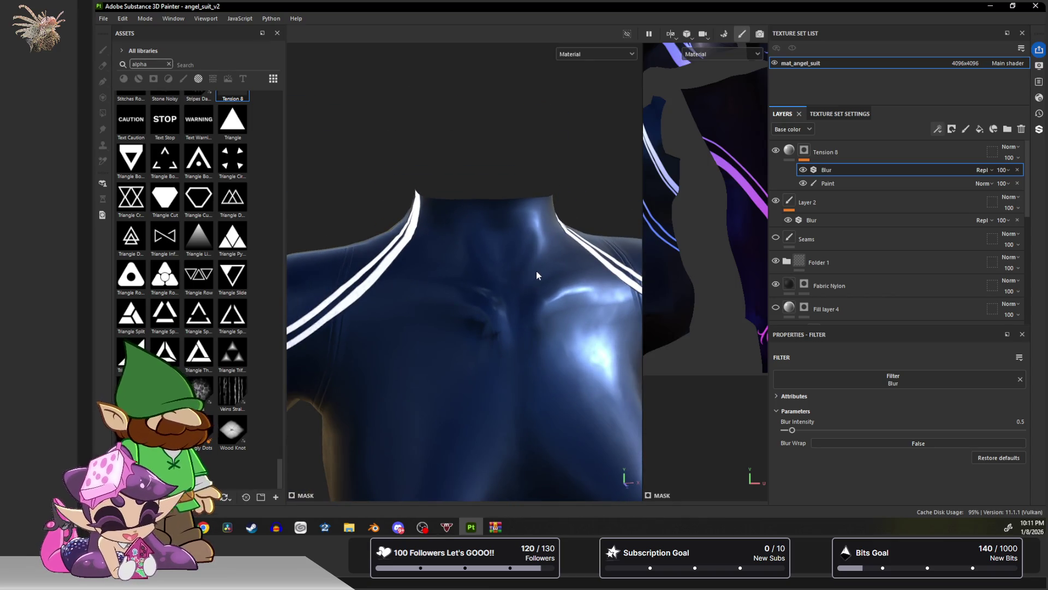
pyautogui.moveTo(536, 271)
pyautogui.keyDown('alt'); pyautogui.mouseDown()
pyautogui.moveTo(532, 303)
pyautogui.moveTo(466, 274)
pyautogui.moveTo(519, 227)
pyautogui.moveTo(503, 303)
pyautogui.moveTo(476, 233)
pyautogui.moveTo(444, 295)
pyautogui.moveTo(585, 306)
pyautogui.moveTo(614, 269)
pyautogui.moveTo(533, 182)
pyautogui.moveTo(534, 241)
pyautogui.moveTo(618, 239)
pyautogui.moveTo(618, 227)
pyautogui.moveTo(558, 225)
pyautogui.moveTo(542, 251)
pyautogui.mouseUp(); pyautogui.keyUp('alt')
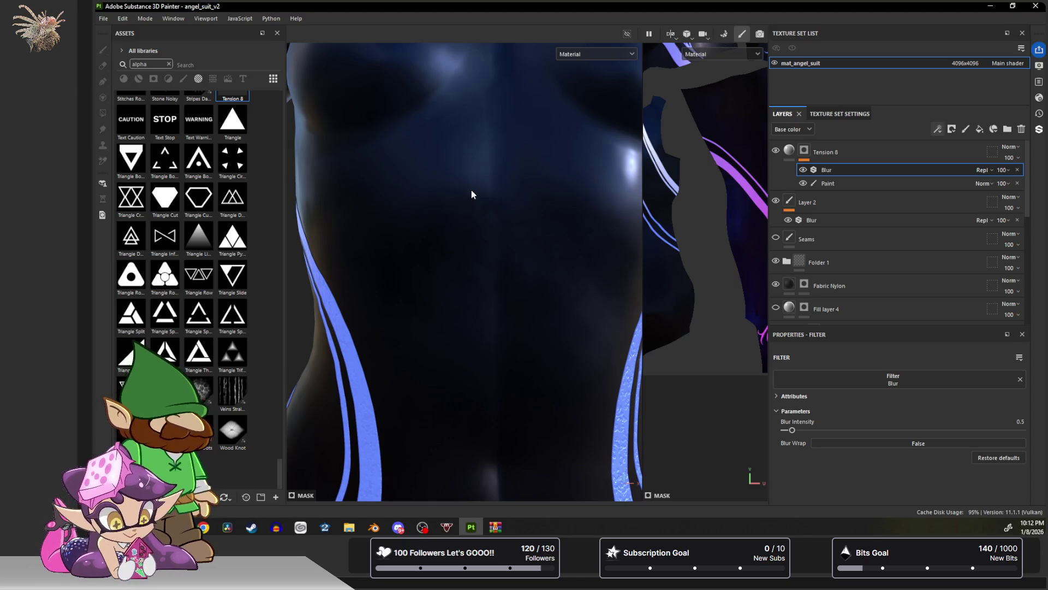
# Select Tension 8, rotate the lighting across the torso, and enlarge the freehand brush to 20.74.
pyautogui.click(808, 152)
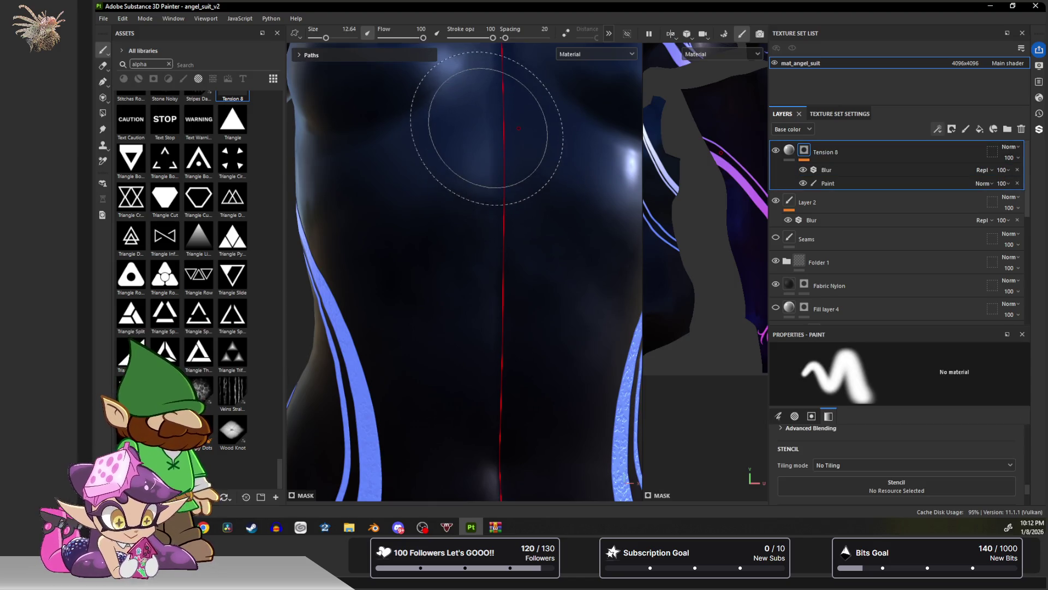
pyautogui.keyDown('shift'); pyautogui.moveTo(497, 144); pyautogui.dragTo(119, 143, button='right'); pyautogui.keyUp('shift')
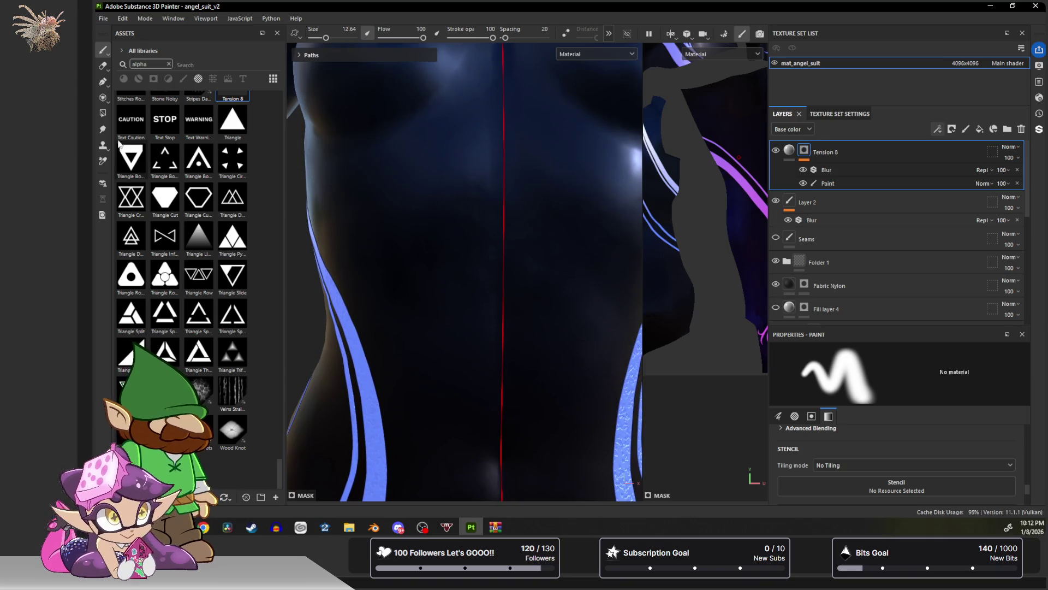
pyautogui.click(103, 84)
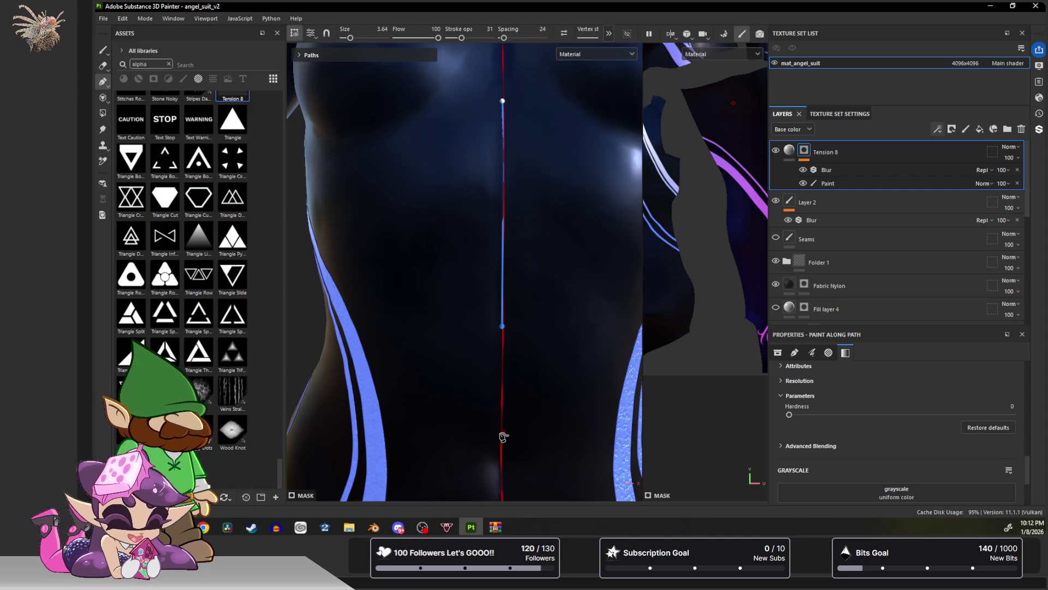
pyautogui.keyDown('alt'); pyautogui.moveTo(490, 327); pyautogui.dragTo(545, 258); pyautogui.keyUp('alt')
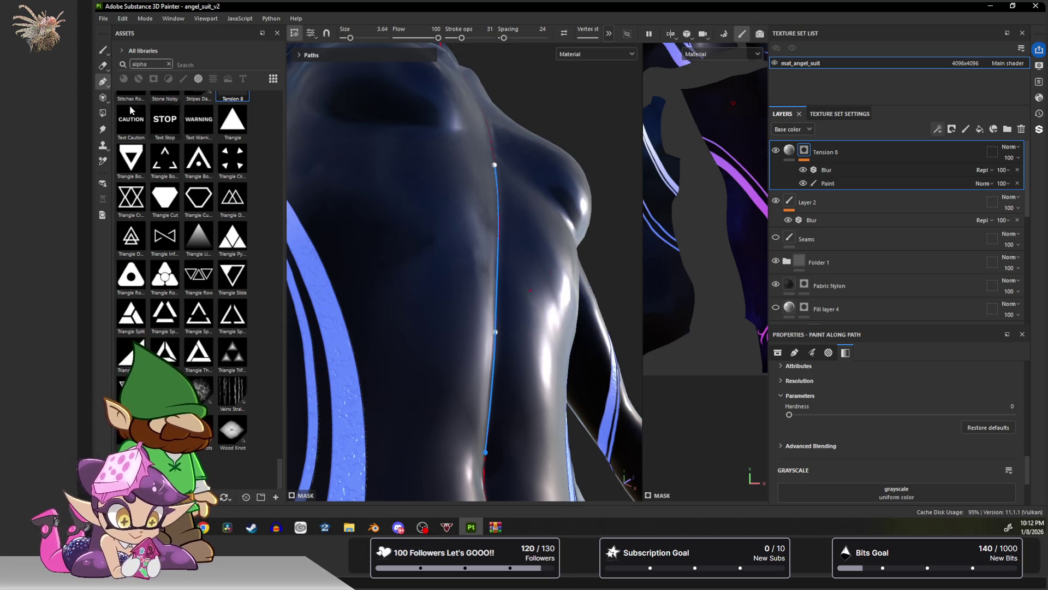
pyautogui.click(103, 48)
pyautogui.keyDown('alt'); pyautogui.moveTo(480, 246); pyautogui.dragTo(527, 228); pyautogui.keyUp('alt')
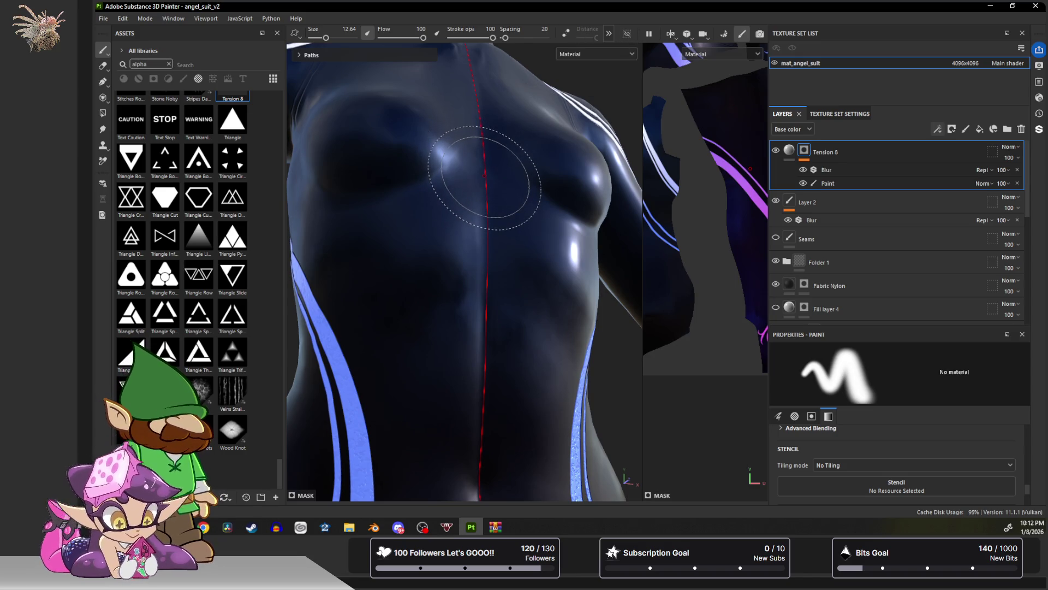
pyautogui.keyDown('ctrl'); pyautogui.moveTo(484, 174); pyautogui.dragTo(513, 175, button='right'); pyautogui.keyUp('ctrl')
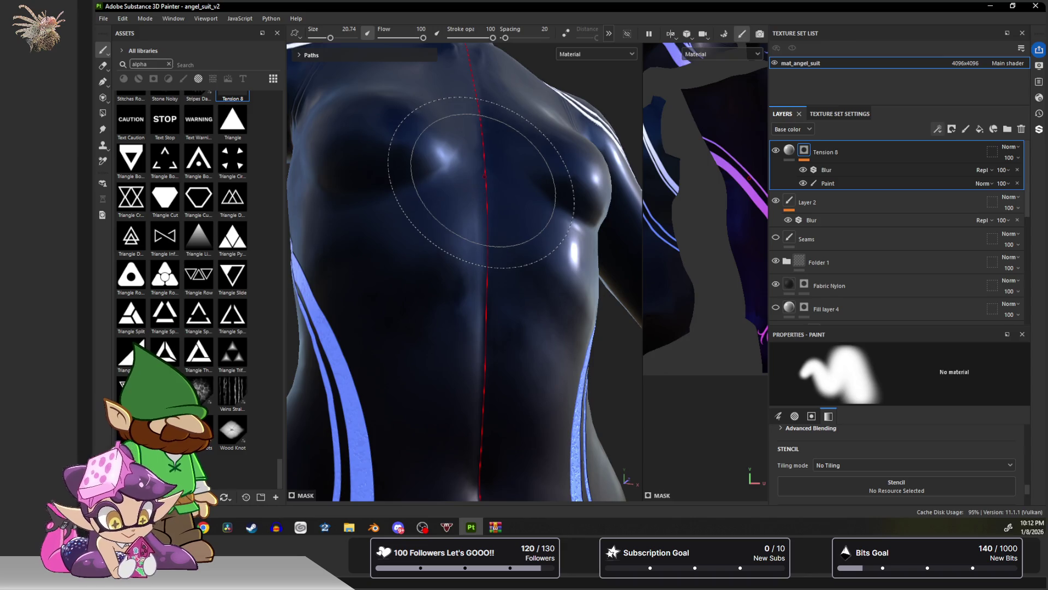
# Check the mesh wireframe in Polygon Fill, then return to brush painting with full brush settings.
pyautogui.press('4')
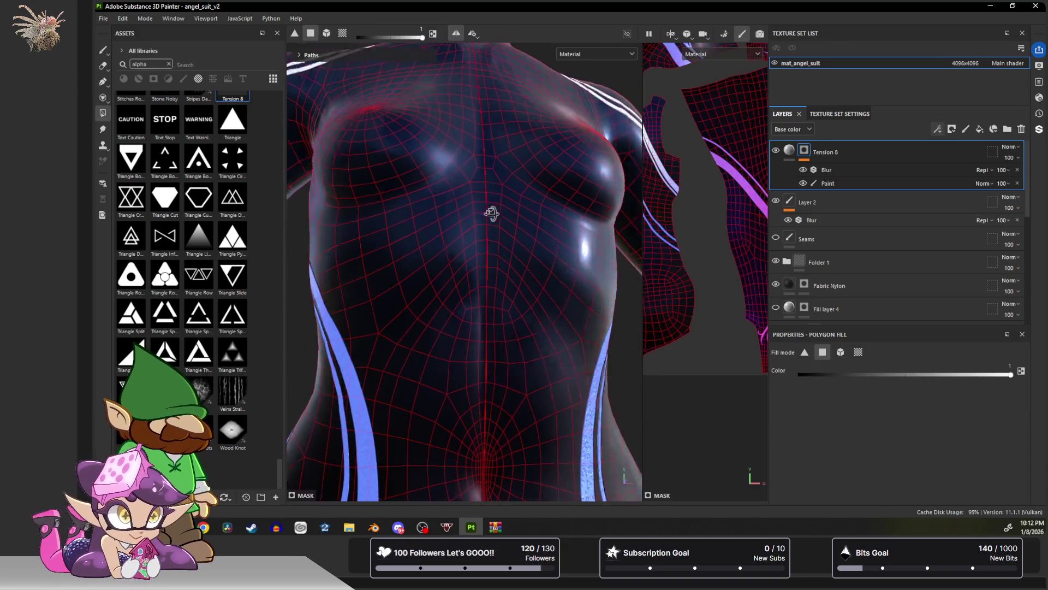
pyautogui.keyDown('alt'); pyautogui.moveTo(491, 213); pyautogui.dragTo(524, 218); pyautogui.keyUp('alt')
pyautogui.press('1')
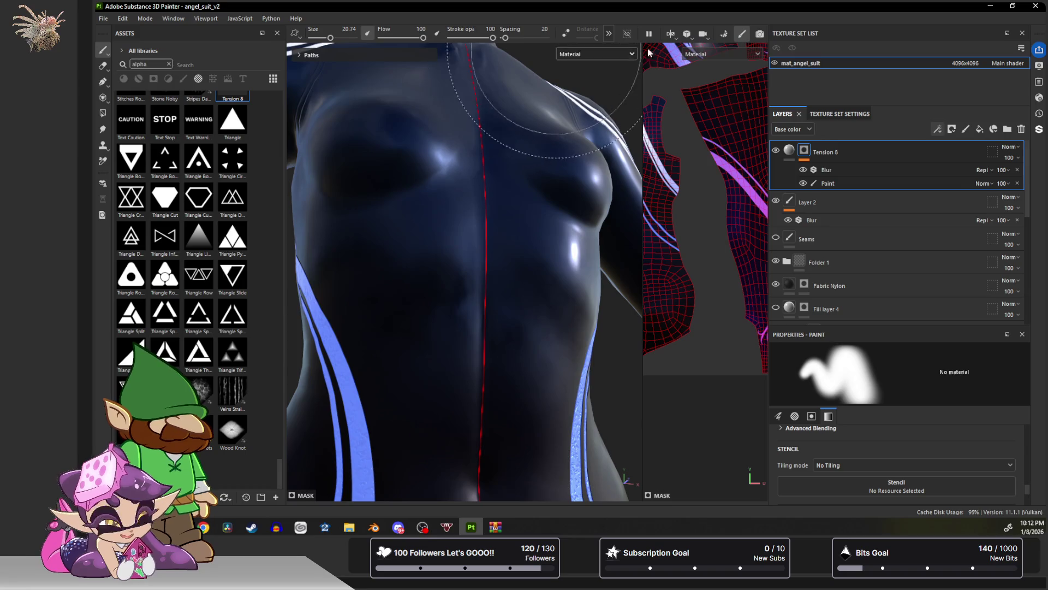
pyautogui.click(609, 34)
pyautogui.keyDown('alt'); pyautogui.moveTo(524, 180); pyautogui.dragTo(612, 173); pyautogui.keyUp('alt')
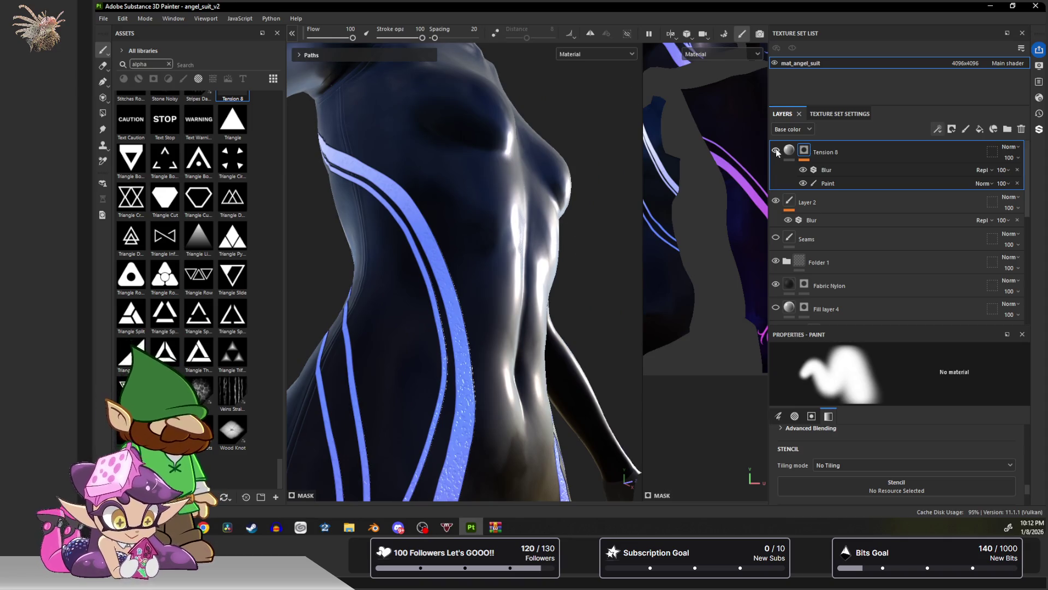
pyautogui.moveTo(538, 105)
pyautogui.keyDown('alt'); pyautogui.mouseDown()
pyautogui.moveTo(546, 338)
pyautogui.moveTo(546, 301)
pyautogui.mouseUp(); pyautogui.keyUp('alt')
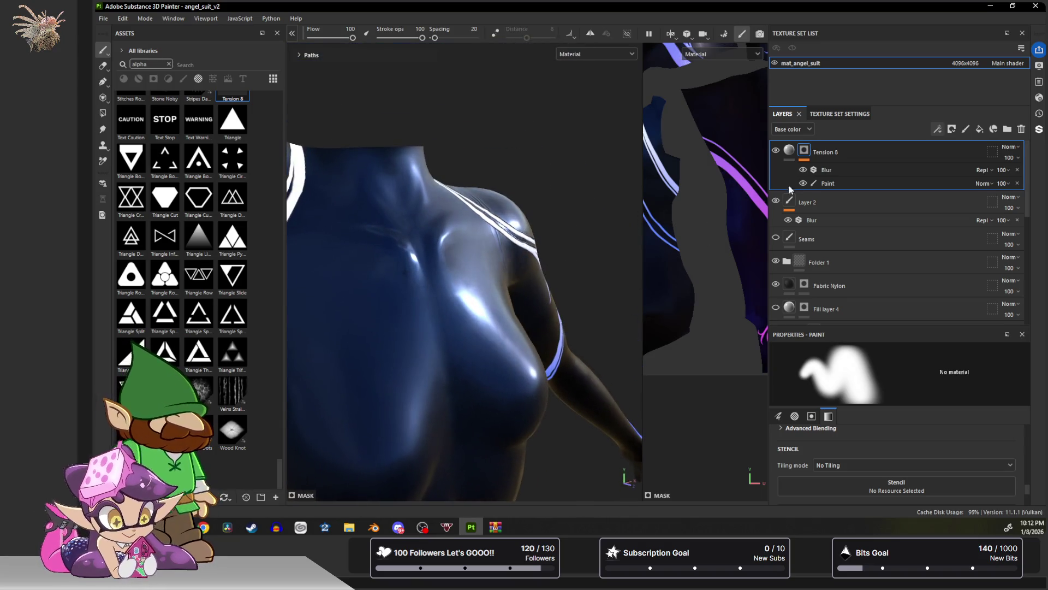
# Make Tension 8 visible and review the torso and hips from front, side and back.
pyautogui.click(776, 152)
pyautogui.moveTo(480, 129)
pyautogui.keyDown('alt'); pyautogui.mouseDown()
pyautogui.moveTo(503, 108)
pyautogui.moveTo(468, 133)
pyautogui.moveTo(433, 106)
pyautogui.moveTo(421, 112)
pyautogui.moveTo(517, 91)
pyautogui.moveTo(375, 94)
pyautogui.moveTo(497, 113)
pyautogui.moveTo(370, 106)
pyautogui.mouseUp(); pyautogui.keyUp('alt')
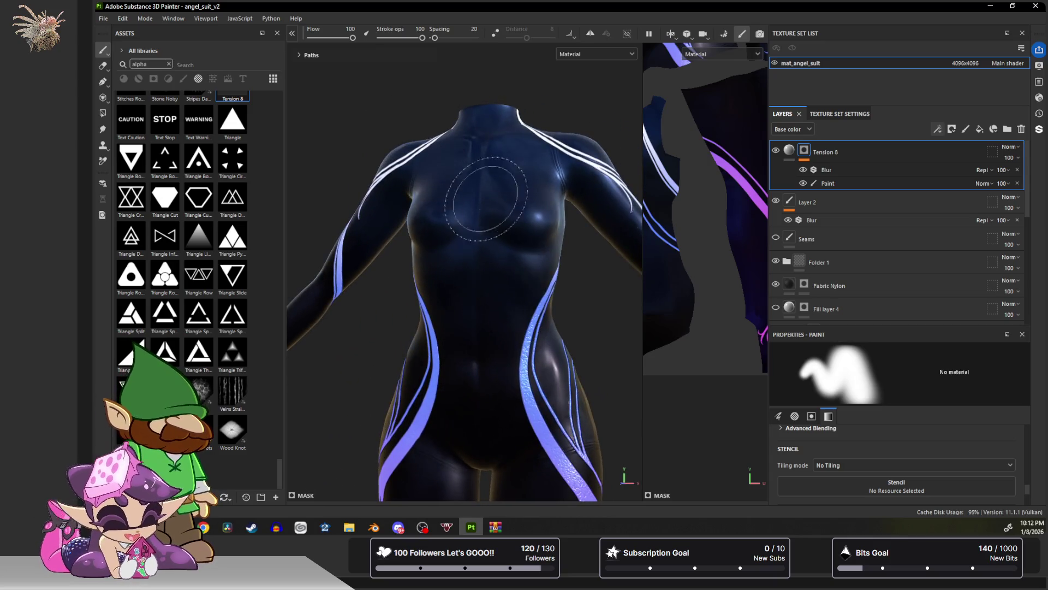
pyautogui.scroll(5, 464, 328)
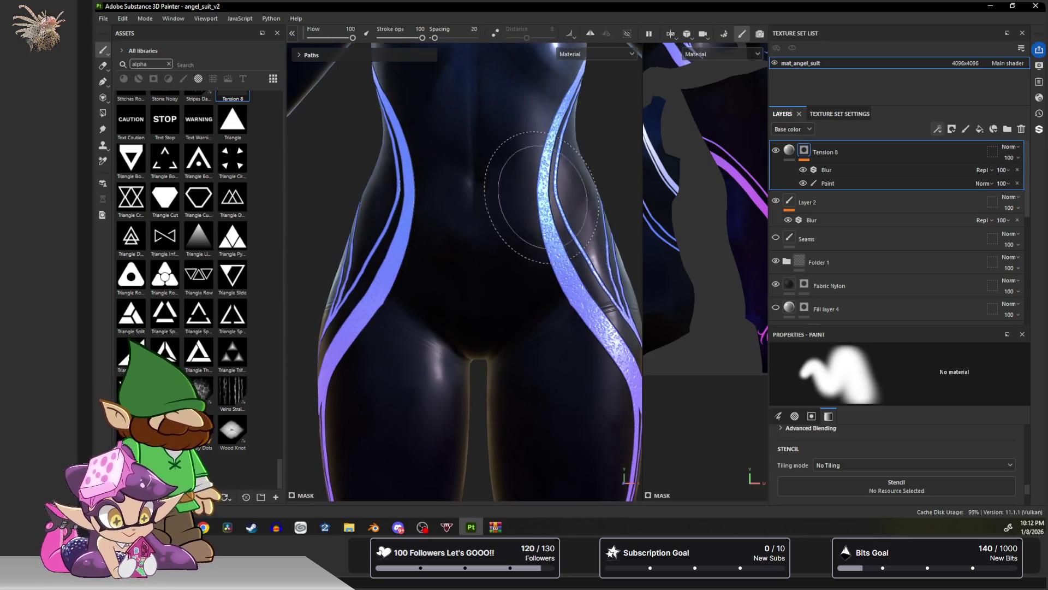
pyautogui.keyDown('alt'); pyautogui.moveTo(612, 221); pyautogui.dragTo(273, 231); pyautogui.keyUp('alt')
pyautogui.moveTo(535, 177)
pyautogui.keyDown('alt'); pyautogui.mouseDown()
pyautogui.moveTo(538, 229)
pyautogui.moveTo(532, 218)
pyautogui.moveTo(543, 209)
pyautogui.moveTo(543, 227)
pyautogui.moveTo(375, 234)
pyautogui.moveTo(437, 256)
pyautogui.moveTo(538, 374)
pyautogui.moveTo(492, 372)
pyautogui.moveTo(496, 184)
pyautogui.moveTo(480, 327)
pyautogui.moveTo(510, 282)
pyautogui.moveTo(473, 320)
pyautogui.mouseUp(); pyautogui.keyUp('alt')
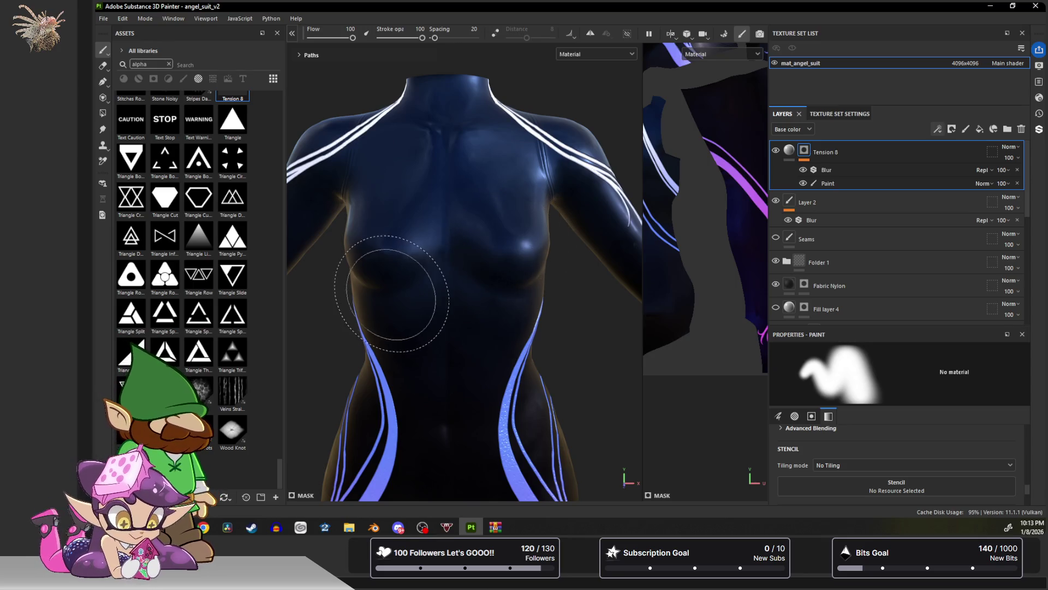
# Scroll through the alpha assets, take a lower view of the torso, and bring up the File menu.
pyautogui.scroll(10, 211, 379)
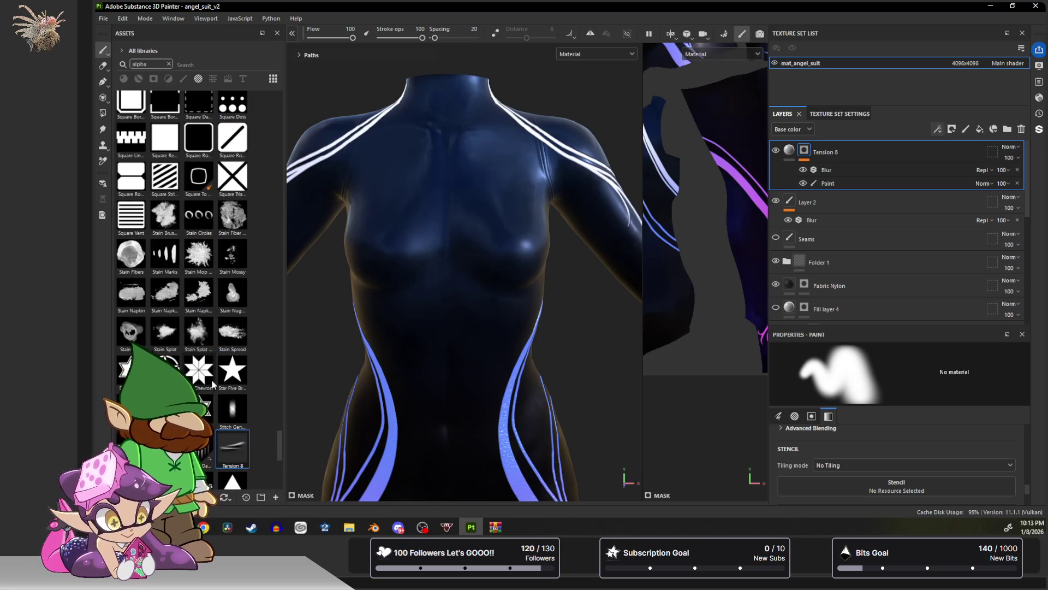
pyautogui.scroll(5, 212, 383)
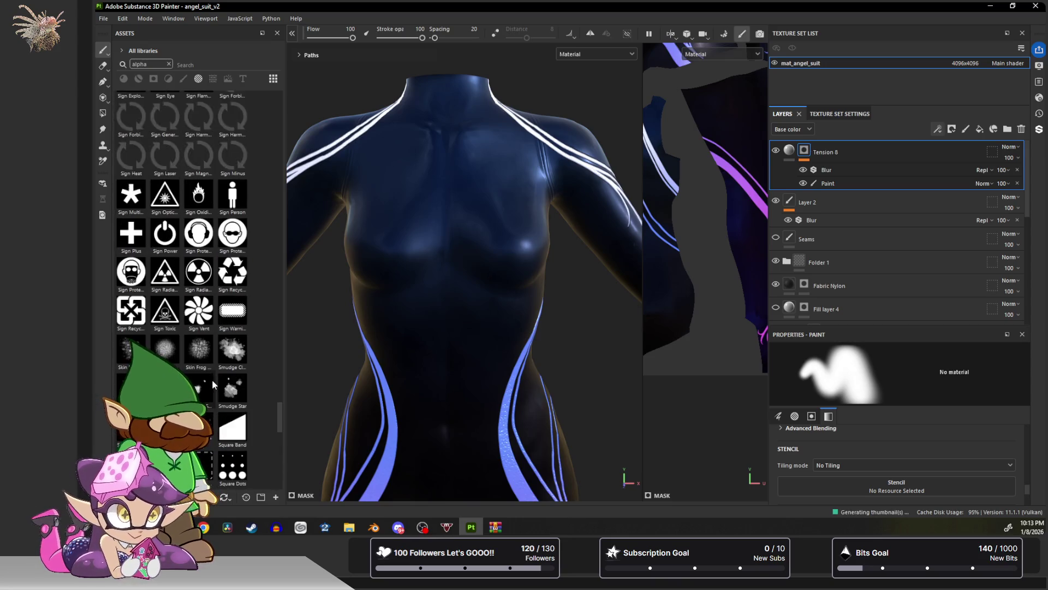
pyautogui.scroll(5, 211, 381)
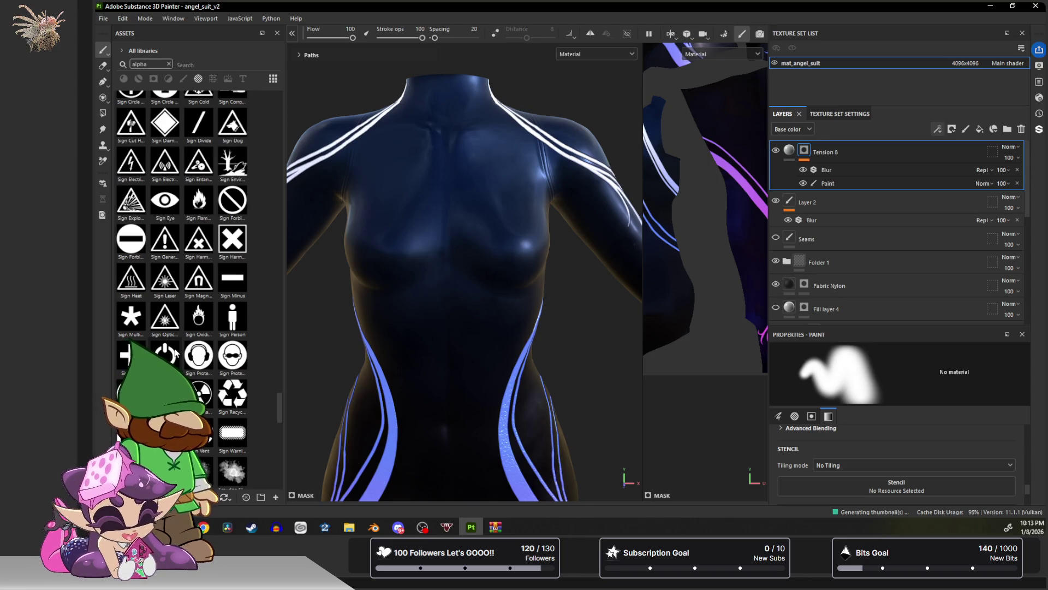
pyautogui.scroll(5, 174, 353)
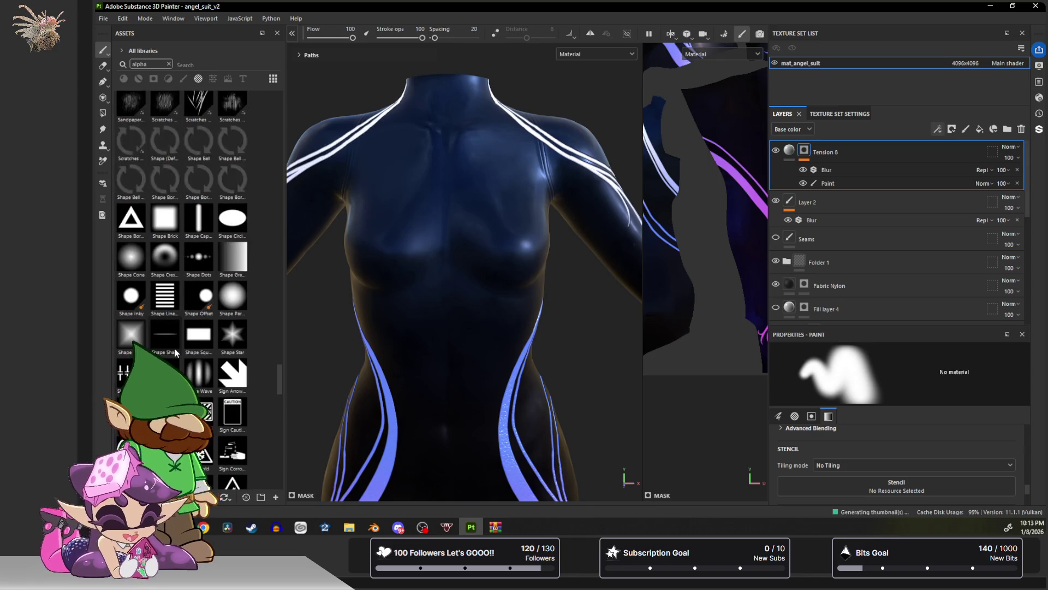
pyautogui.scroll(5, 174, 352)
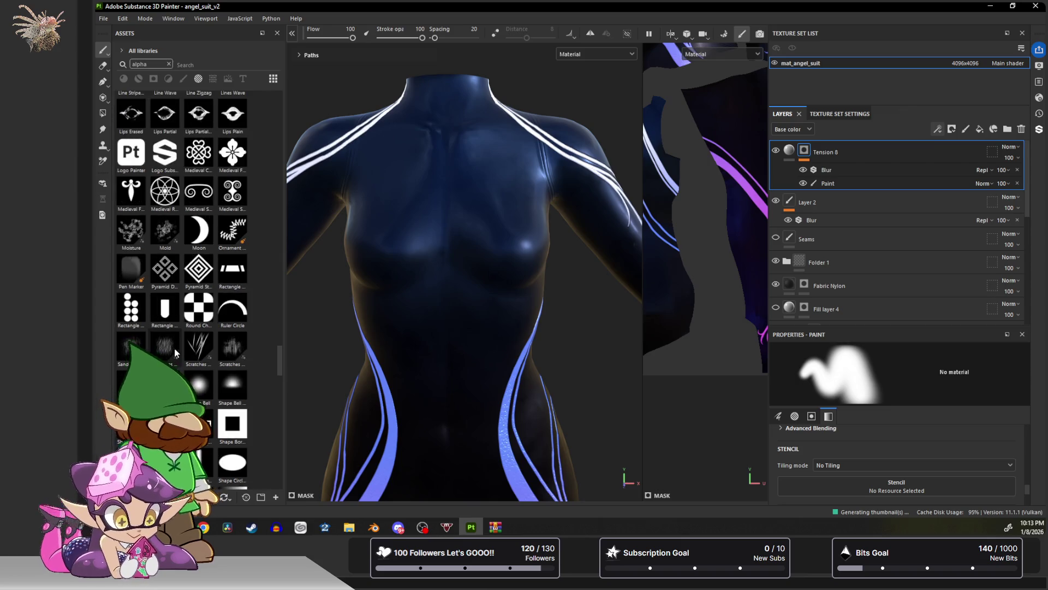
pyautogui.scroll(3, 174, 349)
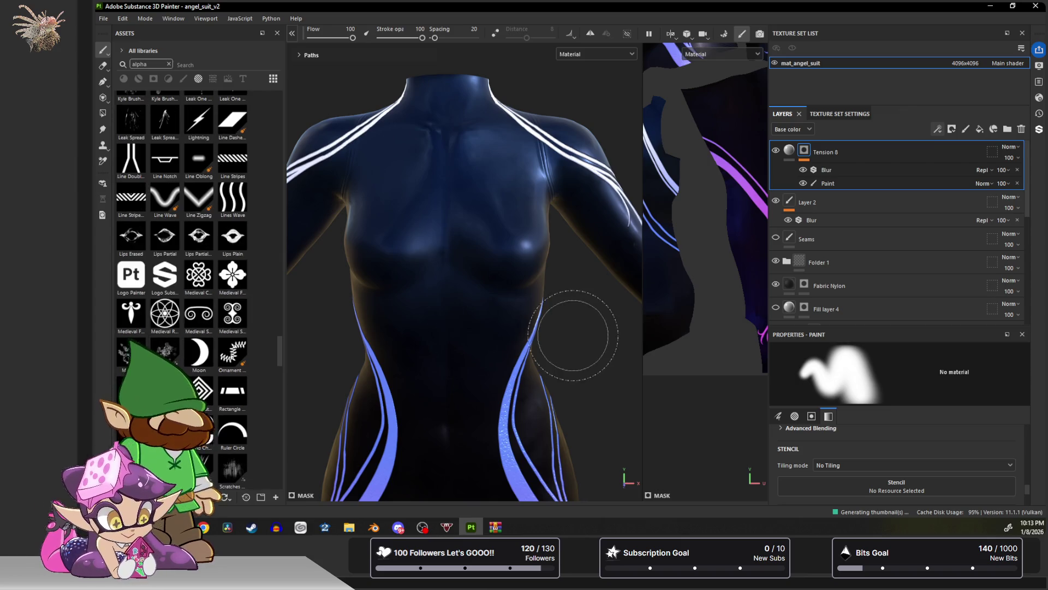
pyautogui.moveTo(449, 258)
pyautogui.keyDown('alt'); pyautogui.mouseDown()
pyautogui.moveTo(350, 349)
pyautogui.moveTo(382, 273)
pyautogui.mouseUp(); pyautogui.keyUp('alt')
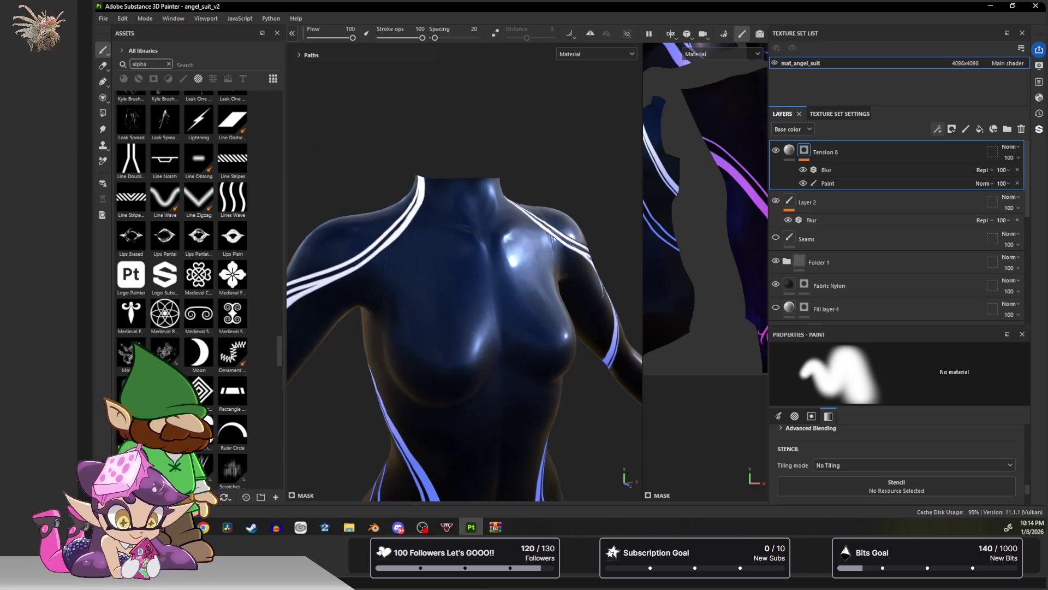
pyautogui.click(103, 18)
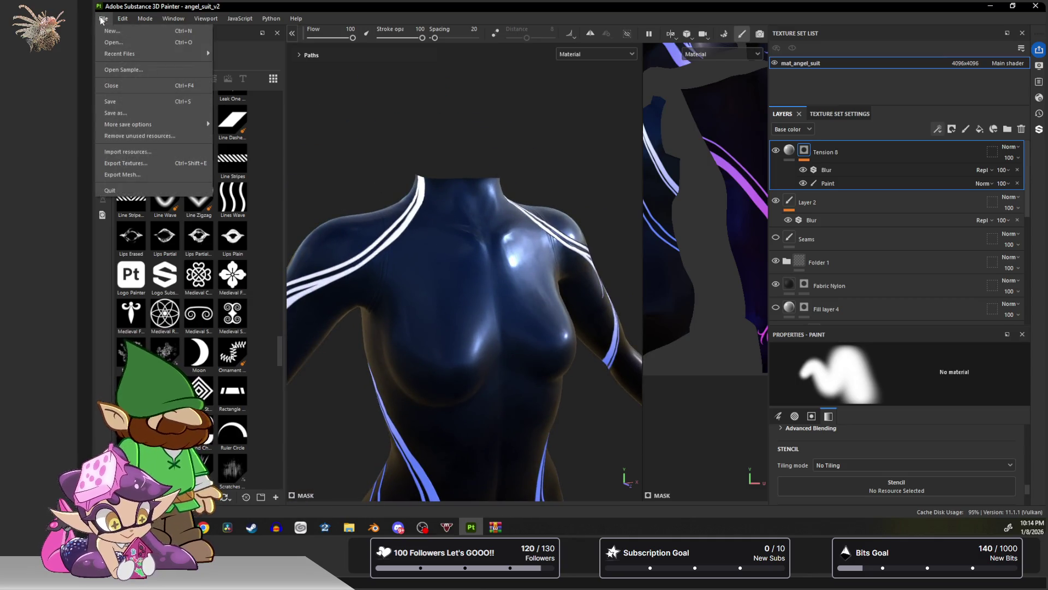
# Export mat_angel_suit's BaseColor, Normal, Metallic and Roughness maps as 4096x4096 PNGs.
pyautogui.click(147, 162)
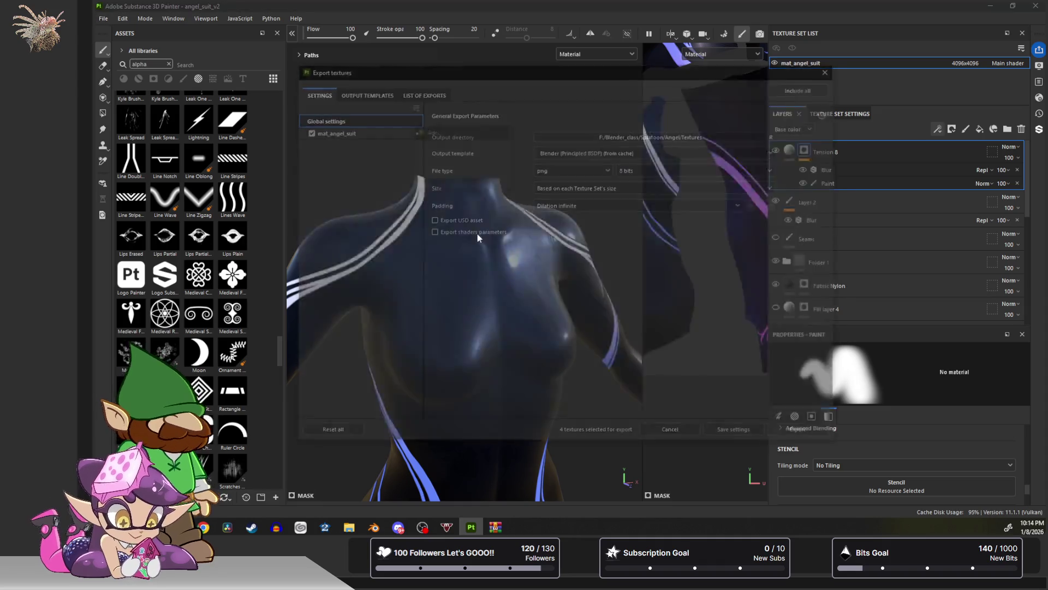
pyautogui.click(333, 131)
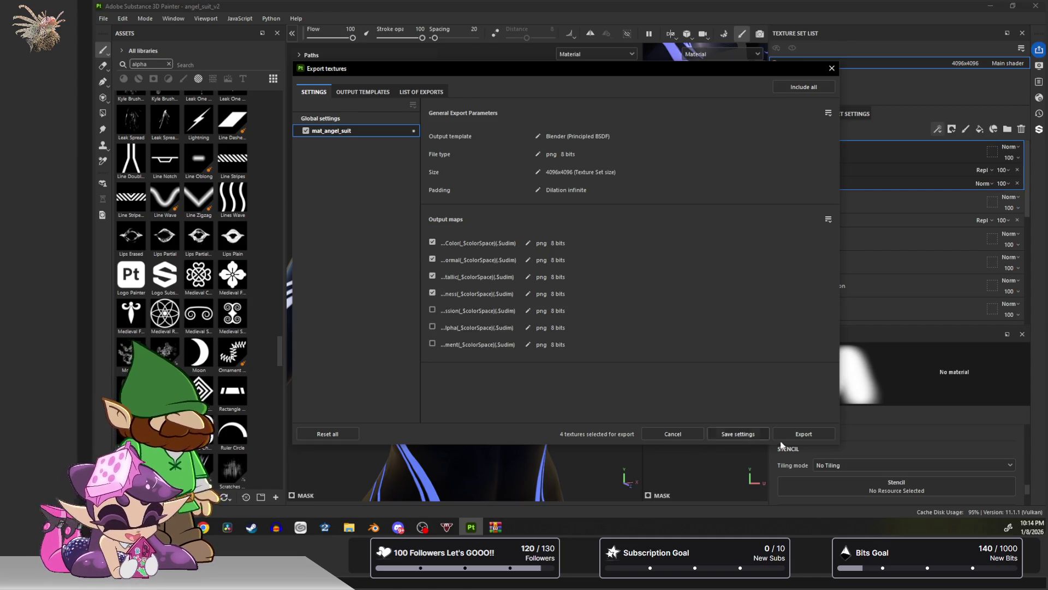
pyautogui.click(809, 434)
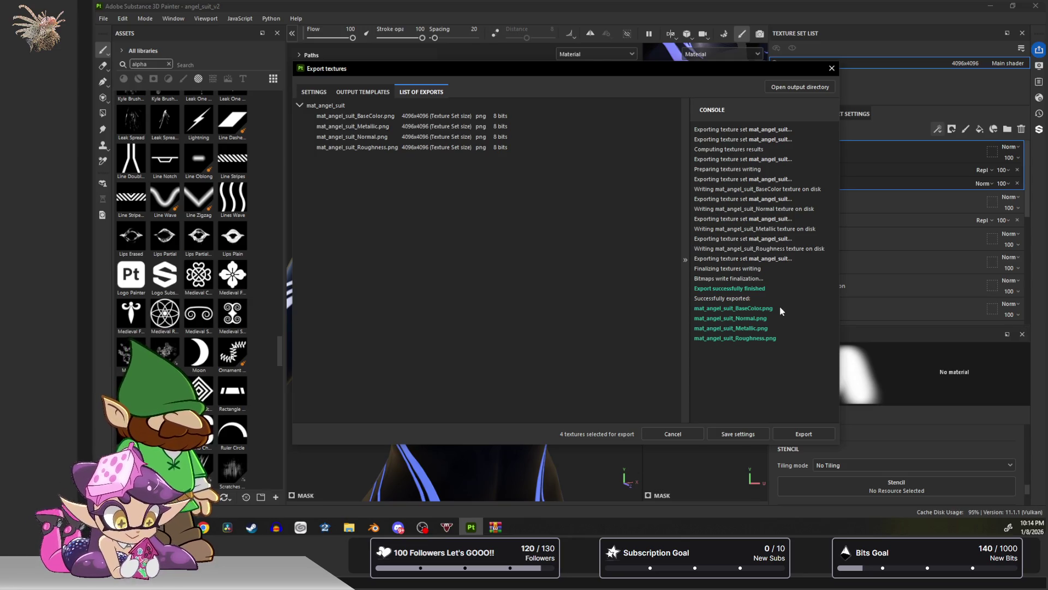
pyautogui.click(833, 70)
pyautogui.moveTo(560, 238)
pyautogui.keyDown('alt'); pyautogui.mouseDown()
pyautogui.moveTo(519, 116)
pyautogui.moveTo(533, 241)
pyautogui.moveTo(515, 229)
pyautogui.mouseUp(); pyautogui.keyUp('alt')
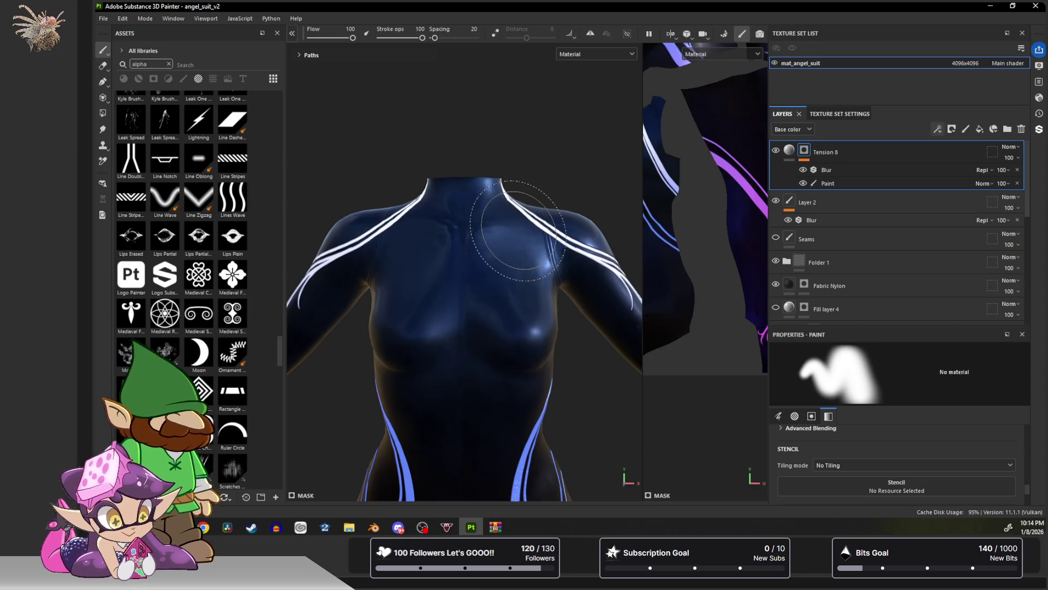
# Review the torso from several angles, then show File > Recent Files listing angel_body.spp.
pyautogui.moveTo(555, 187)
pyautogui.keyDown('alt'); pyautogui.mouseDown()
pyautogui.moveTo(510, 300)
pyautogui.moveTo(553, 243)
pyautogui.mouseUp(); pyautogui.keyUp('alt')
pyautogui.keyDown('alt'); pyautogui.moveTo(463, 275); pyautogui.dragTo(322, 301); pyautogui.keyUp('alt')
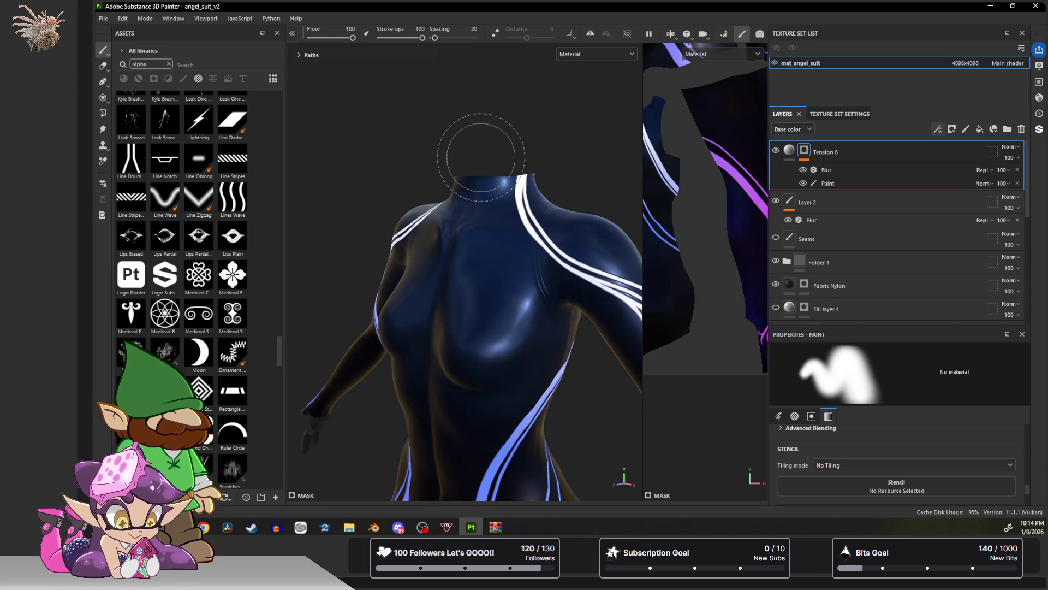
pyautogui.moveTo(481, 157)
pyautogui.keyDown('alt'); pyautogui.mouseDown()
pyautogui.moveTo(552, 154)
pyautogui.moveTo(568, 130)
pyautogui.moveTo(561, 175)
pyautogui.moveTo(546, 164)
pyautogui.mouseUp(); pyautogui.keyUp('alt')
pyautogui.keyDown('alt'); pyautogui.moveTo(545, 164); pyautogui.dragTo(366, 147, button='middle'); pyautogui.keyUp('alt')
pyautogui.moveTo(366, 147)
pyautogui.keyDown('alt'); pyautogui.mouseDown()
pyautogui.moveTo(450, 201)
pyautogui.moveTo(468, 228)
pyautogui.moveTo(461, 213)
pyautogui.moveTo(524, 191)
pyautogui.moveTo(413, 195)
pyautogui.moveTo(382, 175)
pyautogui.mouseUp(); pyautogui.keyUp('alt')
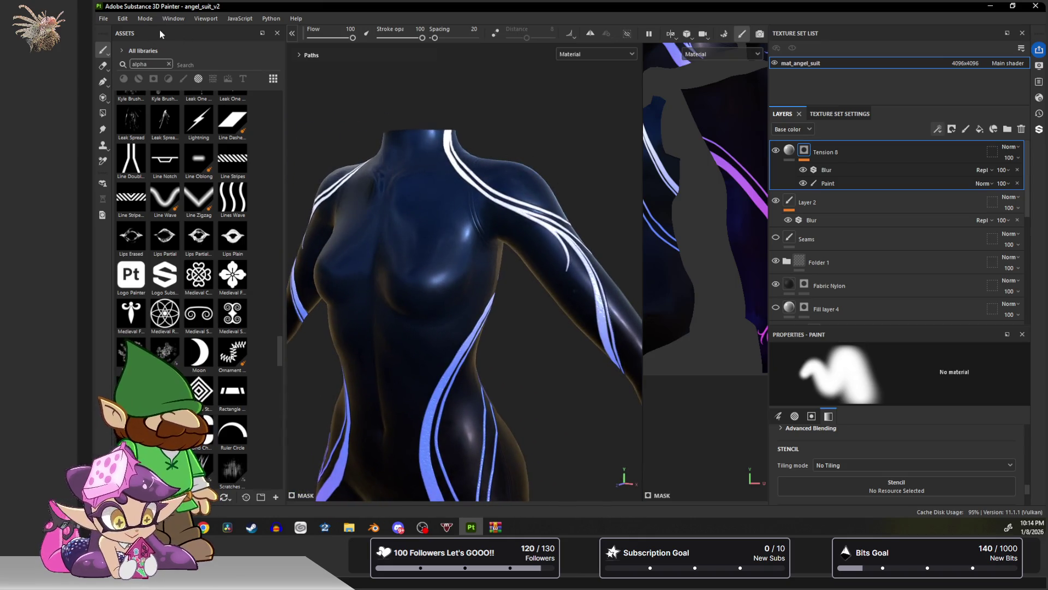
pyautogui.click(103, 18)
pyautogui.moveTo(176, 52)
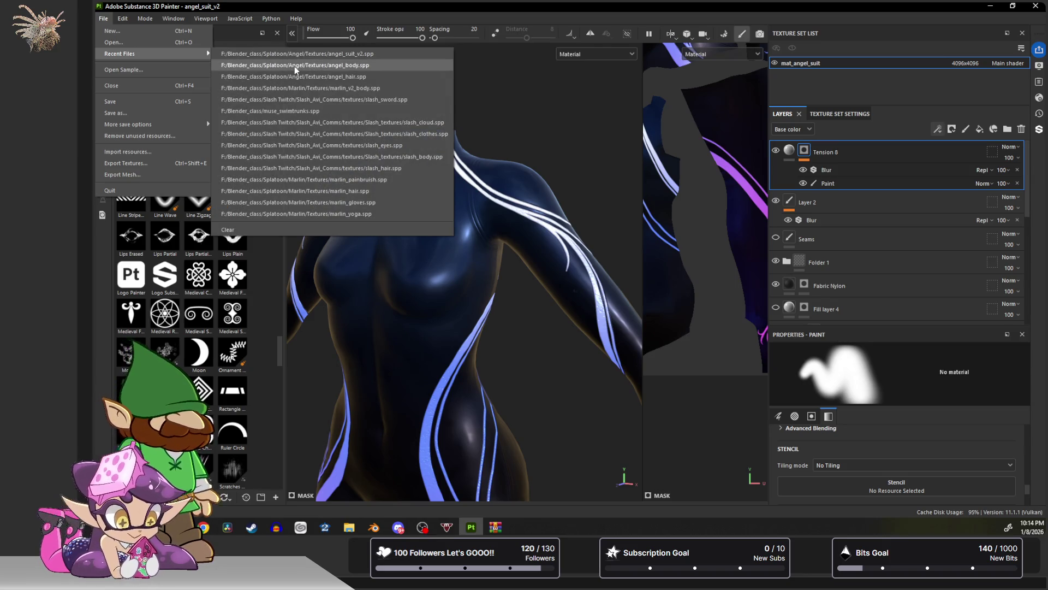
# Open angel_body.spp from Recent Files, saving the suit project's changes first.
pyautogui.click(293, 65)
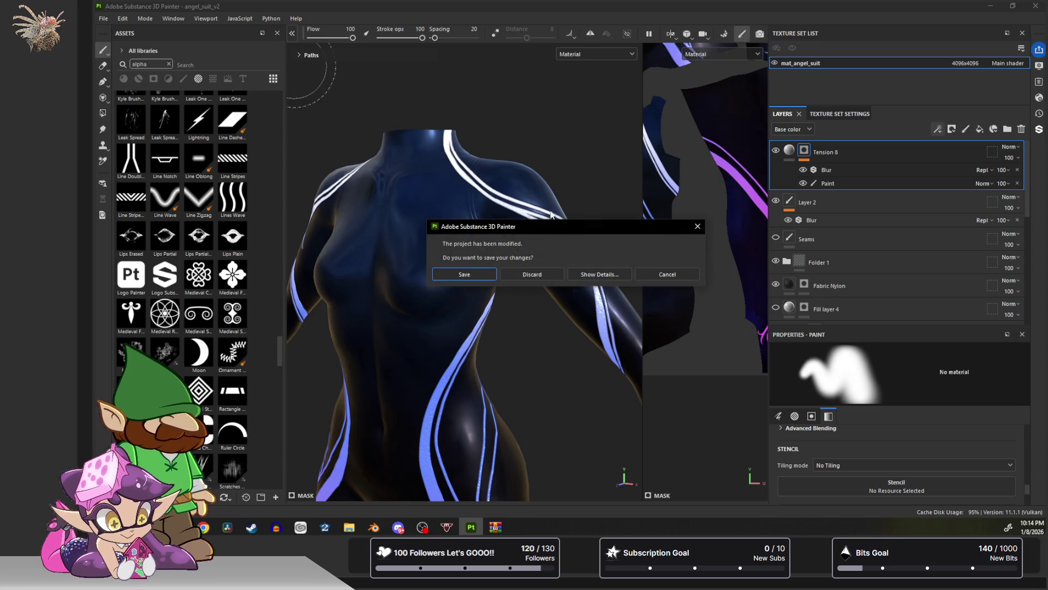
pyautogui.click(465, 274)
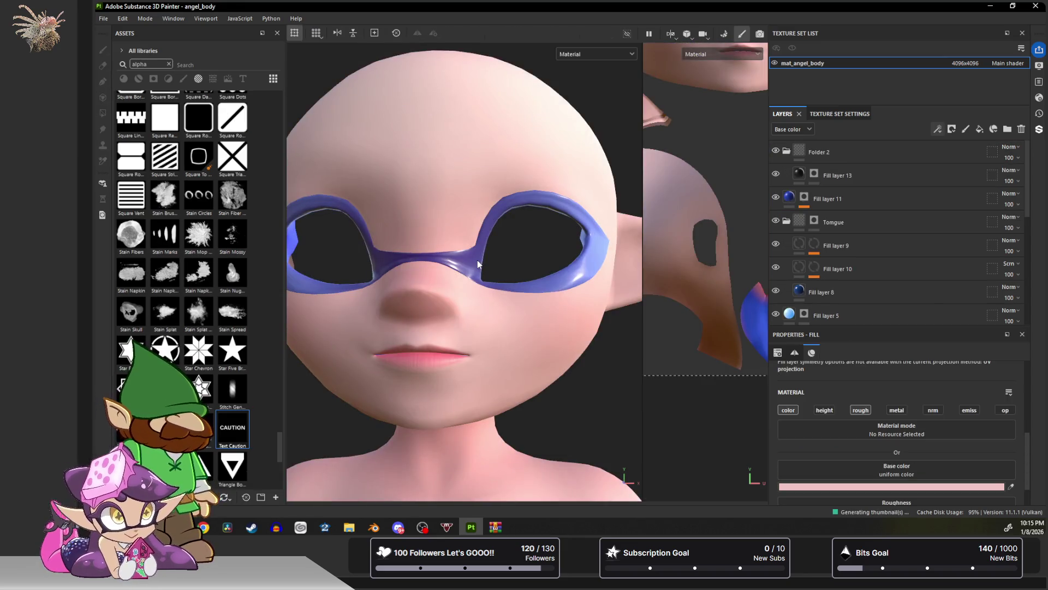
# Widen the 3D head view by narrowing the UV view and side panels, viewing the head from above.
pyautogui.moveTo(503, 202)
pyautogui.keyDown('alt'); pyautogui.mouseDown()
pyautogui.moveTo(429, 149)
pyautogui.moveTo(440, 224)
pyautogui.moveTo(525, 187)
pyautogui.moveTo(503, 187)
pyautogui.moveTo(528, 193)
pyautogui.moveTo(494, 191)
pyautogui.mouseUp(); pyautogui.keyUp('alt')
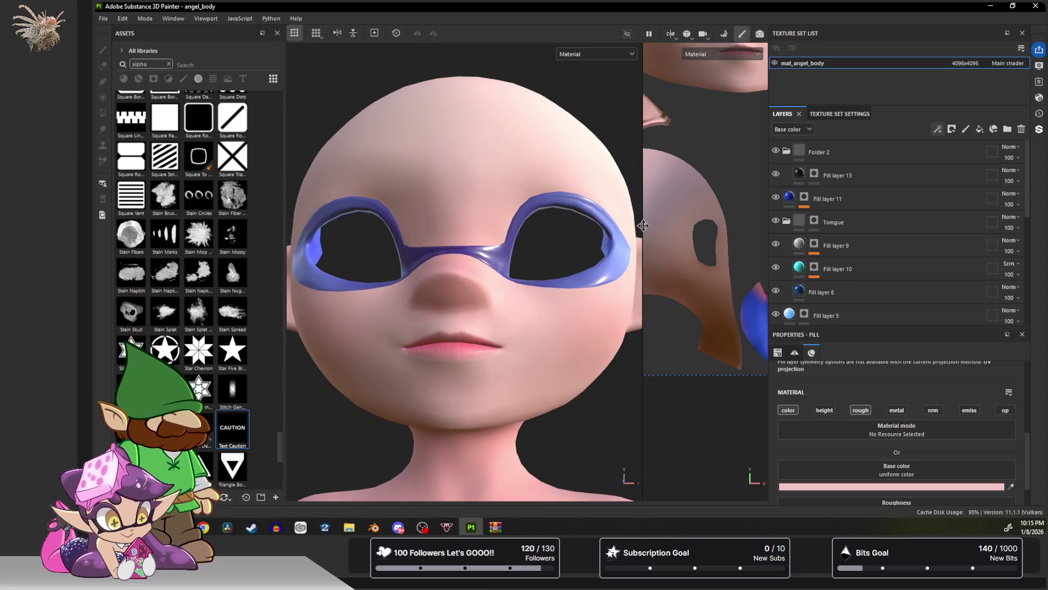
pyautogui.moveTo(642, 225); pyautogui.dragTo(704, 226)
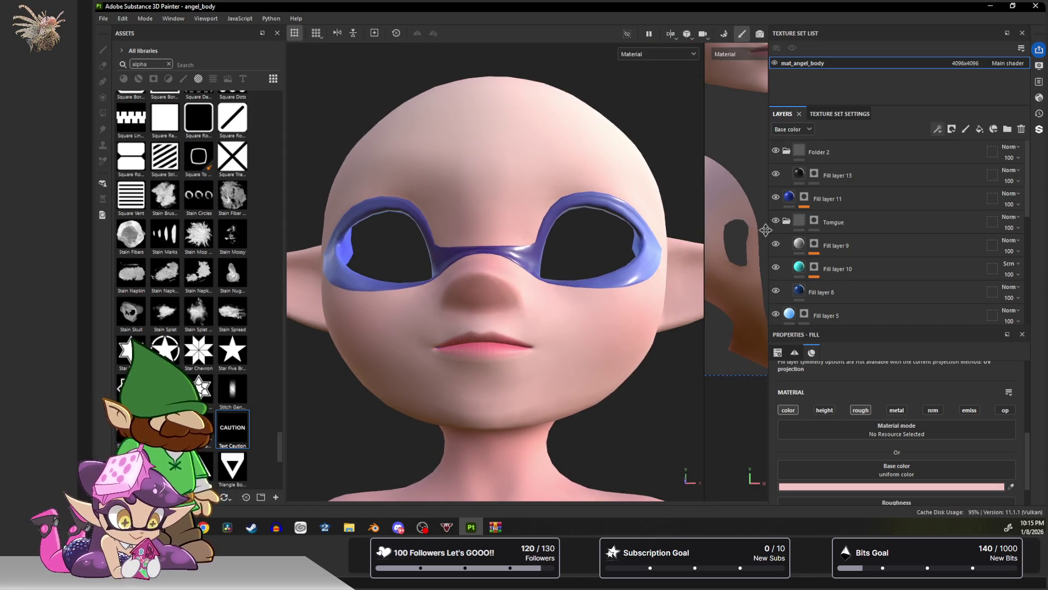
pyautogui.moveTo(772, 234); pyautogui.dragTo(874, 234)
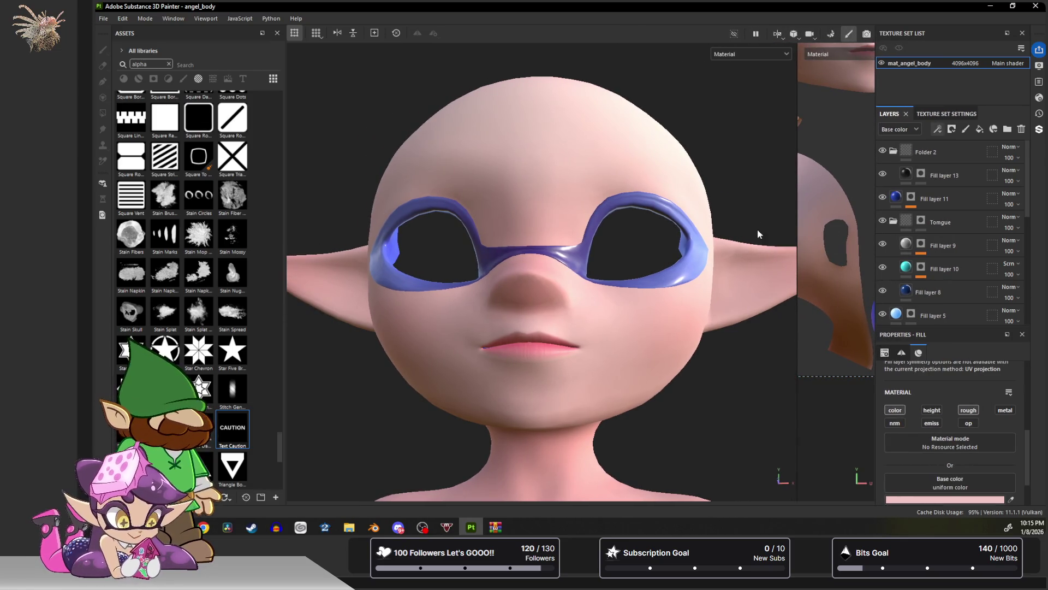
pyautogui.moveTo(597, 158)
pyautogui.keyDown('alt'); pyautogui.mouseDown()
pyautogui.moveTo(632, 171)
pyautogui.moveTo(593, 176)
pyautogui.moveTo(607, 211)
pyautogui.moveTo(569, 206)
pyautogui.moveTo(615, 222)
pyautogui.moveTo(555, 169)
pyautogui.moveTo(580, 140)
pyautogui.mouseUp(); pyautogui.keyUp('alt')
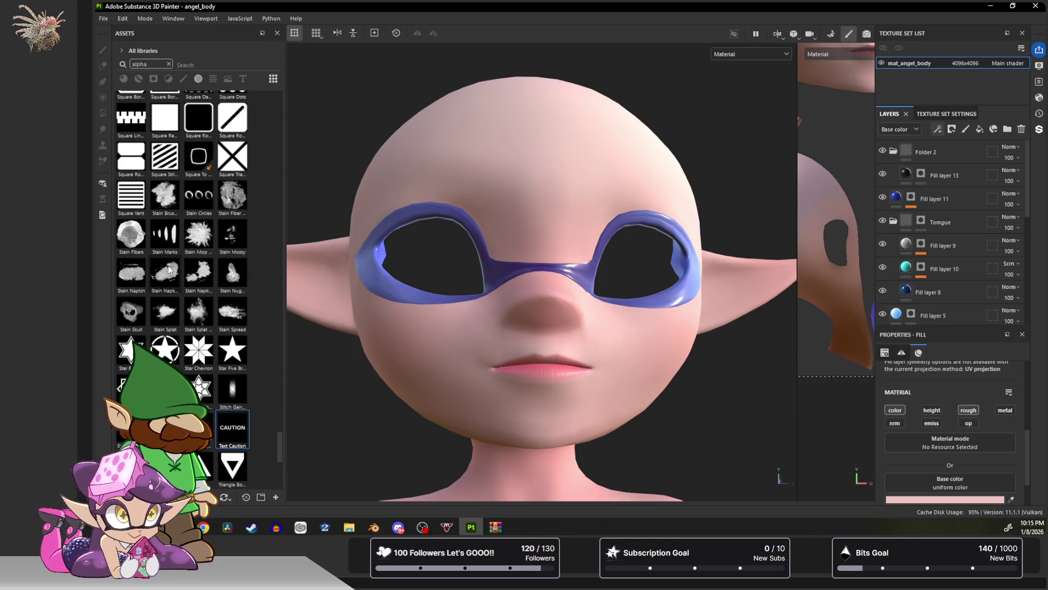
# Pick the speckled Kyle Brush Presets alpha 50 from the alpha grid and collapse Folder 2.
pyautogui.scroll(-3, 169, 271)
pyautogui.scroll(-6, 170, 269)
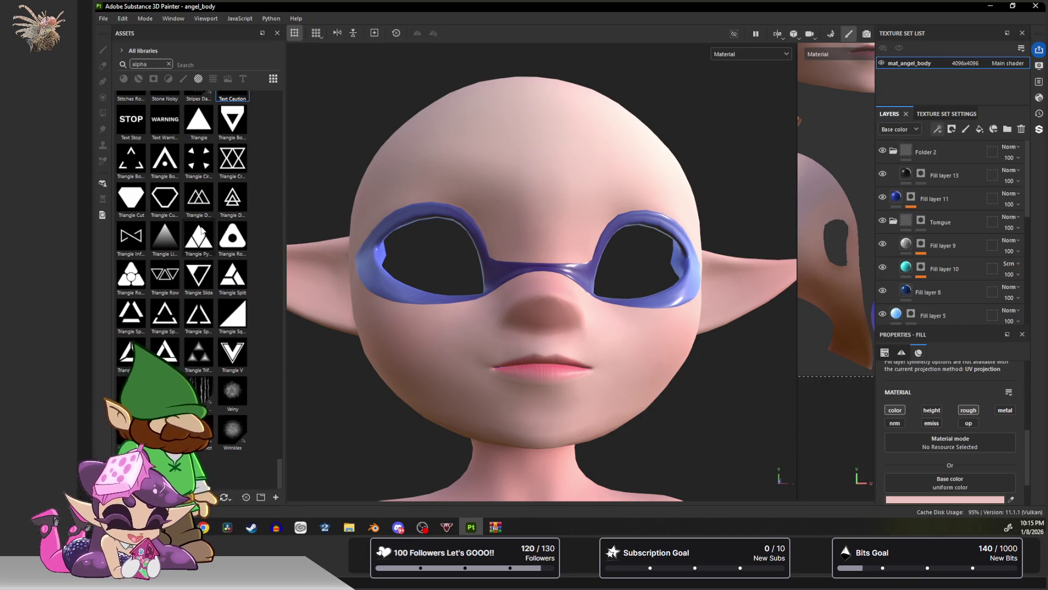
pyautogui.scroll(15, 202, 232)
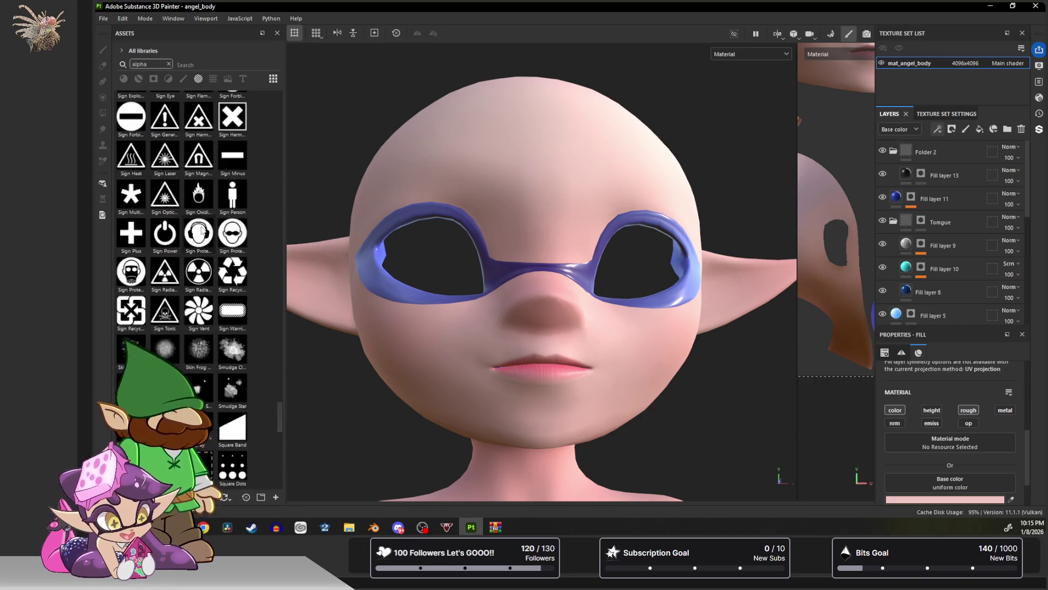
pyautogui.scroll(10, 202, 232)
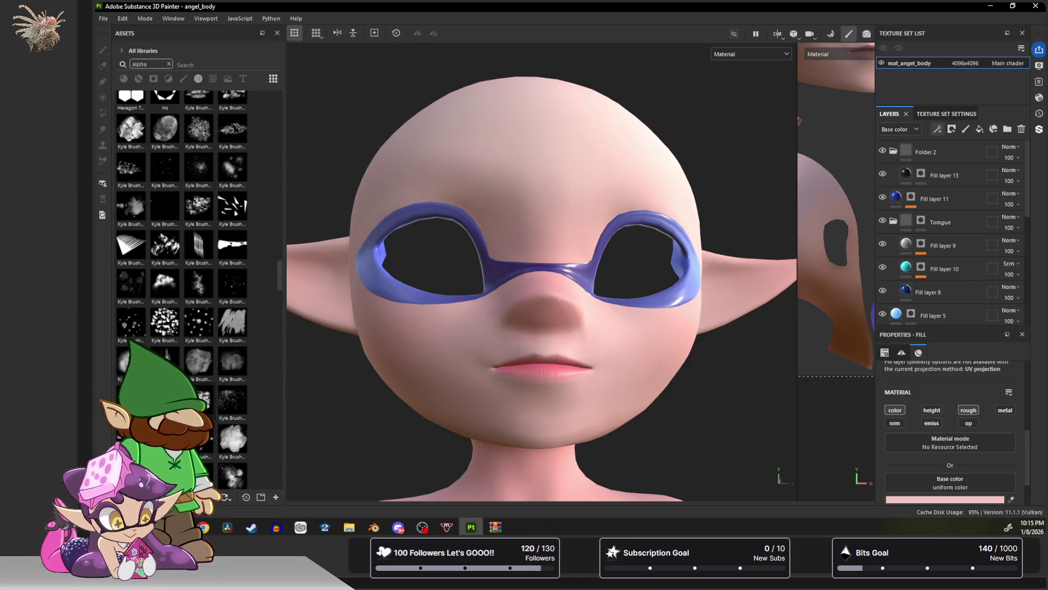
pyautogui.moveTo(197, 248)
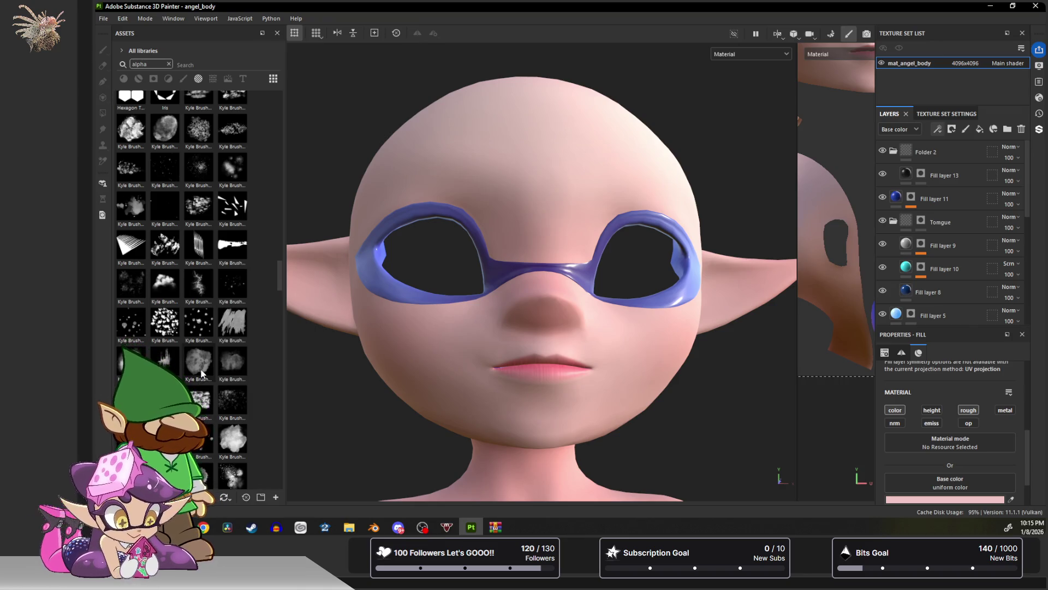
pyautogui.scroll(3, 200, 270)
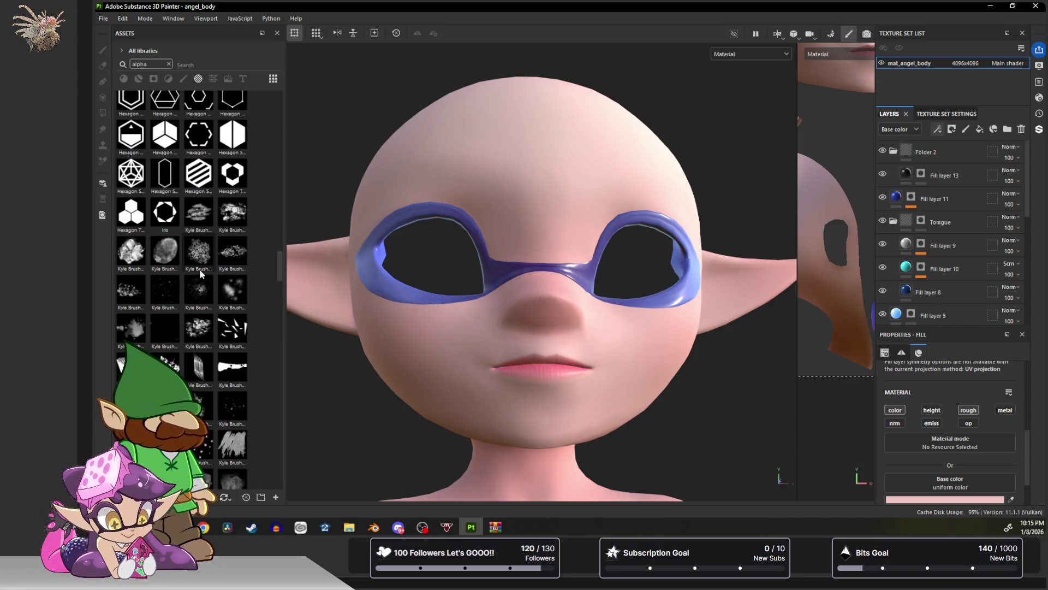
pyautogui.scroll(9, 205, 270)
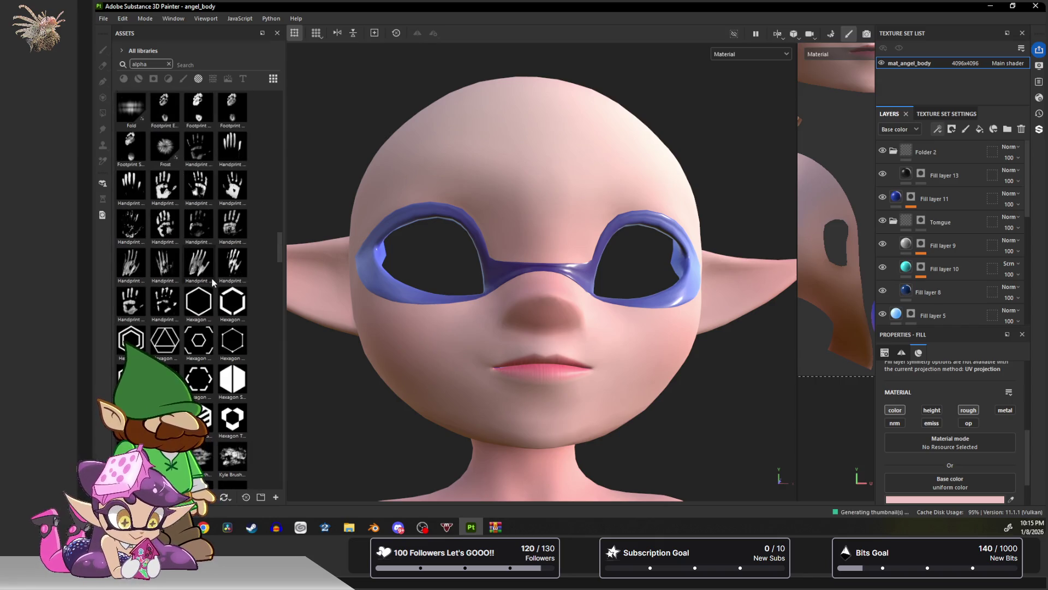
pyautogui.scroll(15, 206, 293)
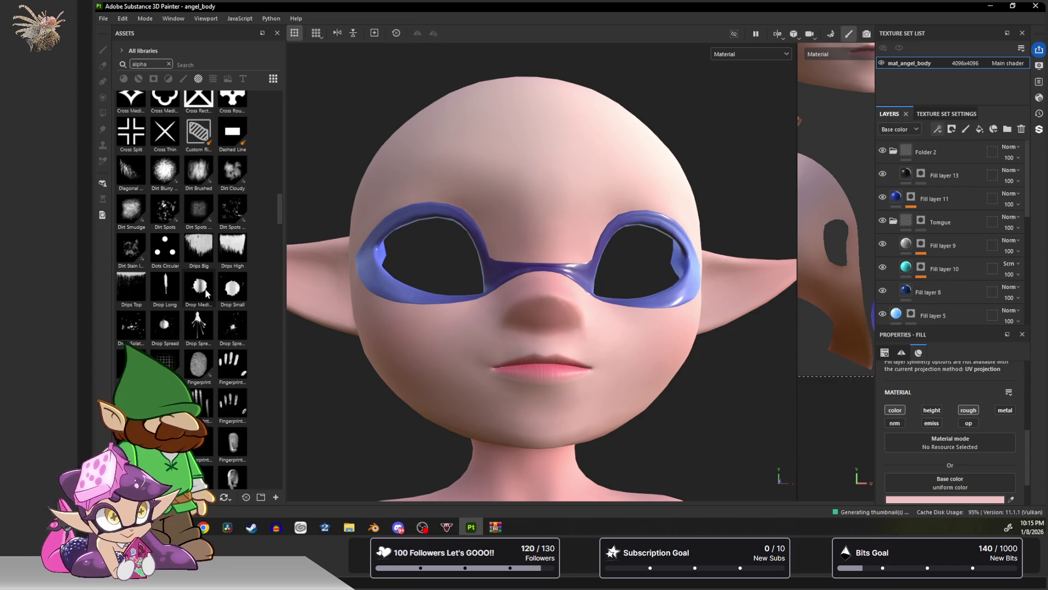
pyautogui.scroll(-20, 206, 293)
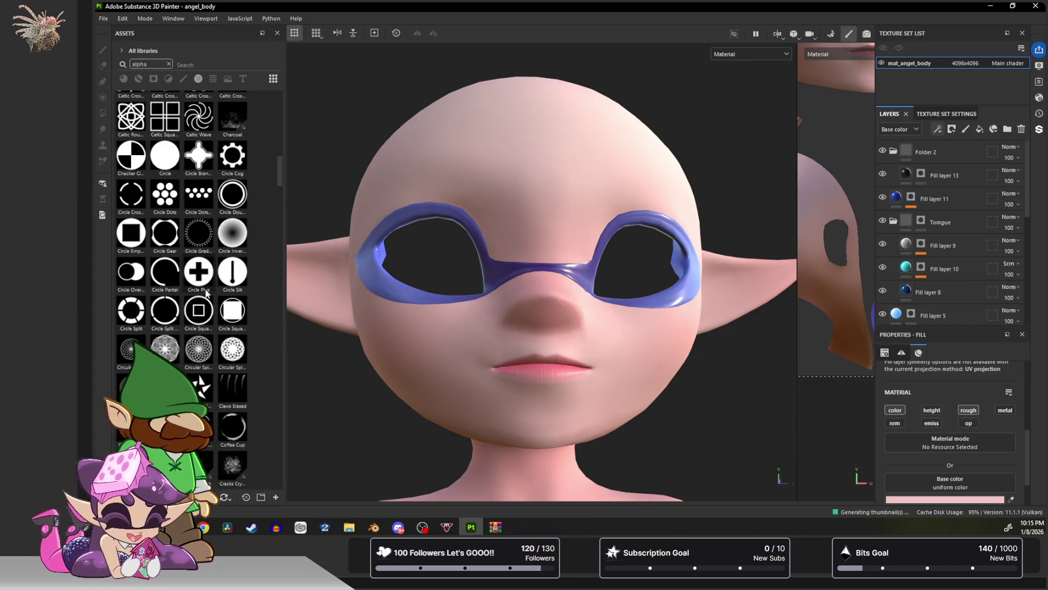
pyautogui.scroll(20, 205, 293)
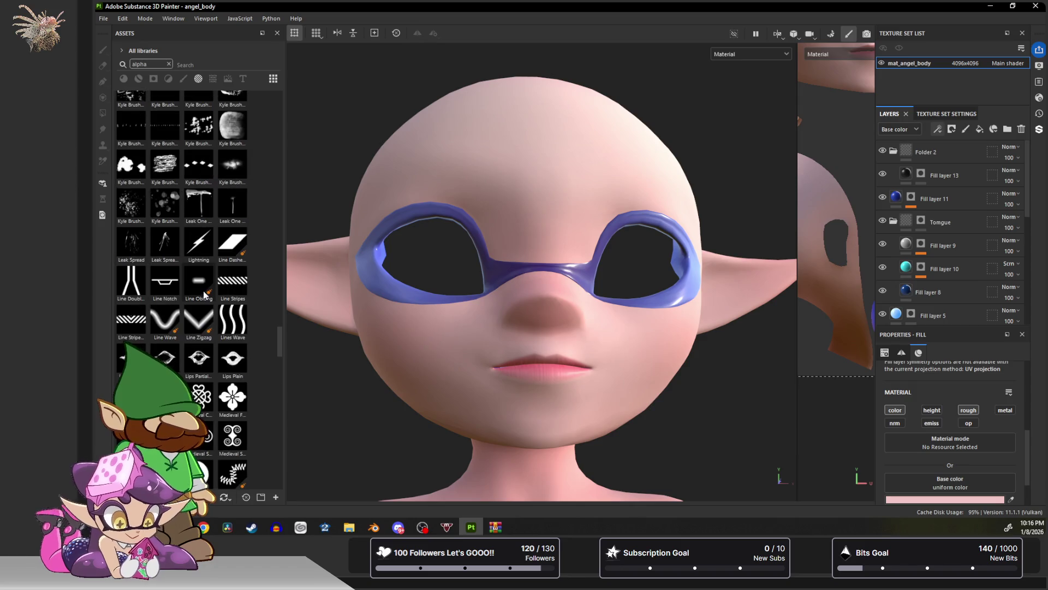
pyautogui.scroll(3, 205, 295)
pyautogui.scroll(3, 205, 294)
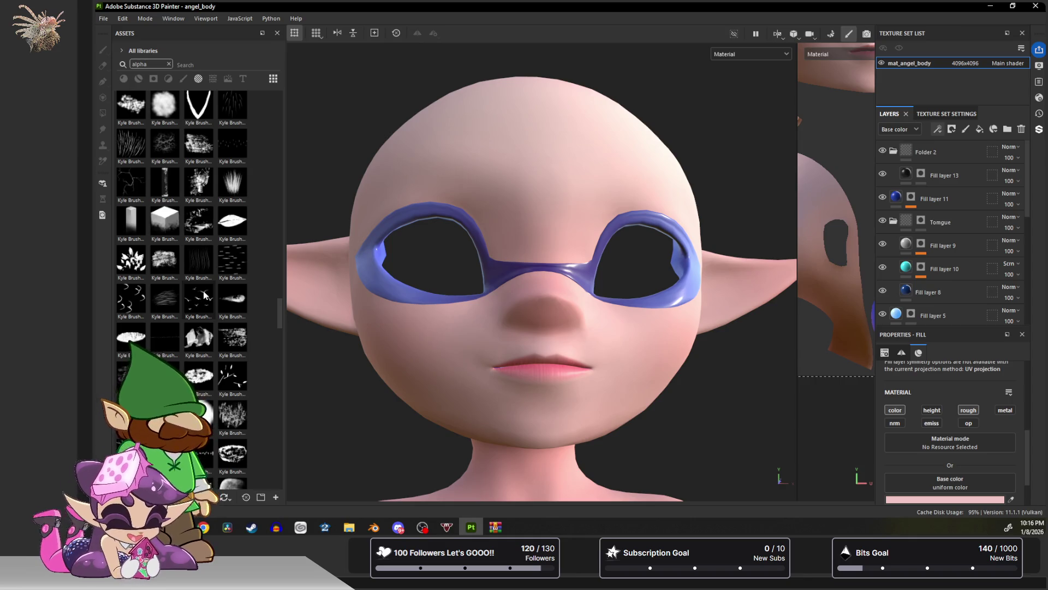
pyautogui.scroll(3, 205, 295)
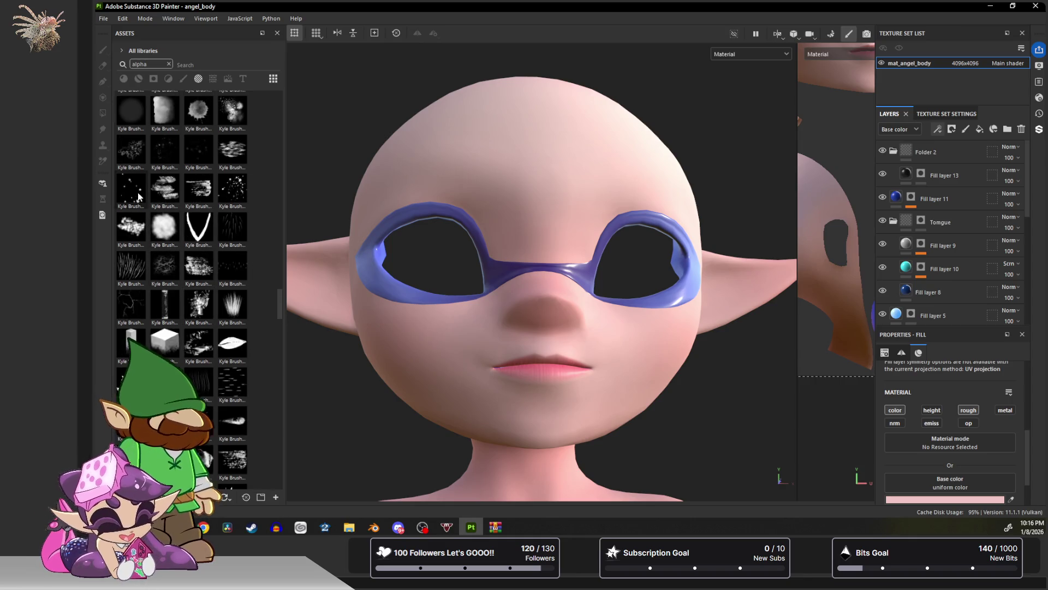
pyautogui.moveTo(138, 197)
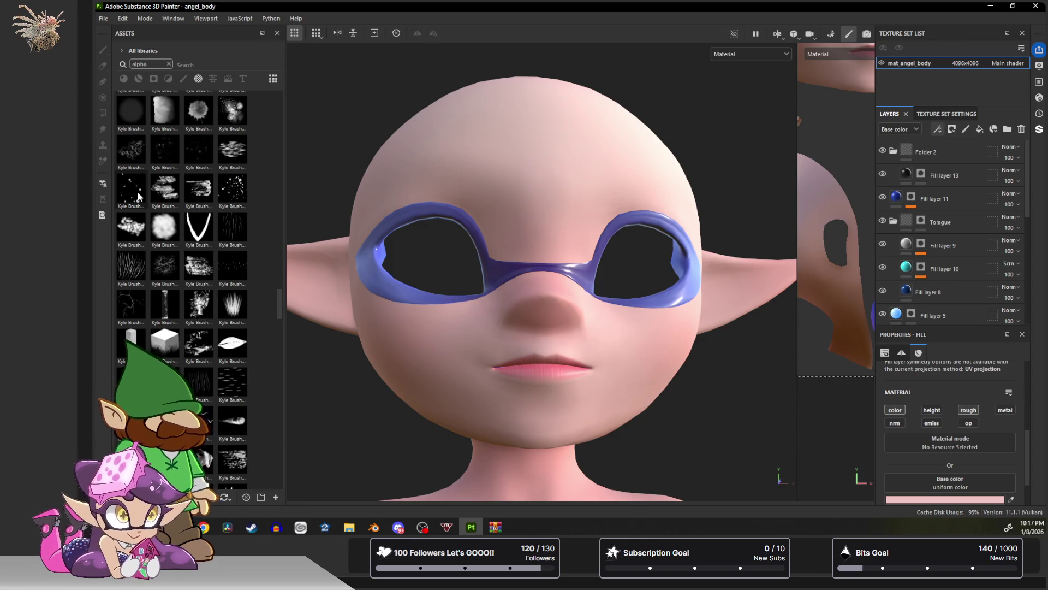
pyautogui.moveTo(143, 194); pyautogui.dragTo(129, 157)
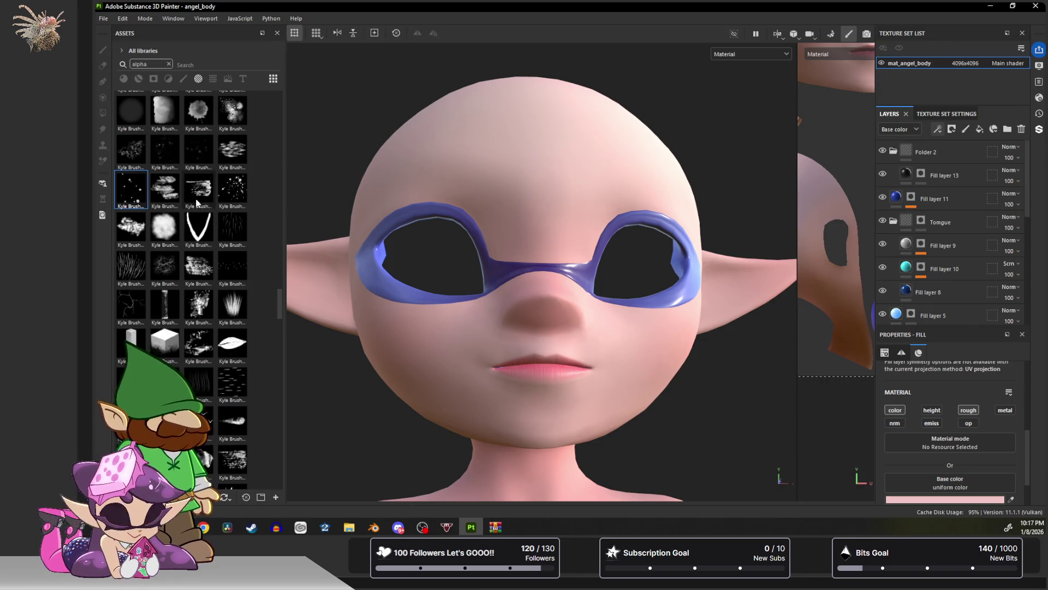
pyautogui.click(893, 151)
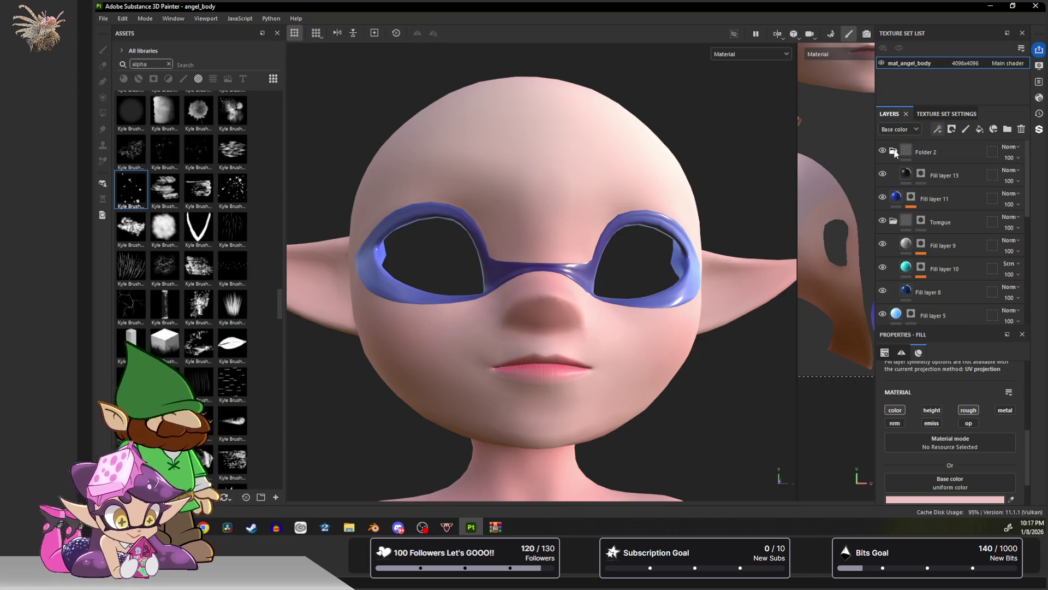
# Add Fill layer 14 on top with a black mask, undoing a test stroke on the cheeks.
pyautogui.click(981, 131)
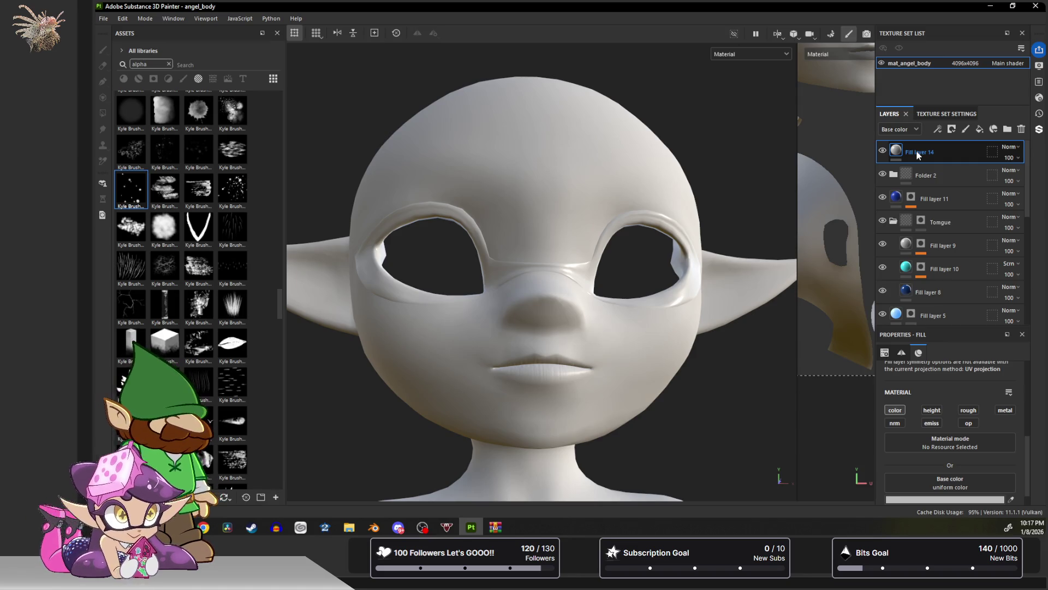
pyautogui.click(951, 130)
pyautogui.click(969, 155)
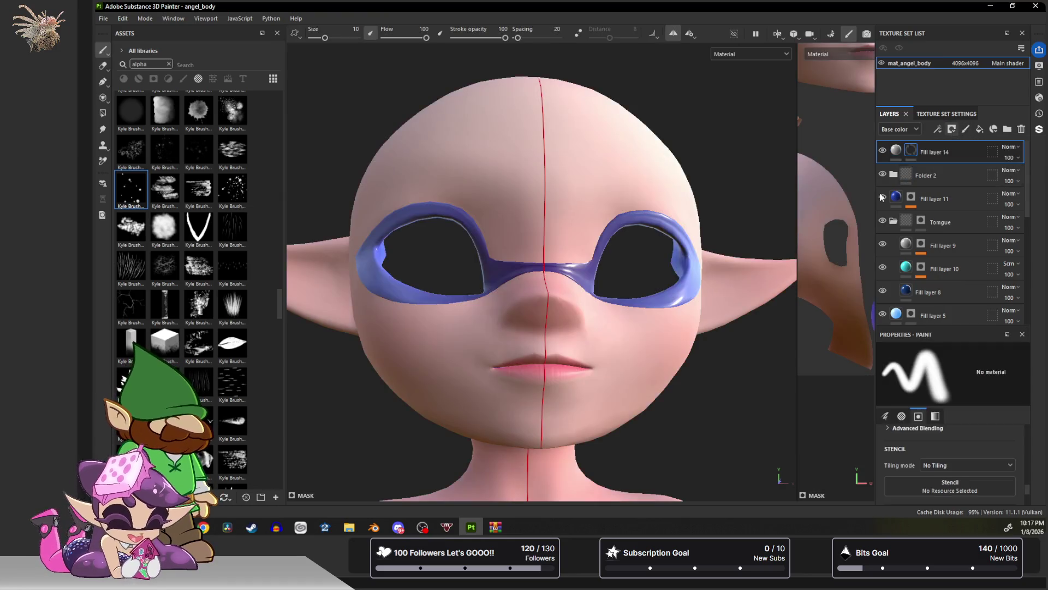
pyautogui.moveTo(421, 290)
pyautogui.mouseDown()
pyautogui.moveTo(404, 350)
pyautogui.moveTo(440, 346)
pyautogui.mouseUp()
pyautogui.hotkey('ctrl', 'z')
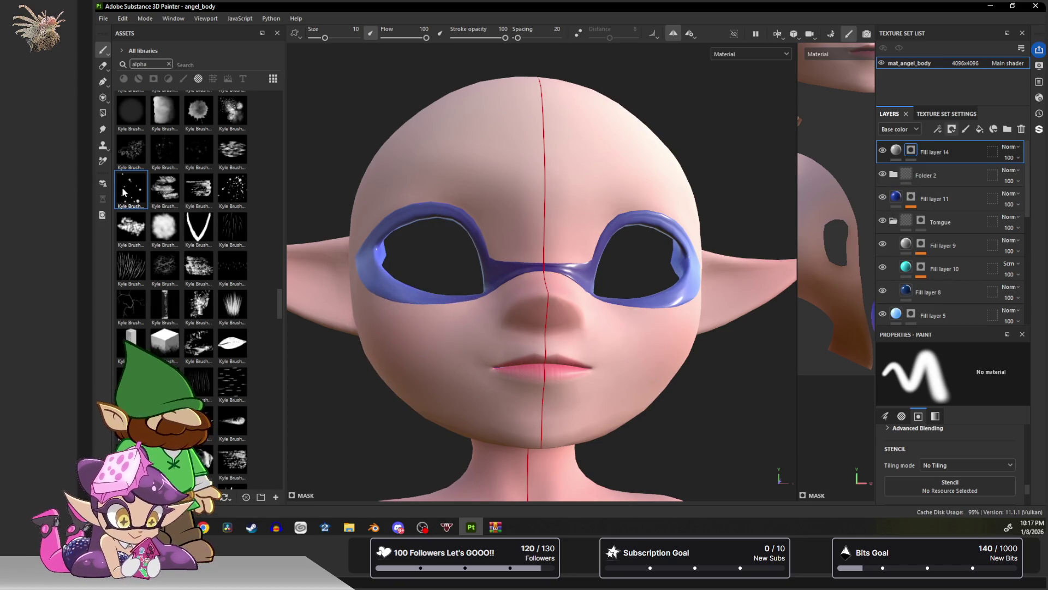
# Load Kyle Brush Presets alpha 50 into the brush Alpha slot and set brush size to 6.57.
pyautogui.scroll(5, 964, 450)
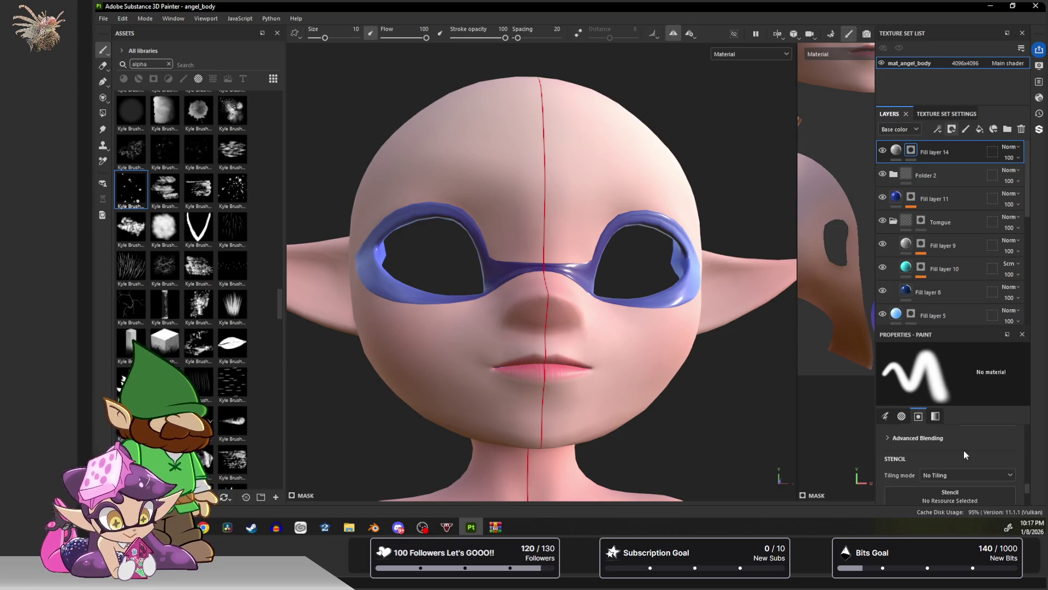
pyautogui.scroll(2, 964, 455)
pyautogui.moveTo(131, 191)
pyautogui.mouseDown()
pyautogui.moveTo(382, 483)
pyautogui.moveTo(928, 449)
pyautogui.moveTo(920, 453)
pyautogui.mouseUp()
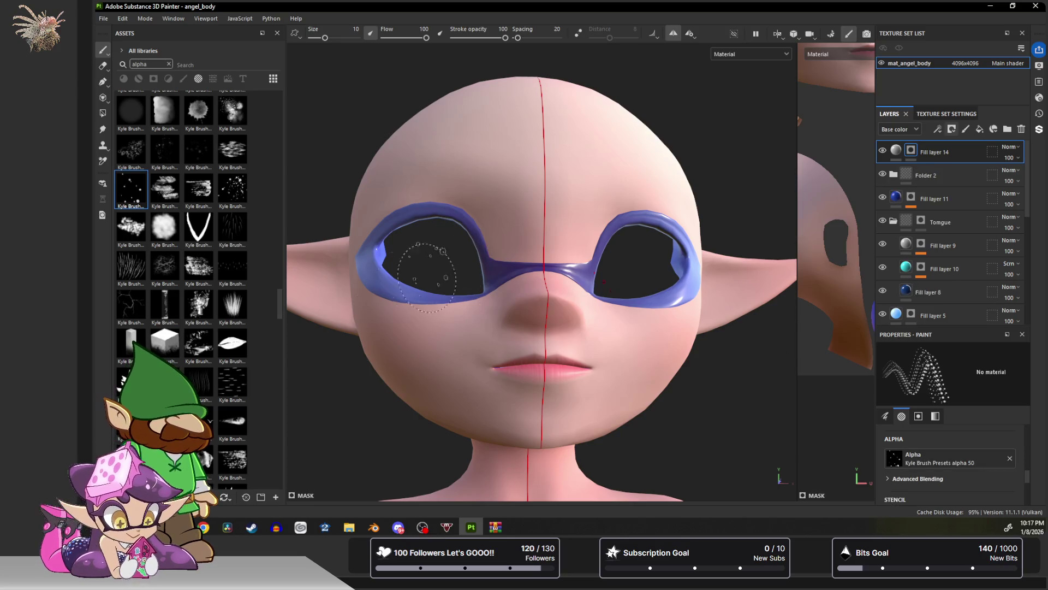
pyautogui.keyDown('alt'); pyautogui.moveTo(416, 334); pyautogui.dragTo(410, 354); pyautogui.keyUp('alt')
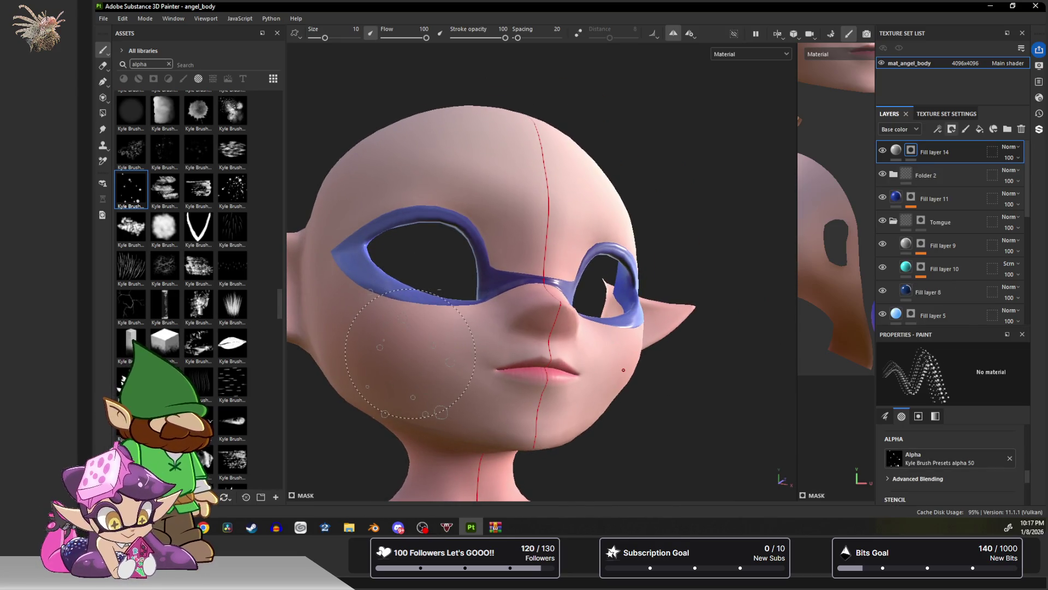
pyautogui.keyDown('ctrl'); pyautogui.moveTo(410, 353); pyautogui.dragTo(390, 354, button='right'); pyautogui.keyUp('ctrl')
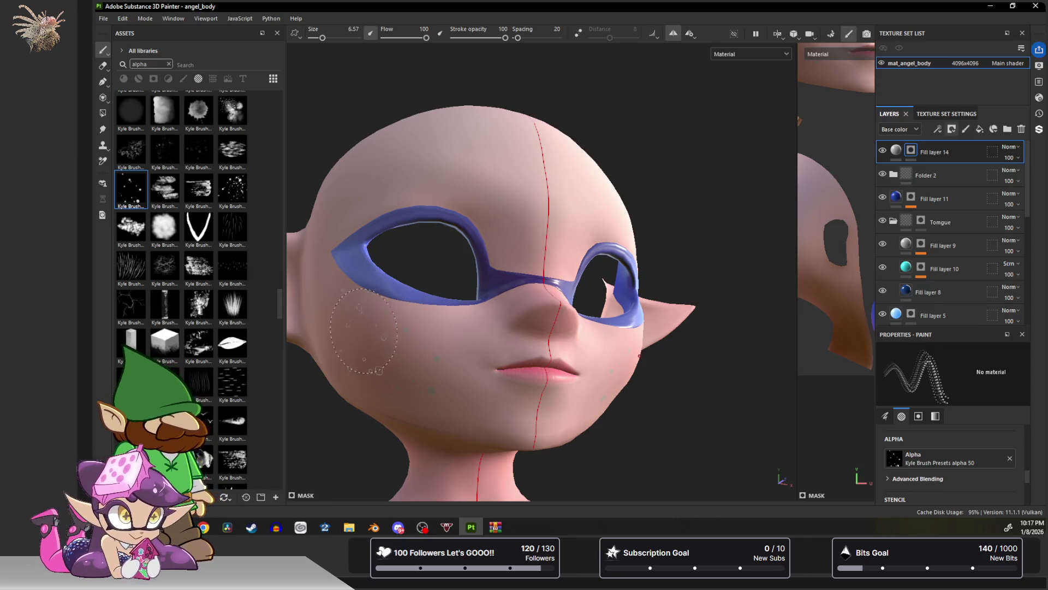
pyautogui.keyDown('alt'); pyautogui.moveTo(634, 371); pyautogui.dragTo(557, 315); pyautogui.keyUp('alt')
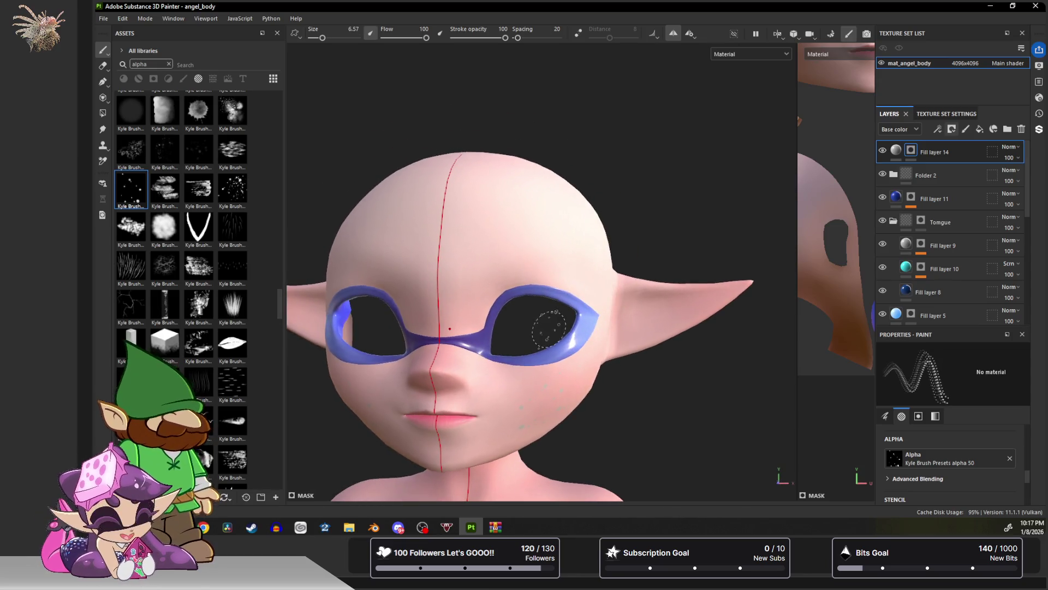
pyautogui.keyDown('alt'); pyautogui.moveTo(557, 315); pyautogui.dragTo(626, 244, button='middle'); pyautogui.keyUp('alt')
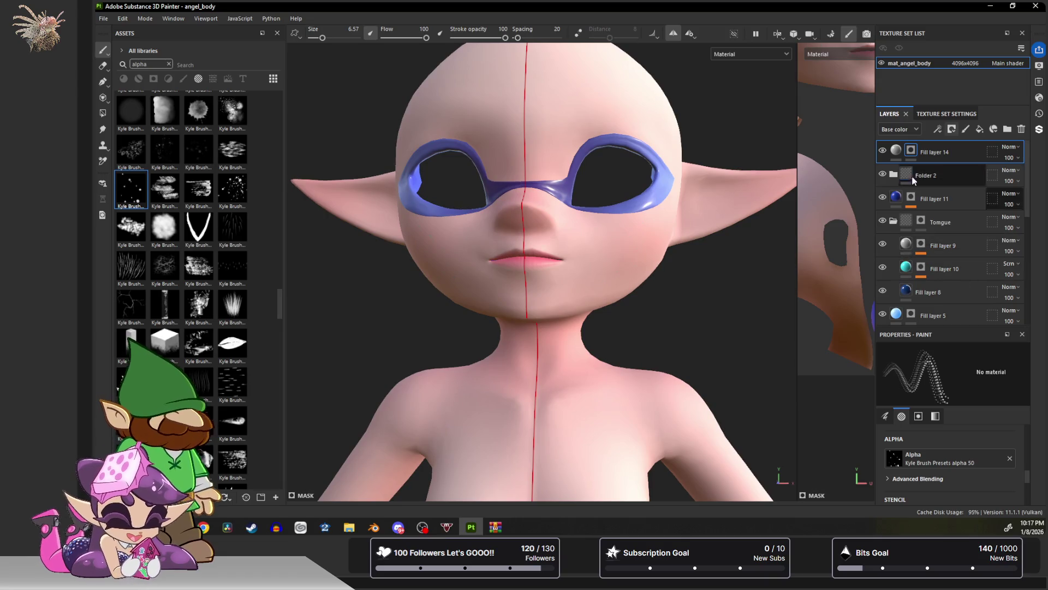
pyautogui.click(896, 149)
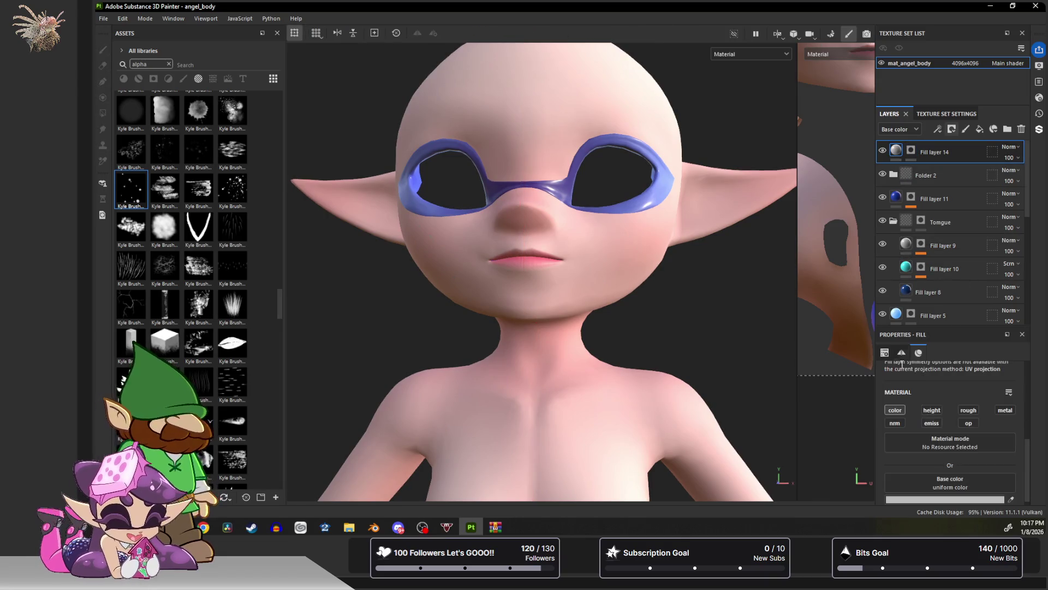
# Change Fill layer 14's base color from light grey to black (000000).
pyautogui.click(939, 495)
pyautogui.click(815, 461)
pyautogui.click(938, 325)
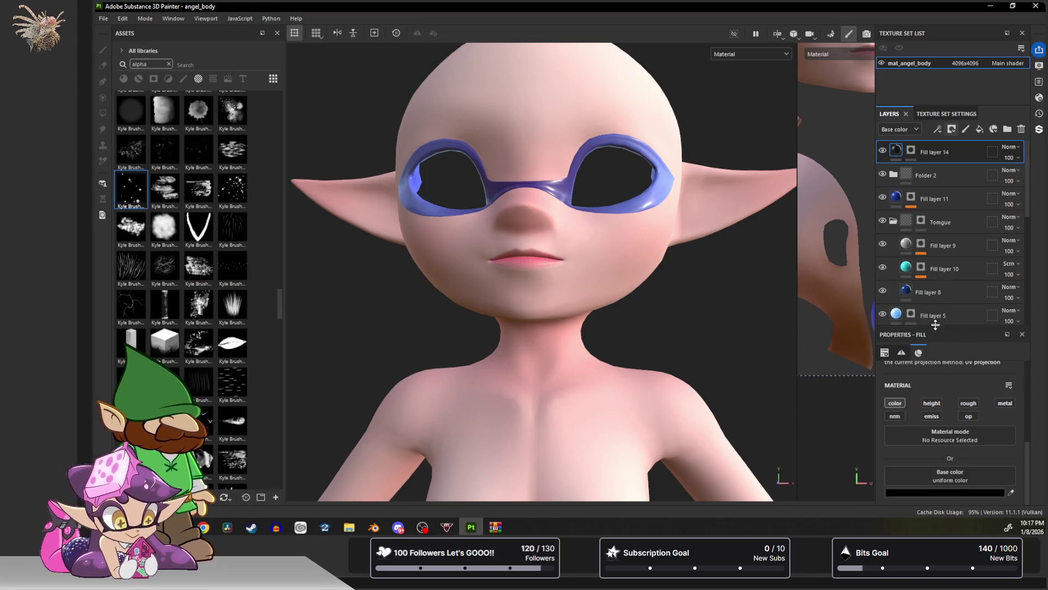
pyautogui.moveTo(493, 269)
pyautogui.keyDown('alt'); pyautogui.mouseDown()
pyautogui.moveTo(551, 236)
pyautogui.moveTo(566, 250)
pyautogui.mouseUp(); pyautogui.keyUp('alt')
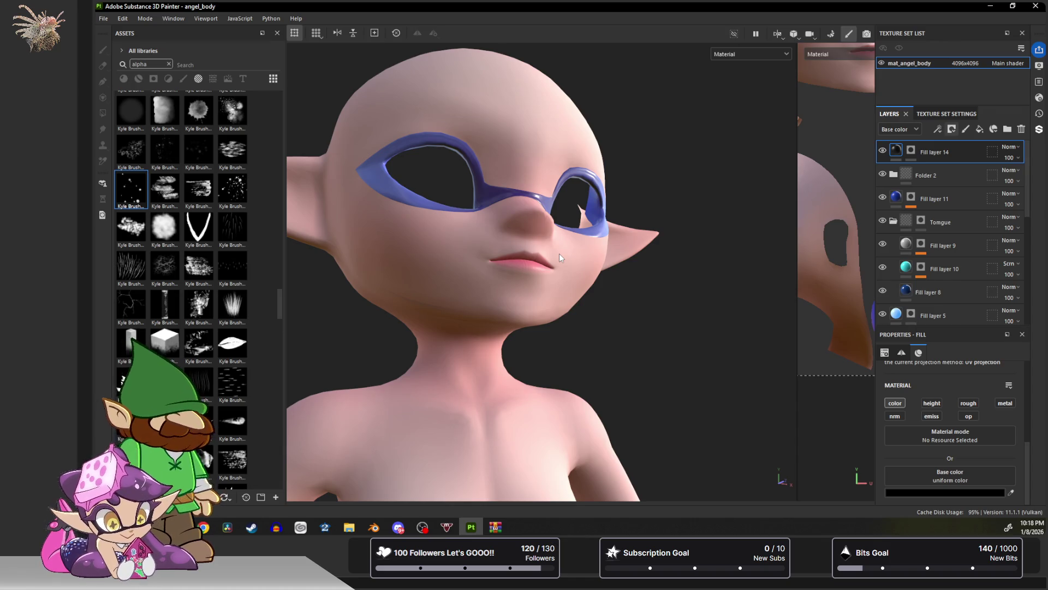
pyautogui.scroll(3, 472, 234)
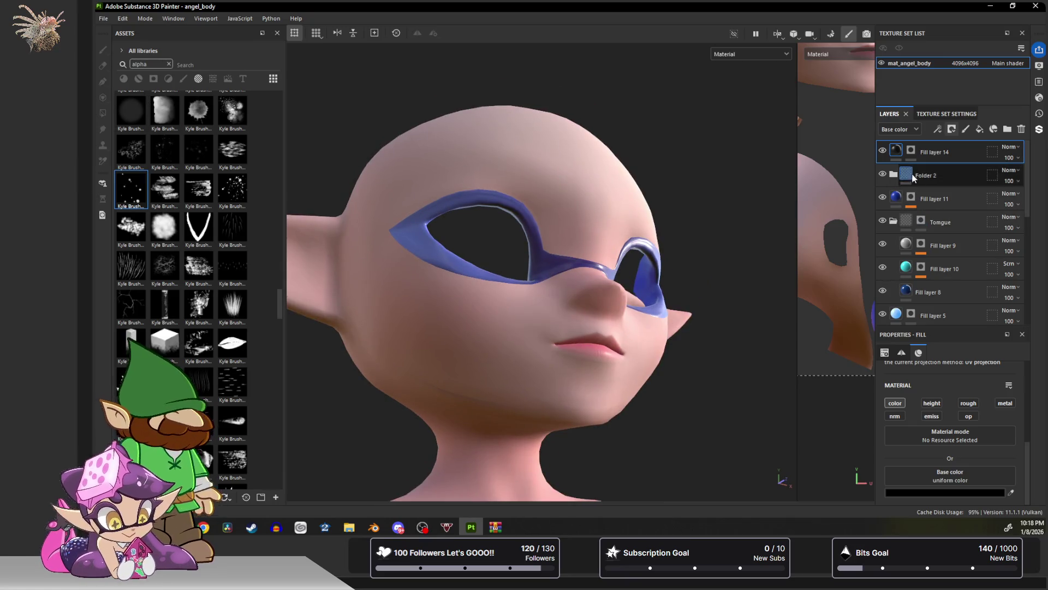
pyautogui.click(911, 150)
# Paint trial dark freckle dots across the cheeks, then undo them.
pyautogui.moveTo(480, 333)
pyautogui.mouseDown()
pyautogui.moveTo(431, 328)
pyautogui.moveTo(404, 289)
pyautogui.moveTo(531, 315)
pyautogui.mouseUp()
pyautogui.moveTo(472, 370)
pyautogui.keyDown('alt'); pyautogui.mouseDown()
pyautogui.moveTo(469, 327)
pyautogui.moveTo(466, 344)
pyautogui.mouseUp(); pyautogui.keyUp('alt')
pyautogui.hotkey('ctrl', 'z')
pyautogui.hotkey('ctrl', 'z')
pyautogui.hotkey('ctrl', 'z')
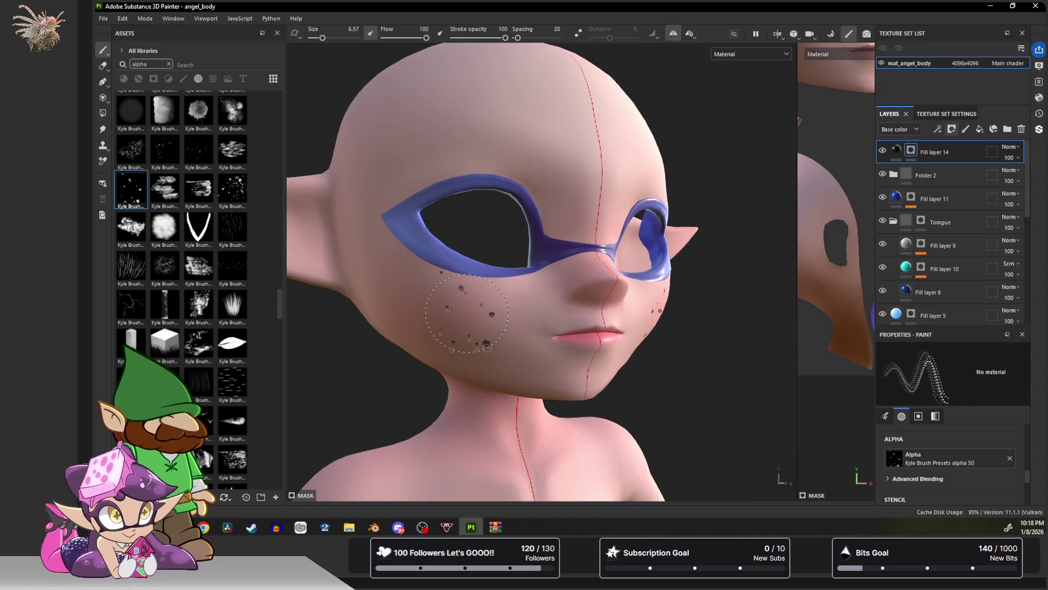
# Set the dotted brush to spacing 46, minimum size 43, angle 42, with Follow Path enabled.
pyautogui.click(935, 416)
pyautogui.scroll(5, 946, 456)
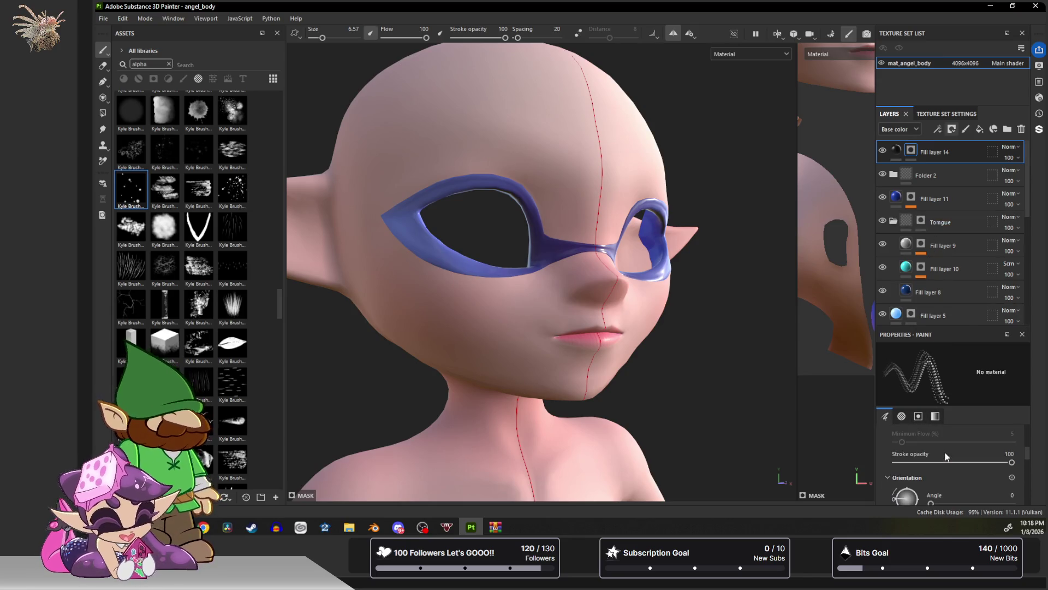
pyautogui.scroll(2, 945, 456)
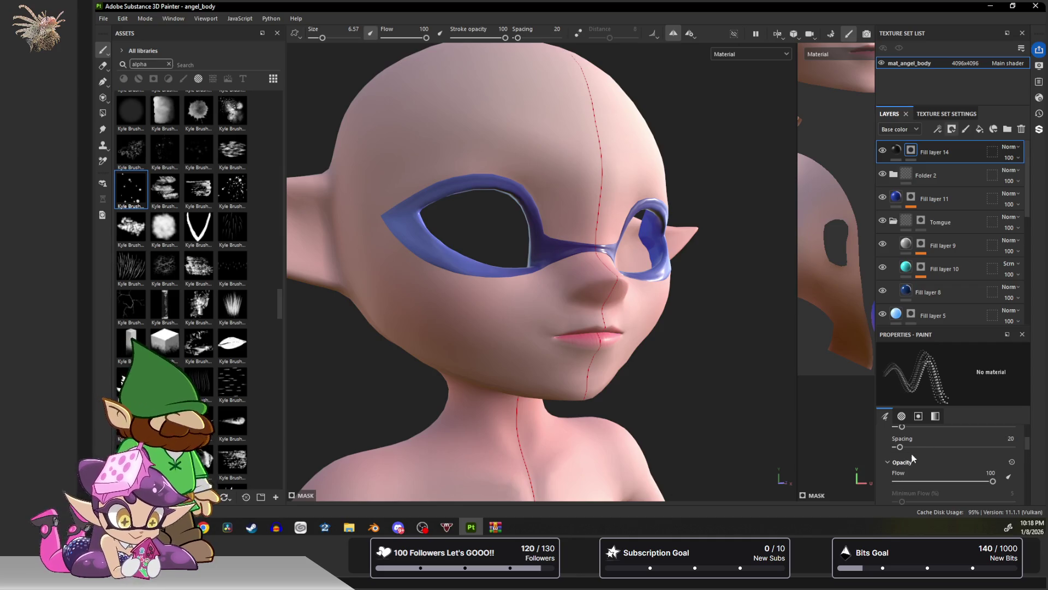
pyautogui.moveTo(904, 447)
pyautogui.mouseDown()
pyautogui.moveTo(931, 447)
pyautogui.moveTo(910, 448)
pyautogui.mouseUp()
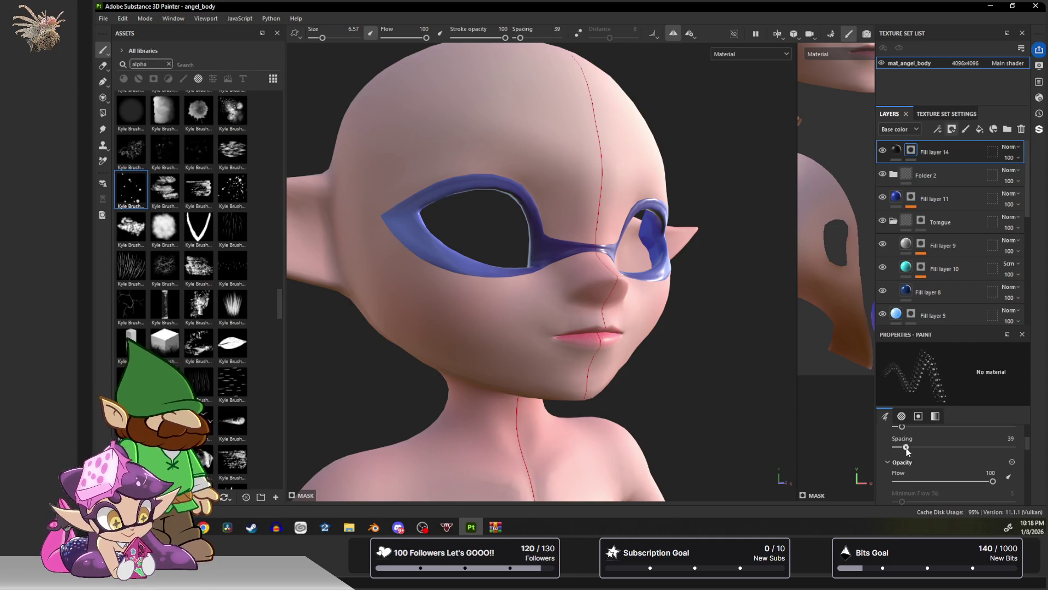
pyautogui.scroll(1, 911, 448)
pyautogui.moveTo(903, 458); pyautogui.dragTo(947, 464)
pyautogui.scroll(-5, 925, 448)
pyautogui.scroll(-2, 976, 474)
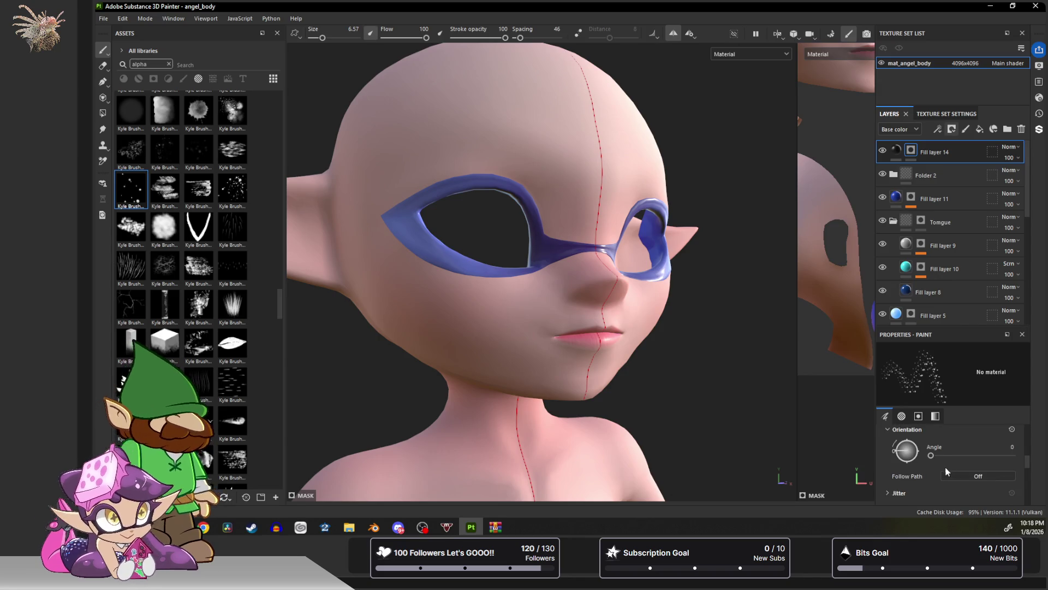
pyautogui.moveTo(931, 456)
pyautogui.mouseDown()
pyautogui.moveTo(959, 457)
pyautogui.moveTo(941, 471)
pyautogui.mouseUp()
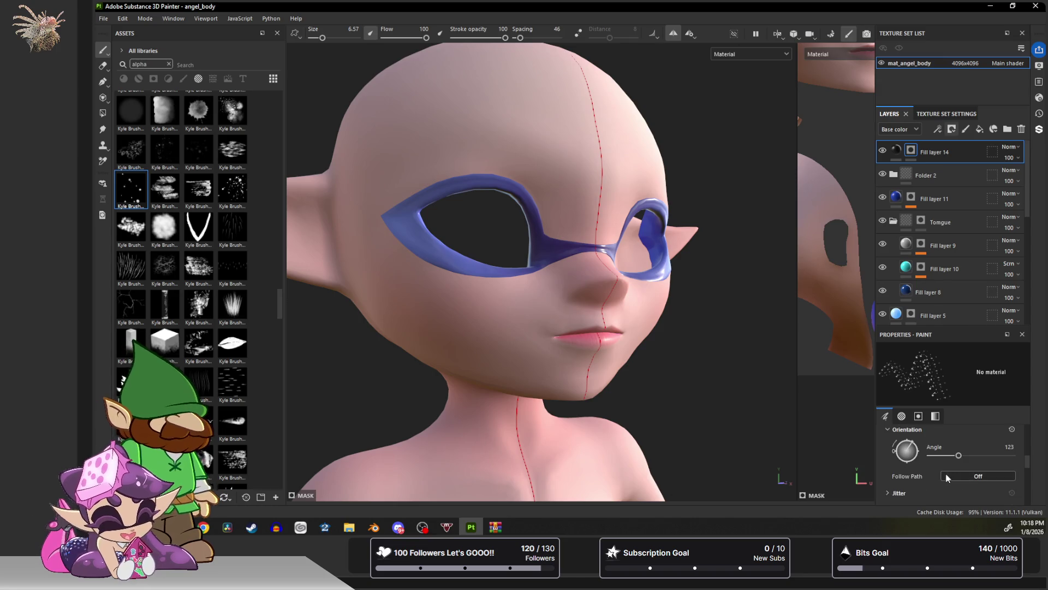
pyautogui.click(978, 476)
pyautogui.moveTo(958, 456)
pyautogui.mouseDown()
pyautogui.moveTo(972, 457)
pyautogui.moveTo(939, 456)
pyautogui.mouseUp()
# Paint test freckles across both cheeks, then undo them all, leaving the cheeks bare.
pyautogui.moveTo(507, 326)
pyautogui.mouseDown()
pyautogui.moveTo(429, 314)
pyautogui.moveTo(483, 267)
pyautogui.moveTo(532, 295)
pyautogui.mouseUp()
pyautogui.hotkey('ctrl', 'z')
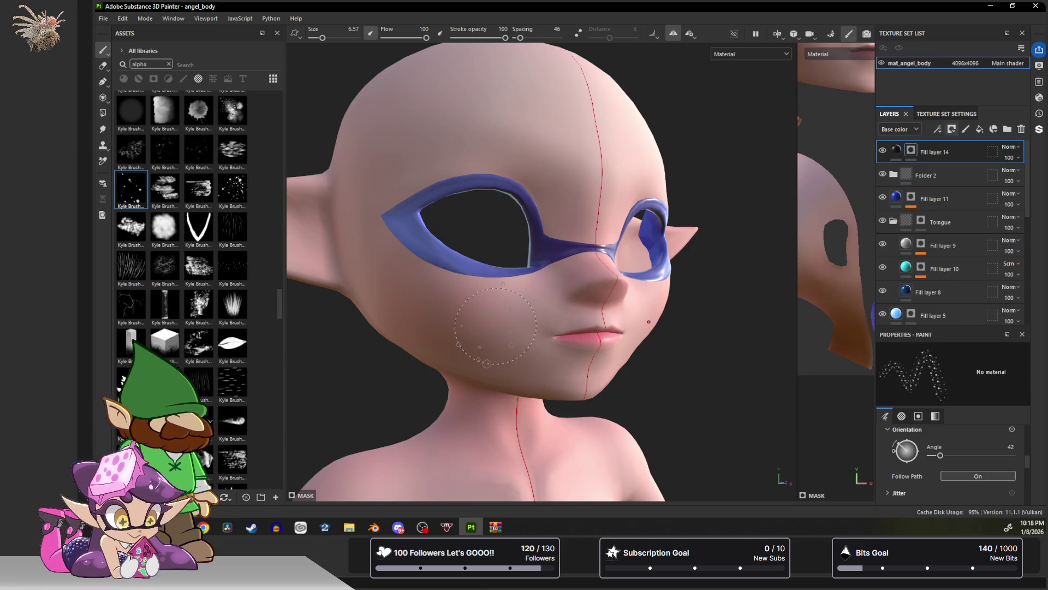
pyautogui.moveTo(461, 314)
pyautogui.mouseDown()
pyautogui.moveTo(507, 333)
pyautogui.moveTo(513, 308)
pyautogui.mouseUp()
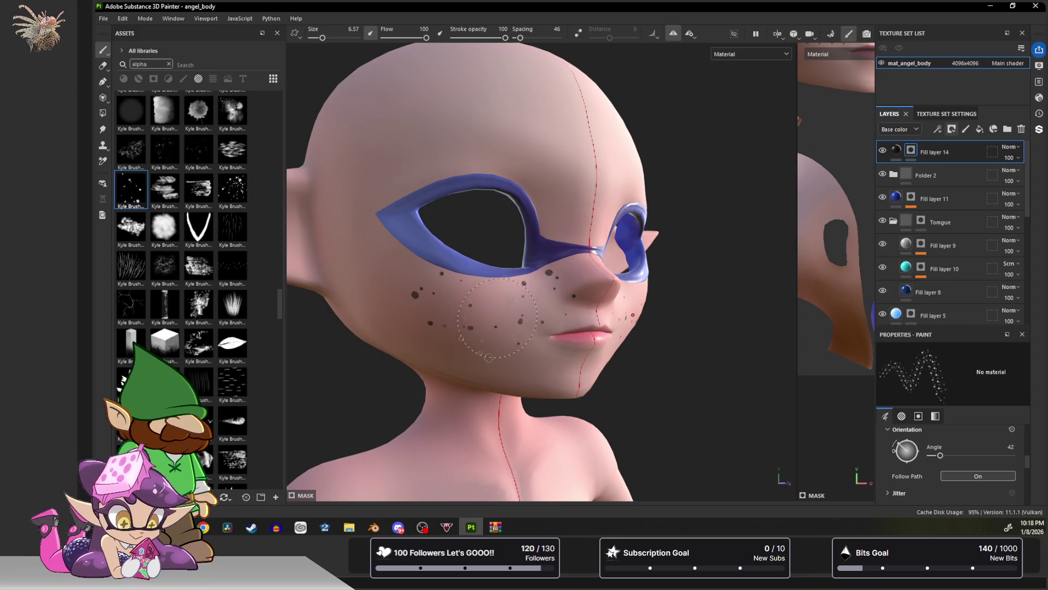
pyautogui.click(513, 306)
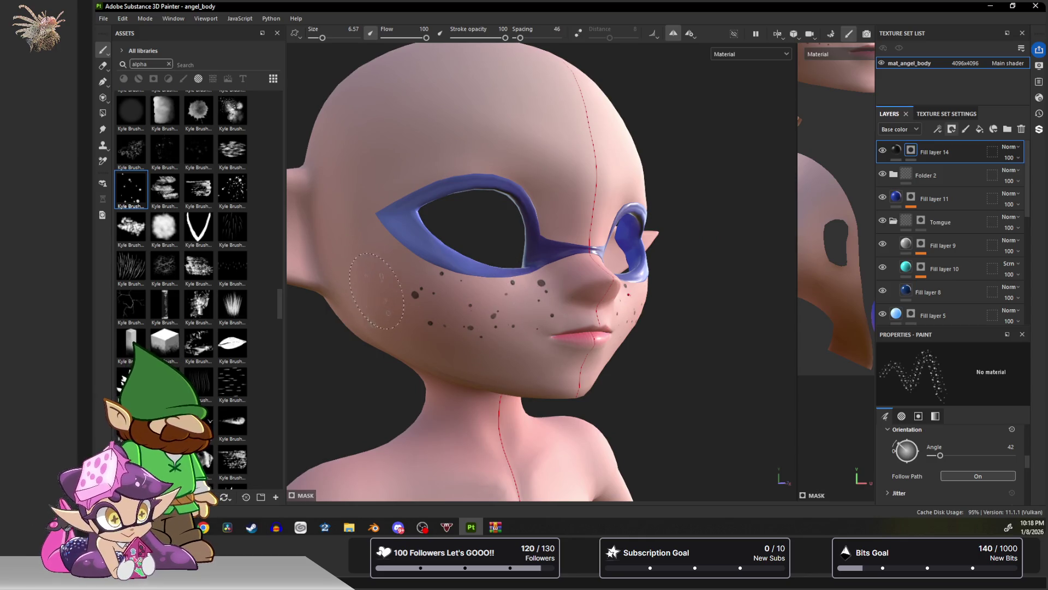
pyautogui.moveTo(363, 267)
pyautogui.mouseDown()
pyautogui.moveTo(401, 254)
pyautogui.moveTo(366, 257)
pyautogui.mouseUp()
pyautogui.moveTo(452, 342)
pyautogui.keyDown('alt'); pyautogui.mouseDown()
pyautogui.moveTo(387, 324)
pyautogui.moveTo(442, 330)
pyautogui.mouseUp(); pyautogui.keyUp('alt')
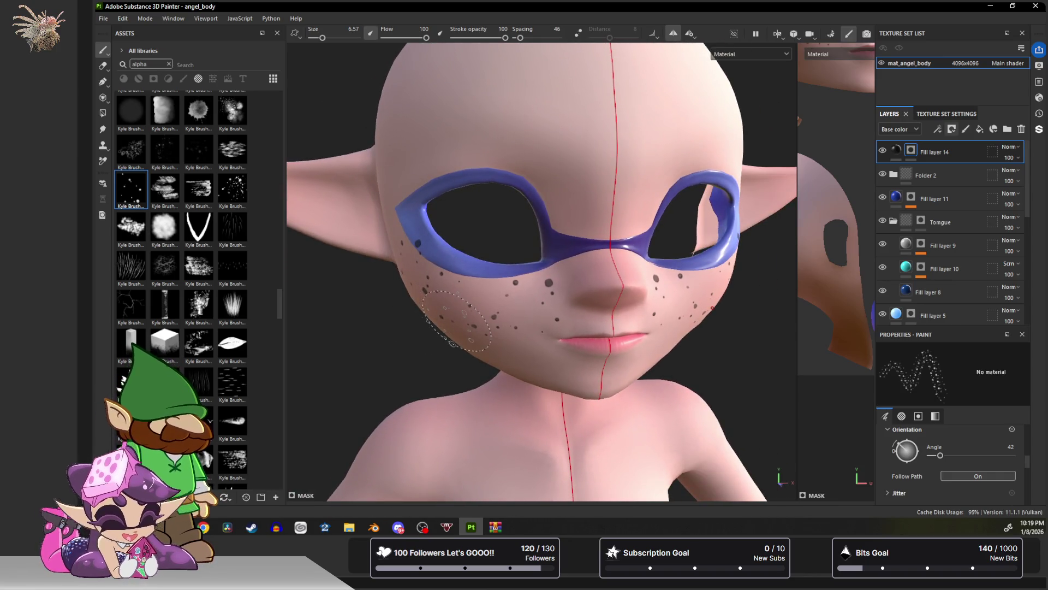
pyautogui.press('ctrl')
pyautogui.hotkey('ctrl', 'z')
pyautogui.hotkey('ctrl', 'z')
pyautogui.hotkey('ctrl', 'z')
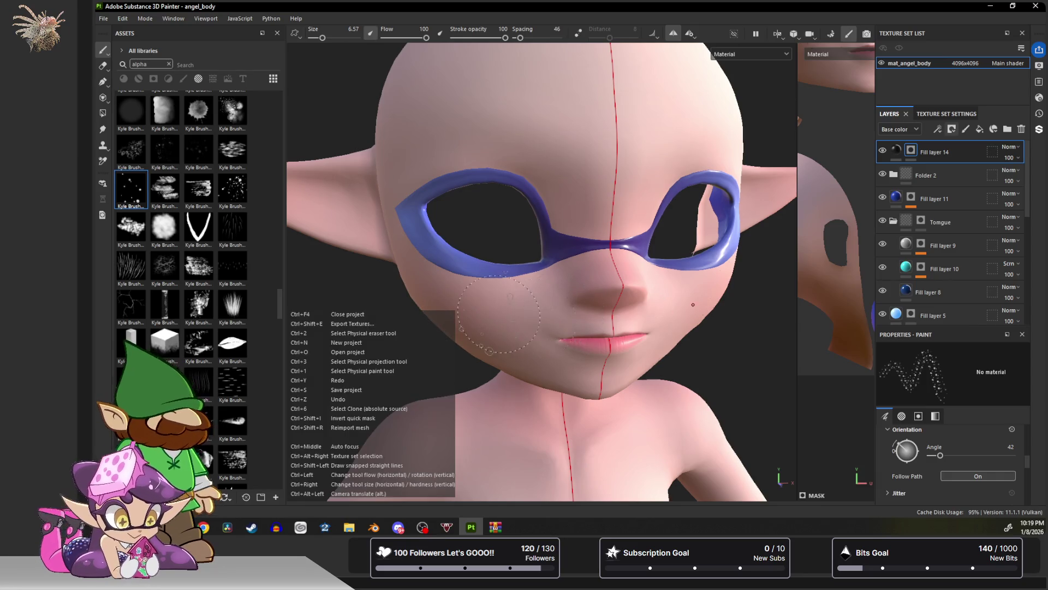
pyautogui.keyDown('alt'); pyautogui.moveTo(562, 319); pyautogui.dragTo(433, 315); pyautogui.keyUp('alt')
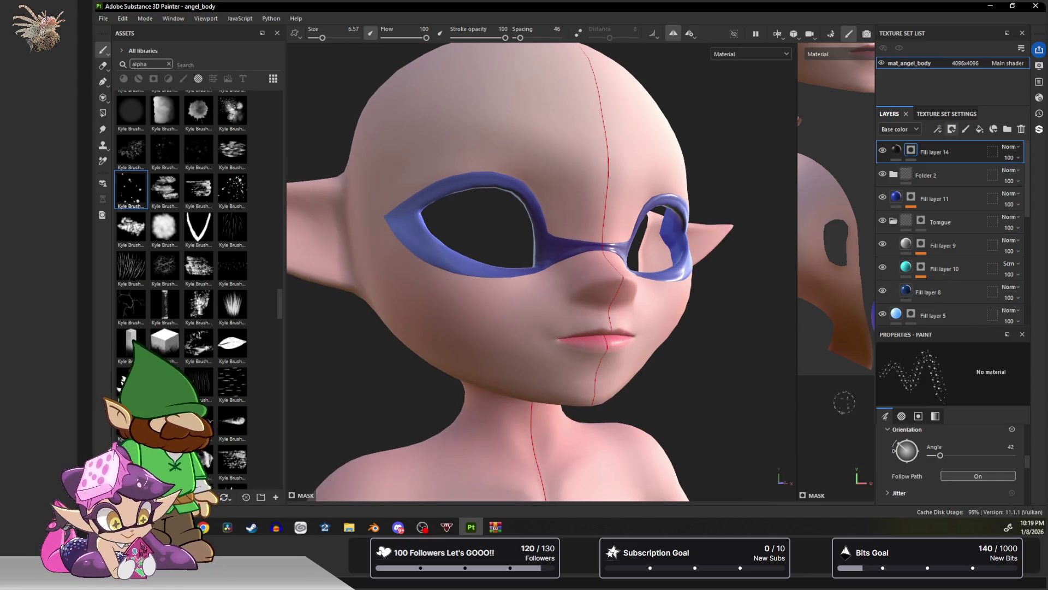
# Set stroke opacity to 50 and flow to 54, testing with faint cheek strokes.
pyautogui.scroll(5, 957, 465)
pyautogui.scroll(-3, 920, 470)
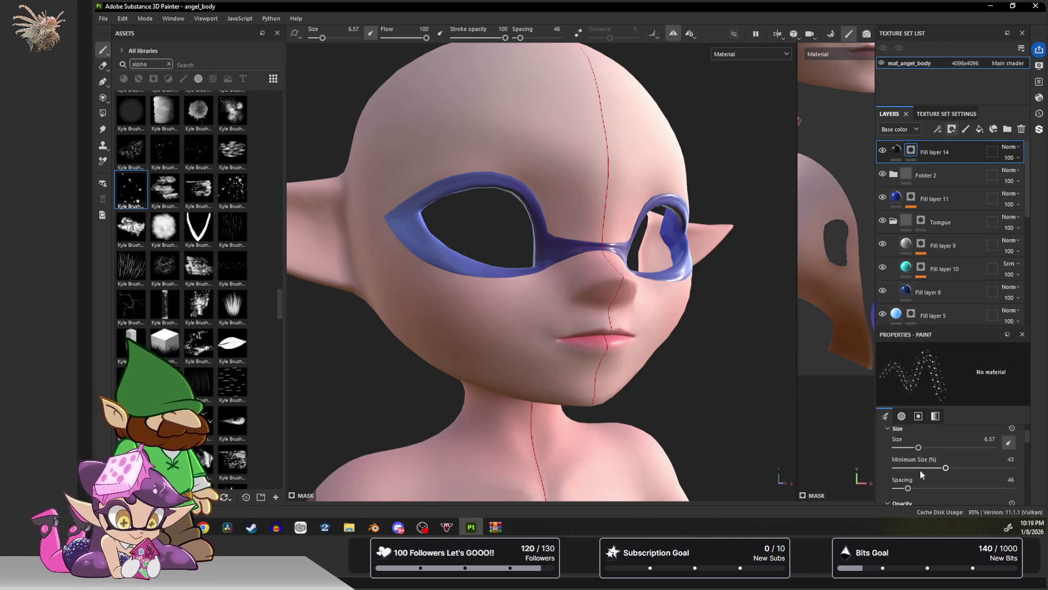
pyautogui.scroll(-1, 909, 465)
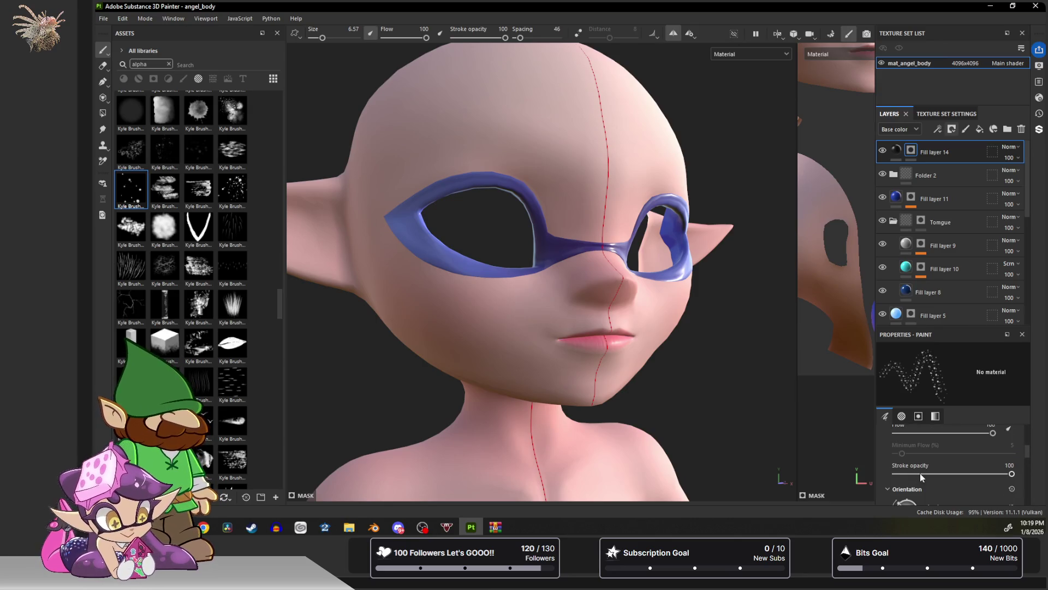
pyautogui.click(921, 474)
pyautogui.scroll(1, 919, 449)
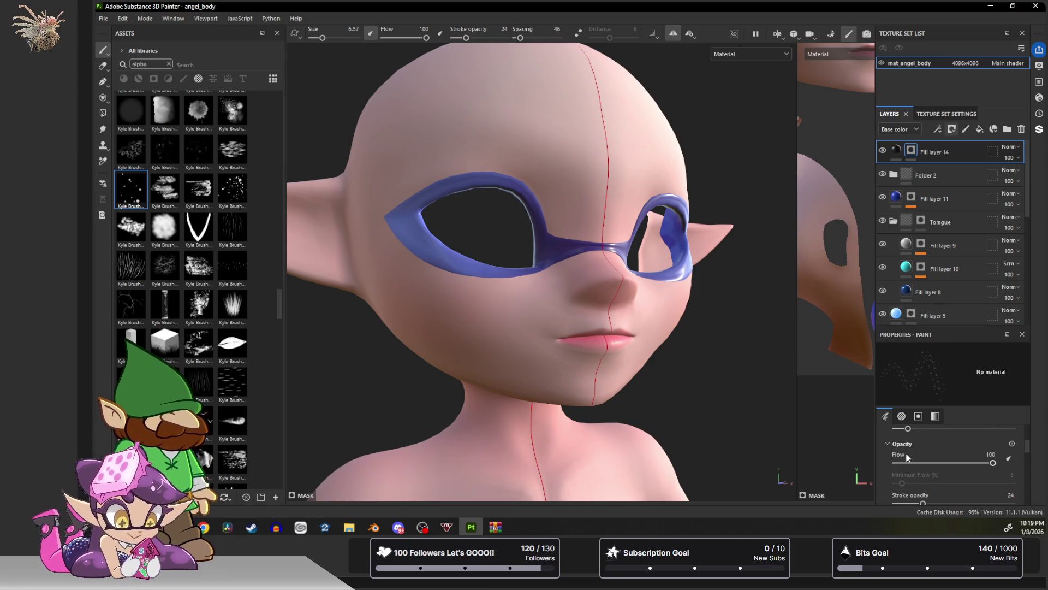
pyautogui.moveTo(906, 462); pyautogui.dragTo(934, 462)
pyautogui.moveTo(431, 308); pyautogui.dragTo(485, 319)
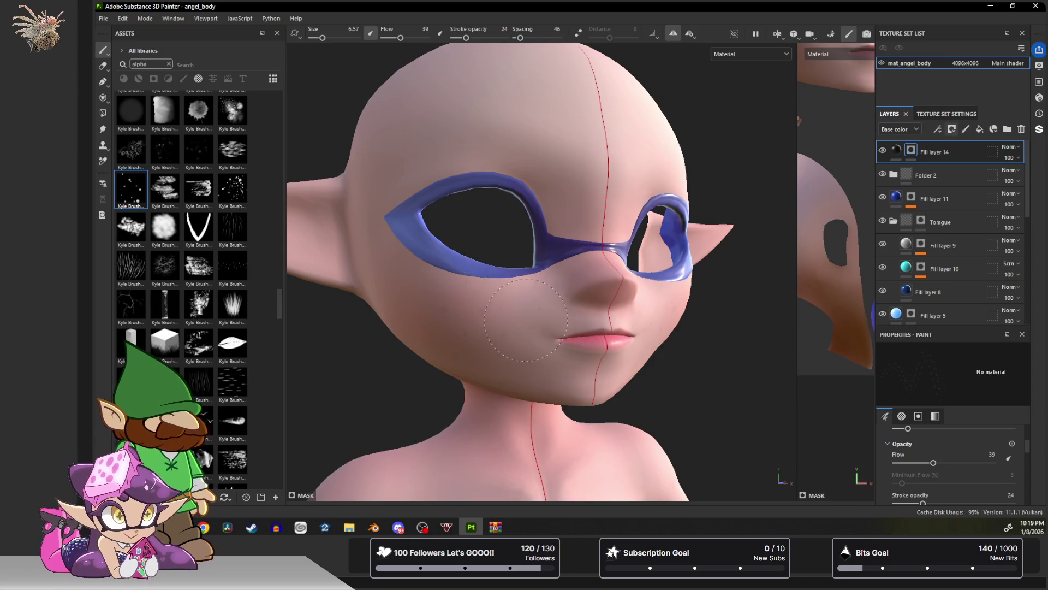
pyautogui.scroll(3, 485, 331)
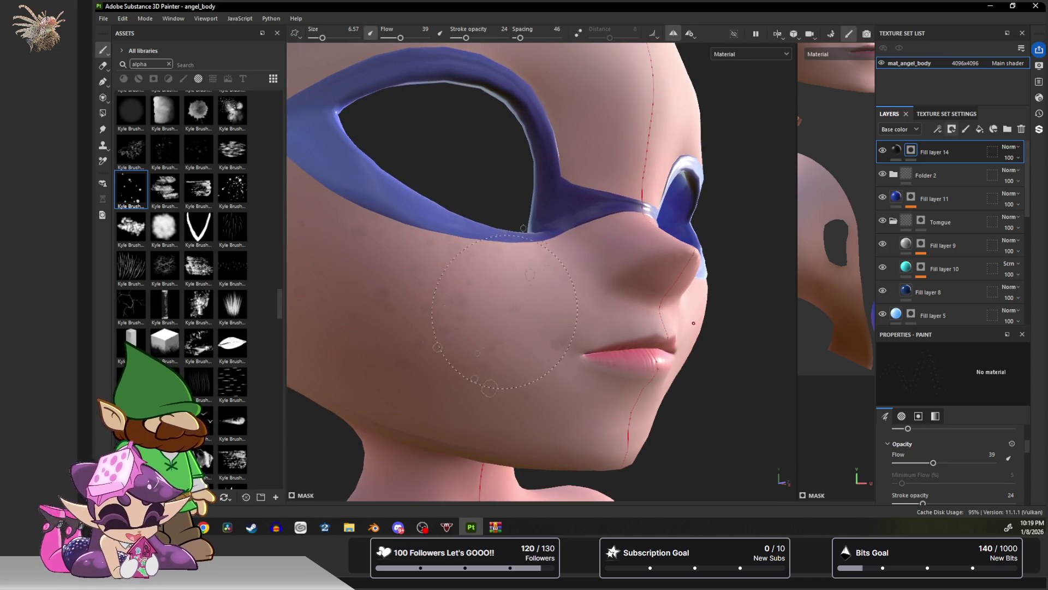
pyautogui.moveTo(934, 462); pyautogui.dragTo(948, 463)
pyautogui.moveTo(923, 503); pyautogui.dragTo(953, 503)
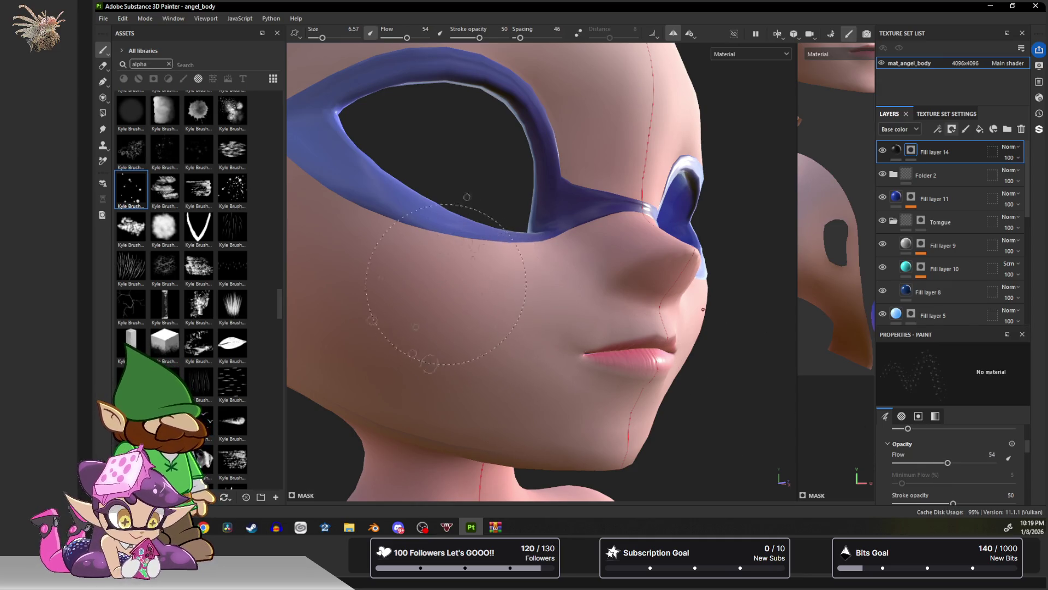
pyautogui.moveTo(398, 327)
pyautogui.mouseDown()
pyautogui.moveTo(386, 305)
pyautogui.moveTo(416, 300)
pyautogui.mouseUp()
# Shrink the brush to 2.44 and dab small freckles on the cheeks below the glasses.
pyautogui.press('[')
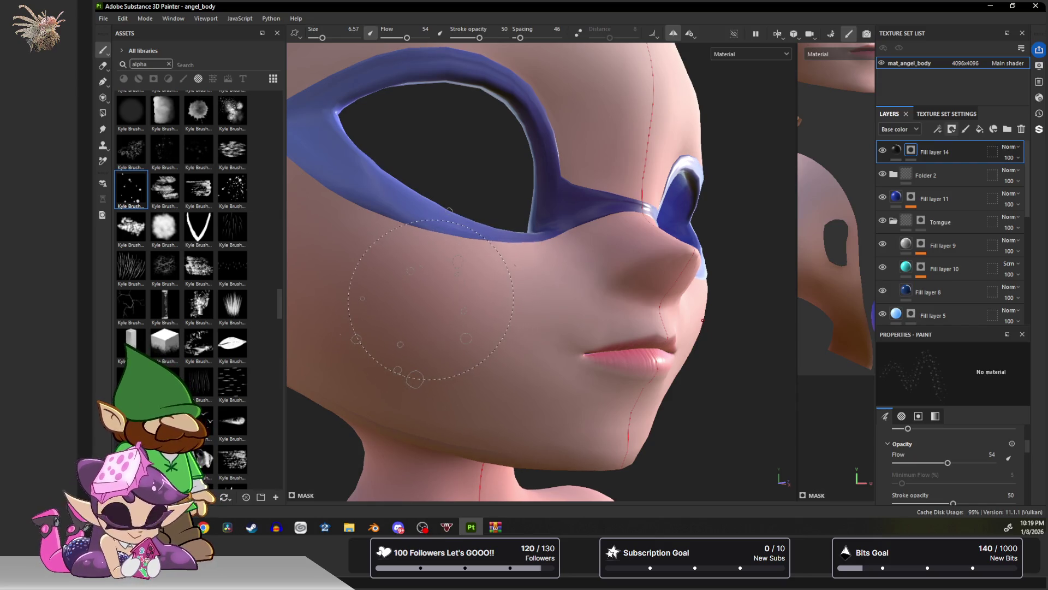
pyautogui.press('[')
pyautogui.press('[')
pyautogui.press('[')
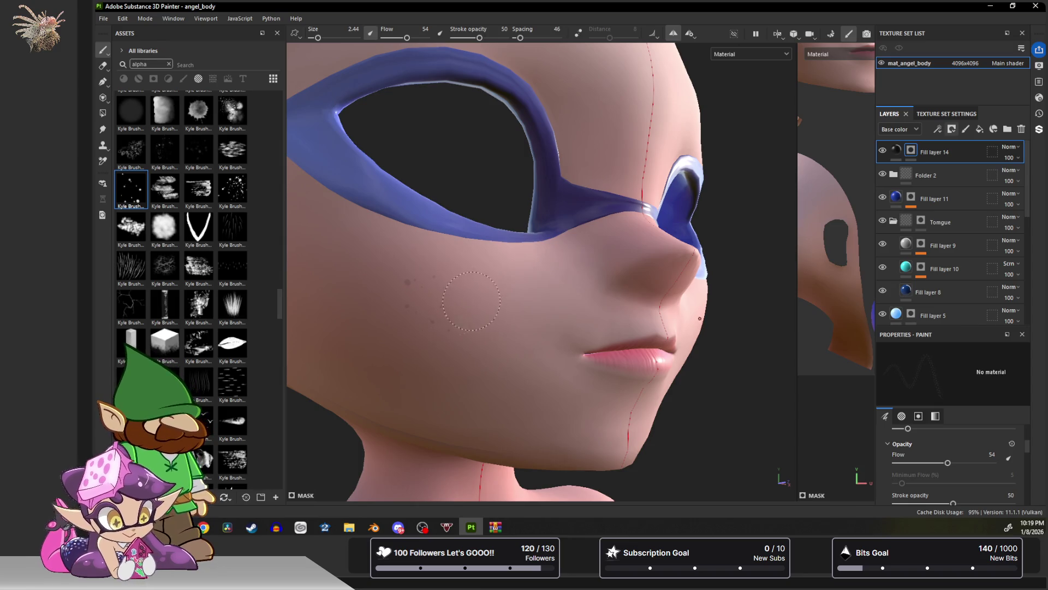
pyautogui.click(485, 292)
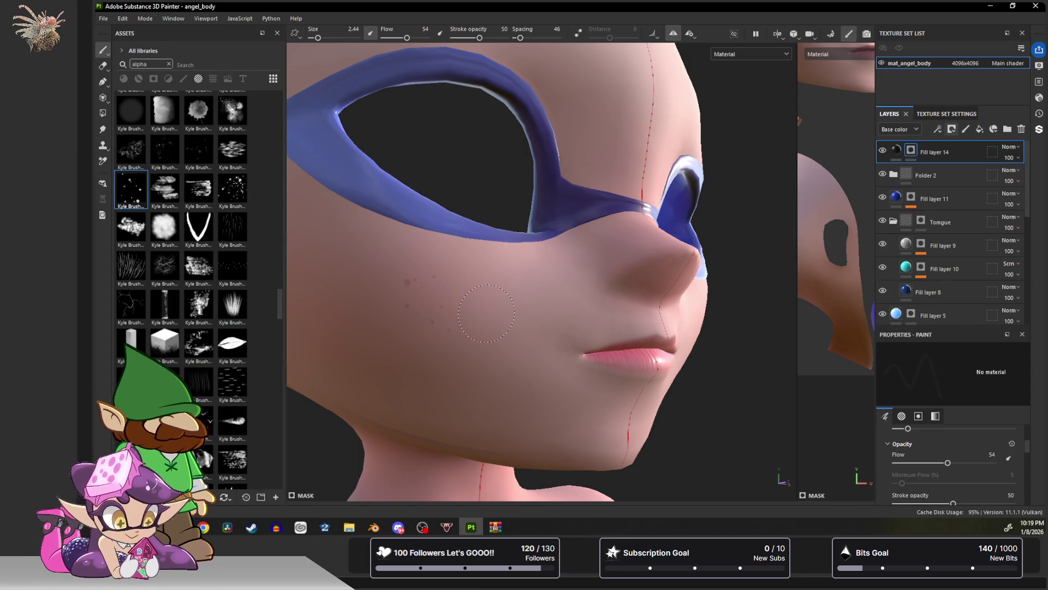
pyautogui.click(355, 223)
pyautogui.click(353, 263)
pyautogui.click(398, 248)
# Orbit around the head to review the freckles, then delete Fill layer 14.
pyautogui.keyDown('alt'); pyautogui.moveTo(399, 266); pyautogui.dragTo(327, 229); pyautogui.keyUp('alt')
pyautogui.scroll(2, 307, 223)
pyautogui.scroll(-3, 307, 222)
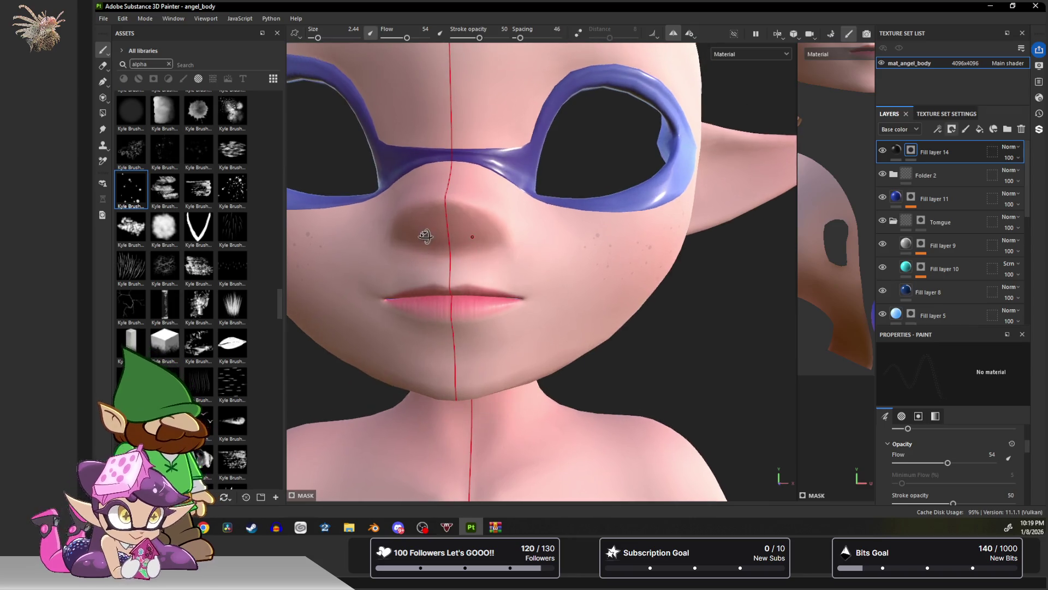
pyautogui.keyDown('alt'); pyautogui.moveTo(294, 219); pyautogui.dragTo(400, 215, button='middle'); pyautogui.keyUp('alt')
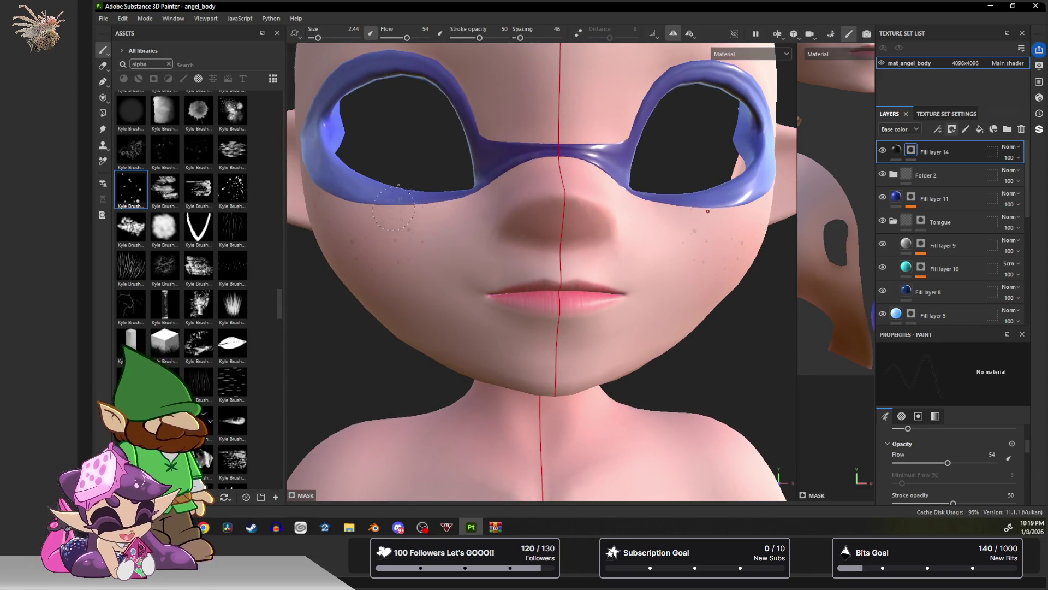
pyautogui.moveTo(577, 247)
pyautogui.keyDown('alt'); pyautogui.mouseDown()
pyautogui.moveTo(439, 247)
pyautogui.moveTo(592, 191)
pyautogui.mouseUp(); pyautogui.keyUp('alt')
pyautogui.scroll(-2, 429, 269)
pyautogui.scroll(4, 592, 191)
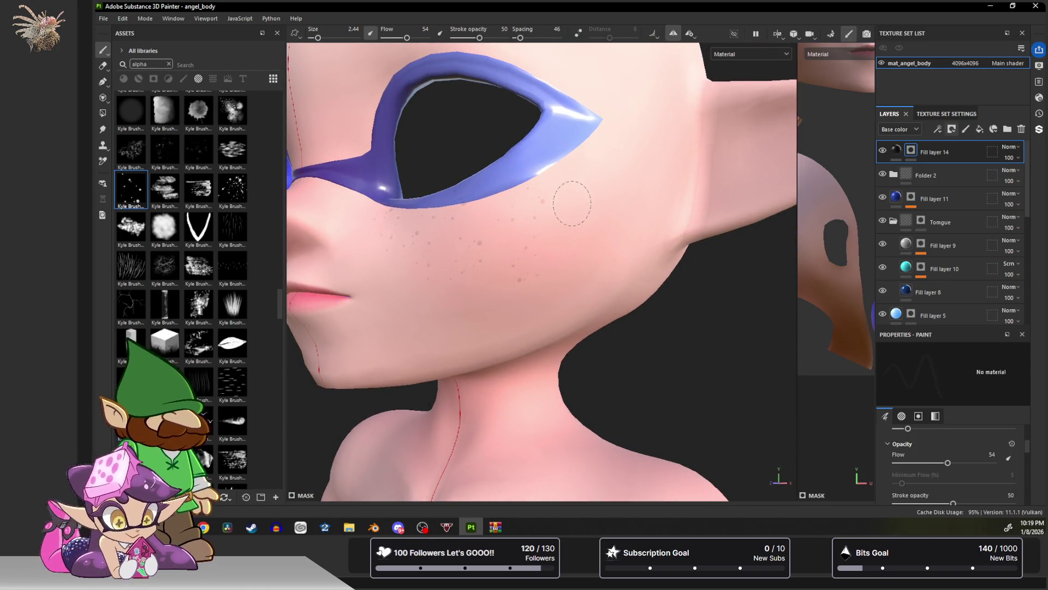
pyautogui.moveTo(472, 243)
pyautogui.keyDown('alt'); pyautogui.mouseDown()
pyautogui.moveTo(571, 250)
pyautogui.moveTo(519, 237)
pyautogui.mouseUp(); pyautogui.keyUp('alt')
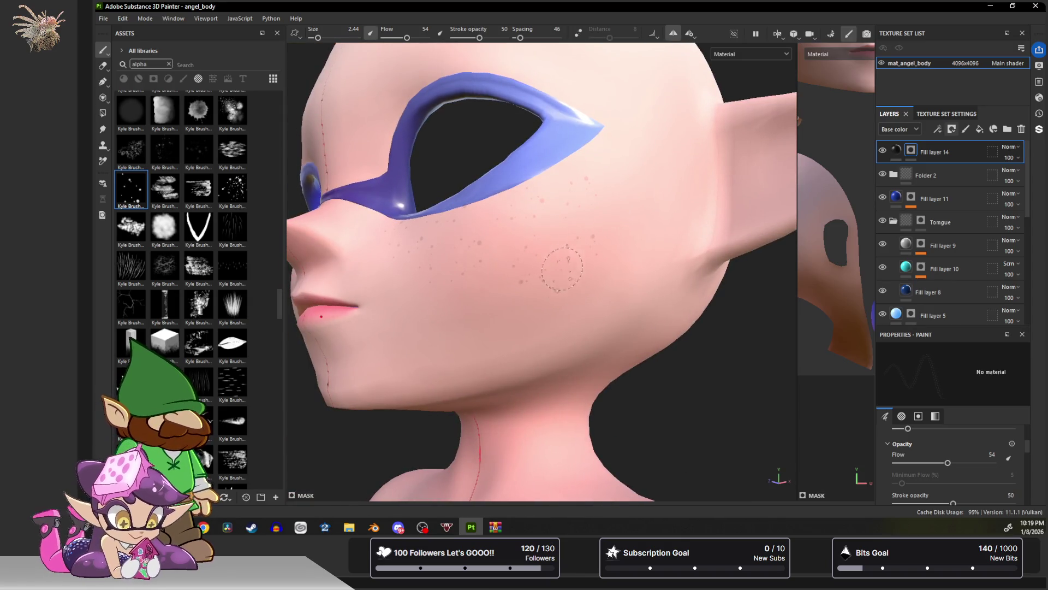
pyautogui.moveTo(380, 260)
pyautogui.keyDown('alt'); pyautogui.mouseDown()
pyautogui.moveTo(463, 283)
pyautogui.moveTo(562, 281)
pyautogui.moveTo(566, 233)
pyautogui.mouseUp(); pyautogui.keyUp('alt')
pyautogui.moveTo(437, 268)
pyautogui.keyDown('alt'); pyautogui.mouseDown()
pyautogui.moveTo(431, 197)
pyautogui.moveTo(459, 187)
pyautogui.mouseUp(); pyautogui.keyUp('alt')
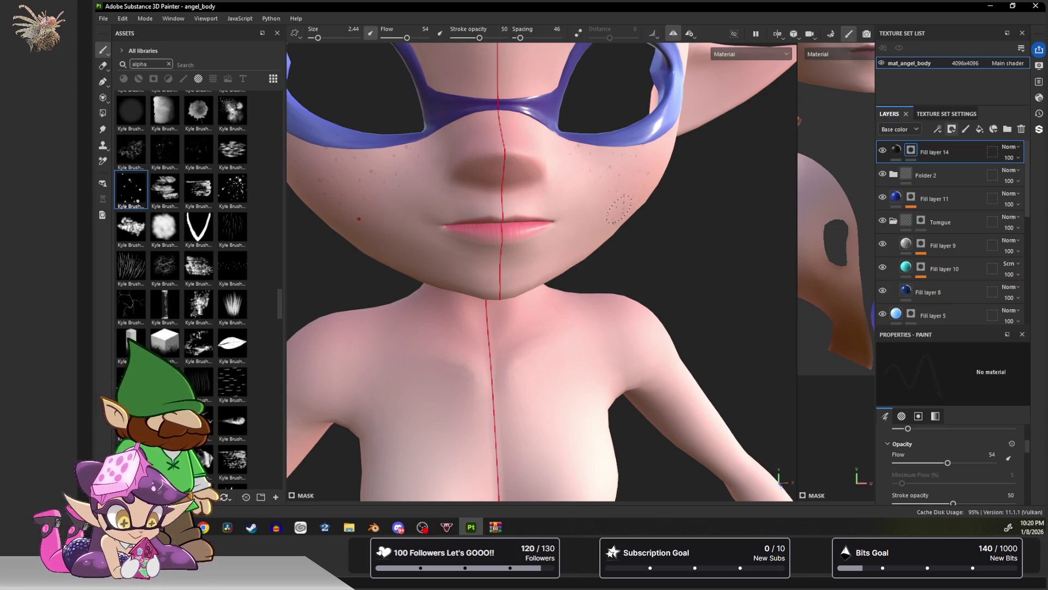
pyautogui.moveTo(644, 219)
pyautogui.keyDown('alt'); pyautogui.mouseDown()
pyautogui.moveTo(636, 189)
pyautogui.moveTo(604, 196)
pyautogui.mouseUp(); pyautogui.keyUp('alt')
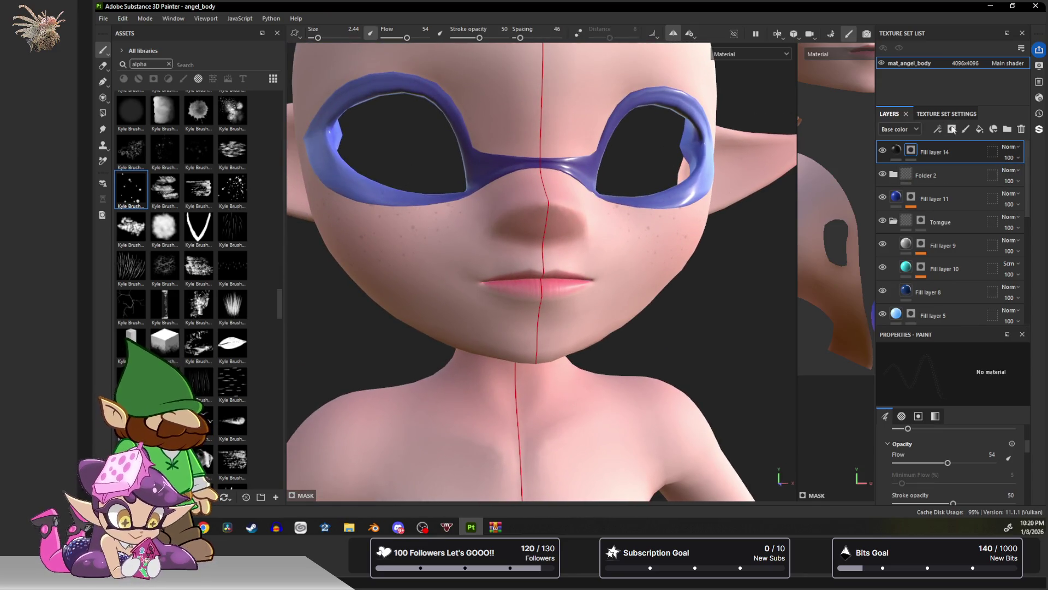
pyautogui.click(1022, 129)
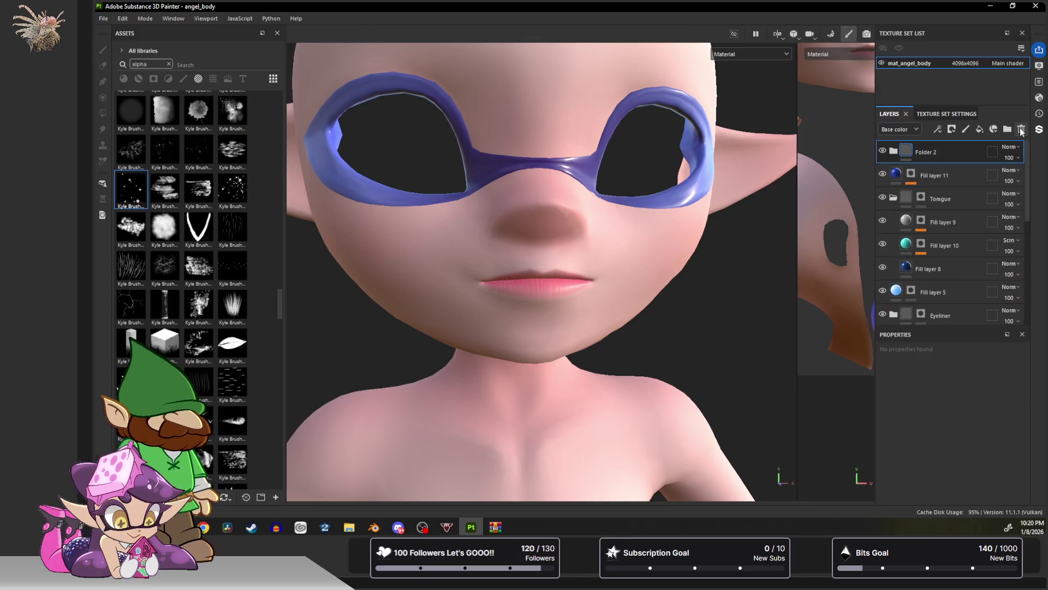
# Add a new Fill layer 14 at the top with a black mask.
pyautogui.click(979, 131)
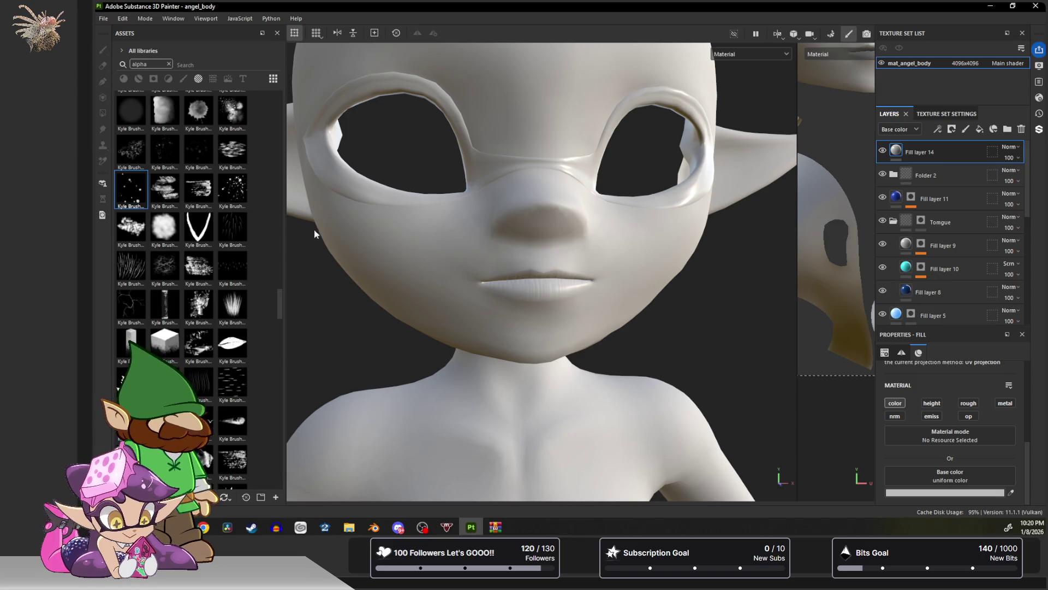
pyautogui.click(952, 129)
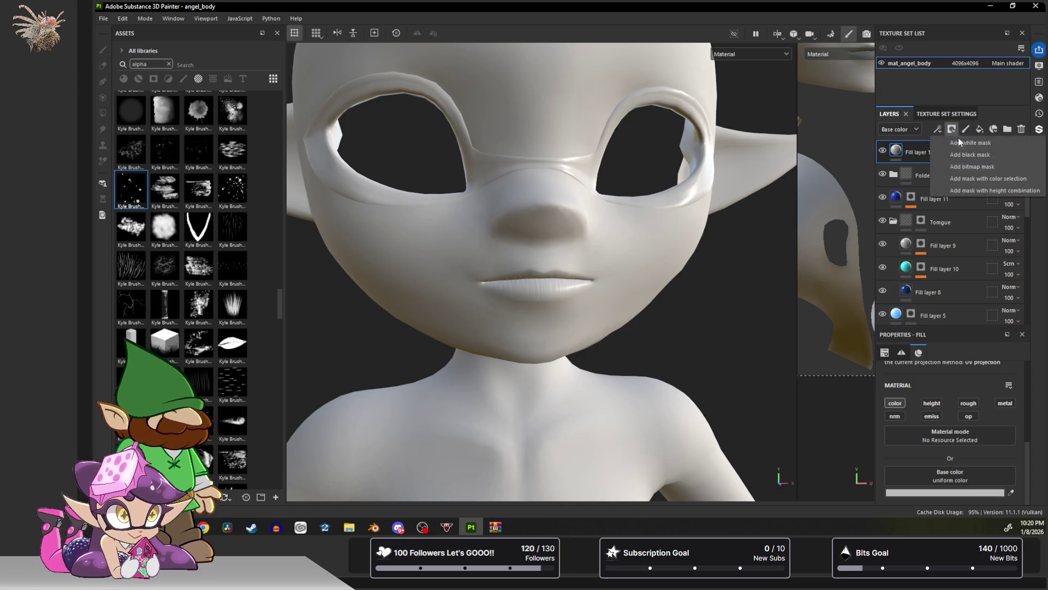
pyautogui.click(962, 154)
# Orbit to a three-quarter view of the head and enlarge the brush to 5.56.
pyautogui.moveTo(445, 233)
pyautogui.keyDown('alt'); pyautogui.mouseDown()
pyautogui.moveTo(445, 215)
pyautogui.moveTo(389, 254)
pyautogui.mouseUp(); pyautogui.keyUp('alt')
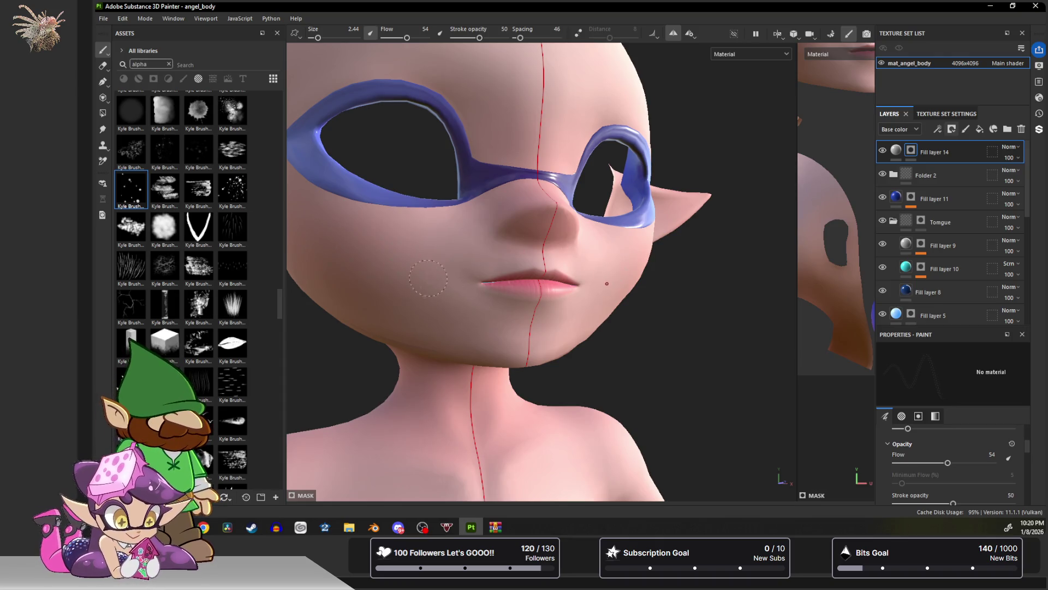
pyautogui.scroll(5, 453, 273)
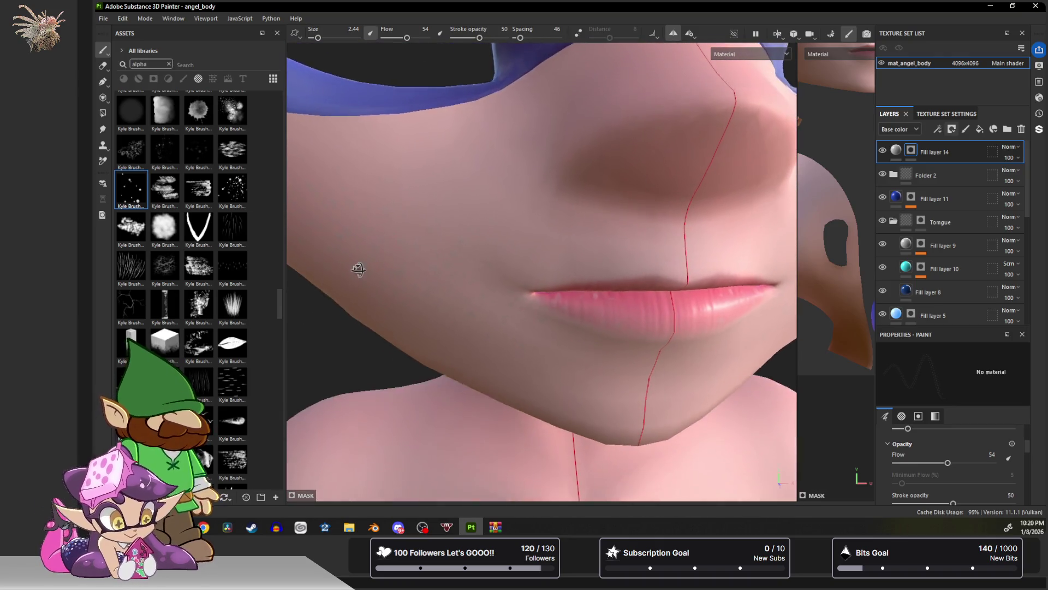
pyautogui.scroll(-5, 393, 252)
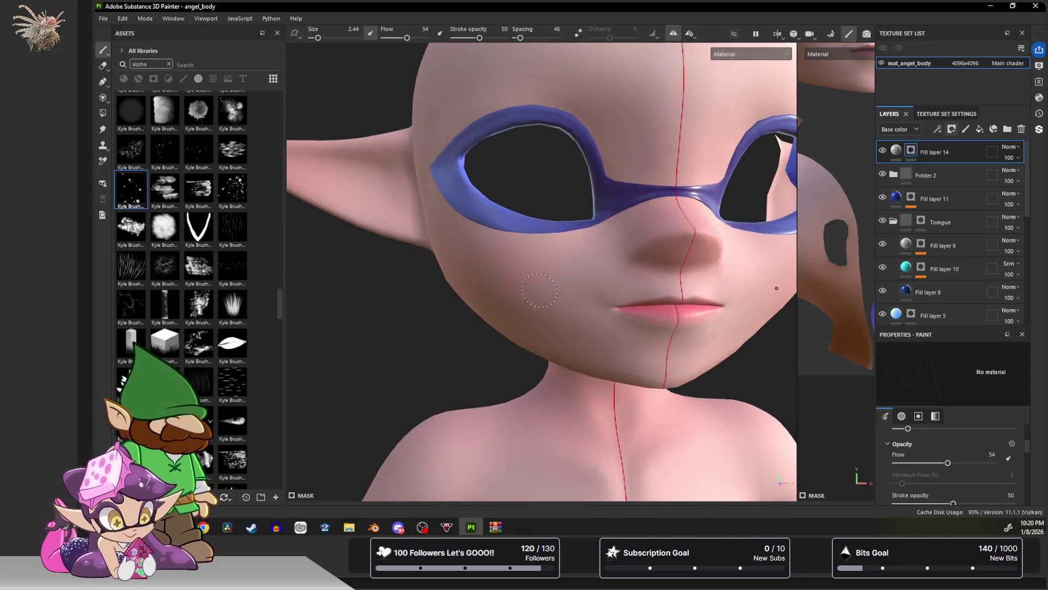
pyautogui.keyDown('alt'); pyautogui.moveTo(538, 290); pyautogui.dragTo(497, 269); pyautogui.keyUp('alt')
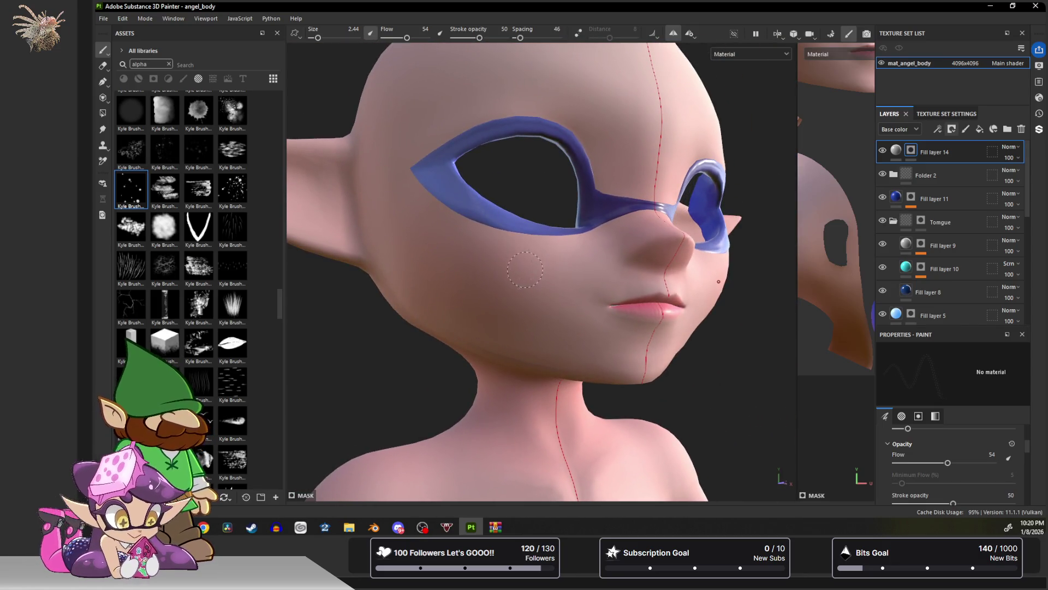
pyautogui.keyDown('ctrl'); pyautogui.moveTo(494, 268); pyautogui.dragTo(478, 280, button='right'); pyautogui.keyUp('ctrl')
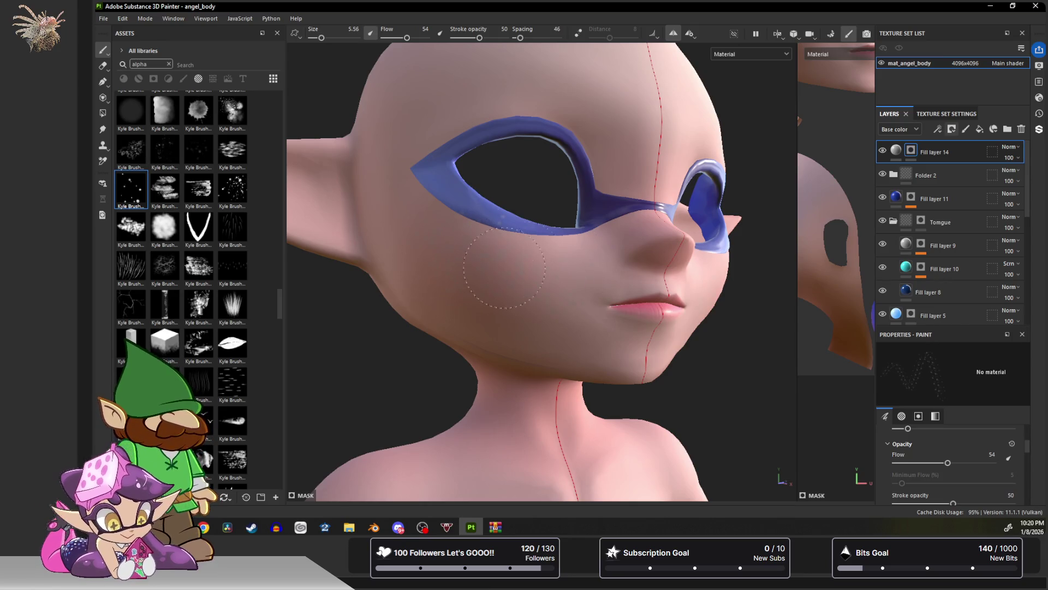
# Hide Fill layer 14 for comparison and expand Fill layer 11 to show its Blur effect.
pyautogui.moveTo(491, 299)
pyautogui.keyDown('alt'); pyautogui.mouseDown()
pyautogui.moveTo(468, 269)
pyautogui.moveTo(577, 301)
pyautogui.moveTo(505, 256)
pyautogui.moveTo(477, 311)
pyautogui.moveTo(524, 283)
pyautogui.moveTo(558, 244)
pyautogui.moveTo(543, 273)
pyautogui.moveTo(597, 306)
pyautogui.moveTo(459, 290)
pyautogui.moveTo(508, 281)
pyautogui.mouseUp(); pyautogui.keyUp('alt')
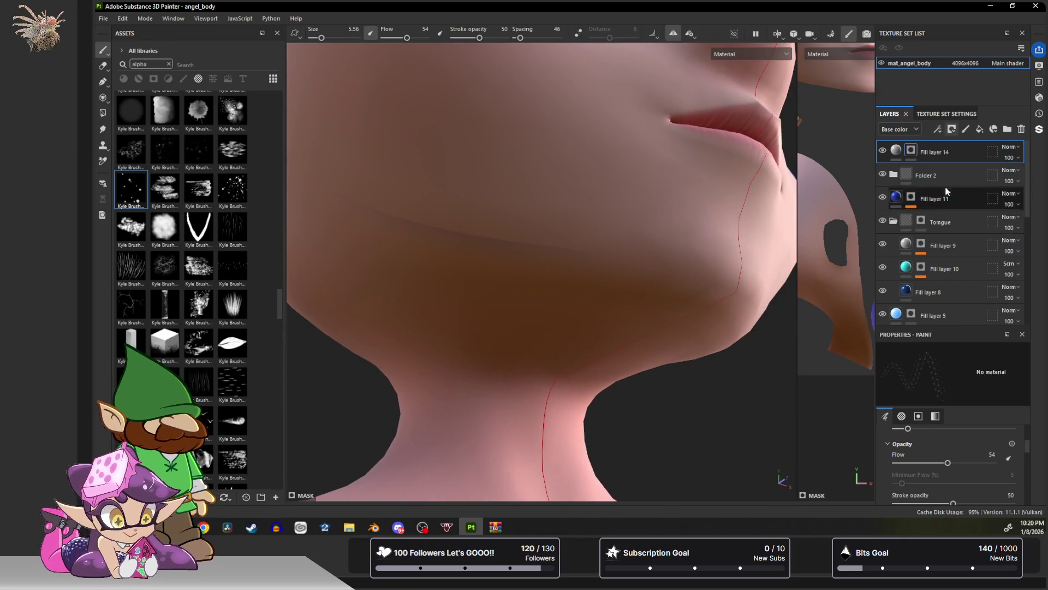
pyautogui.click(881, 151)
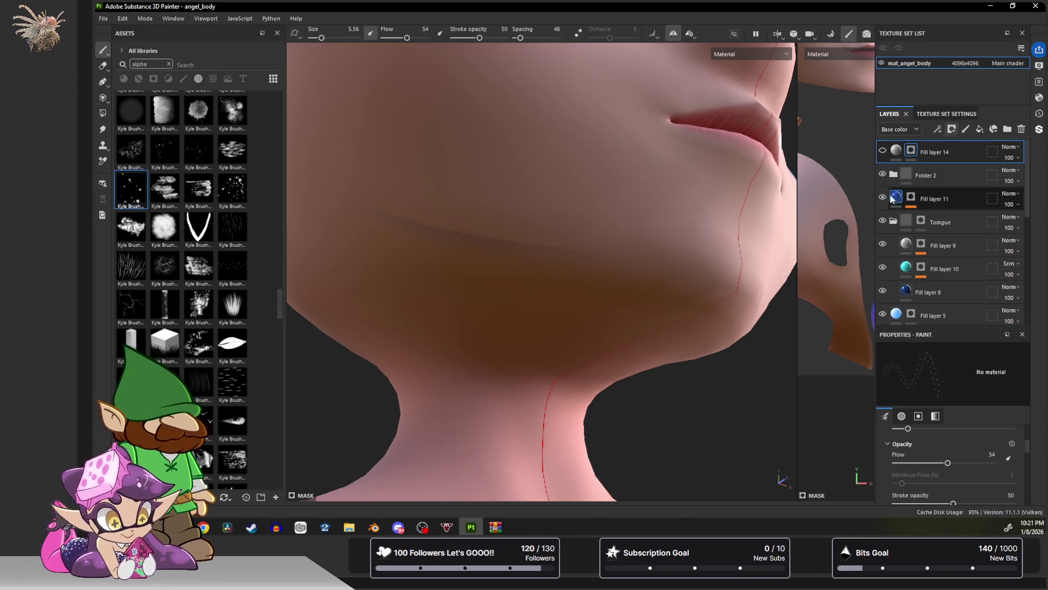
pyautogui.click(916, 200)
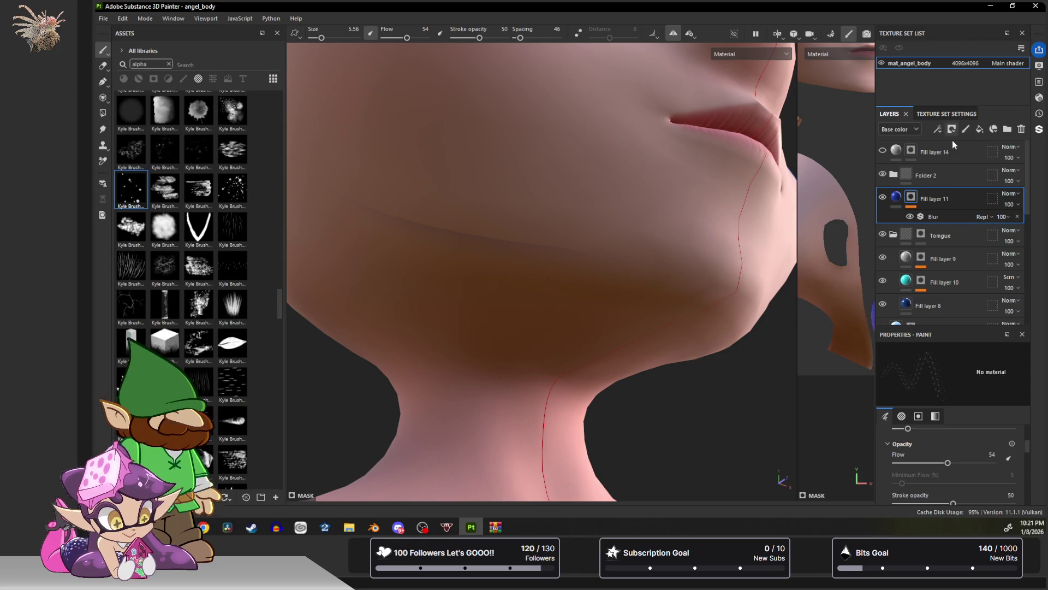
pyautogui.scroll(-5, 456, 223)
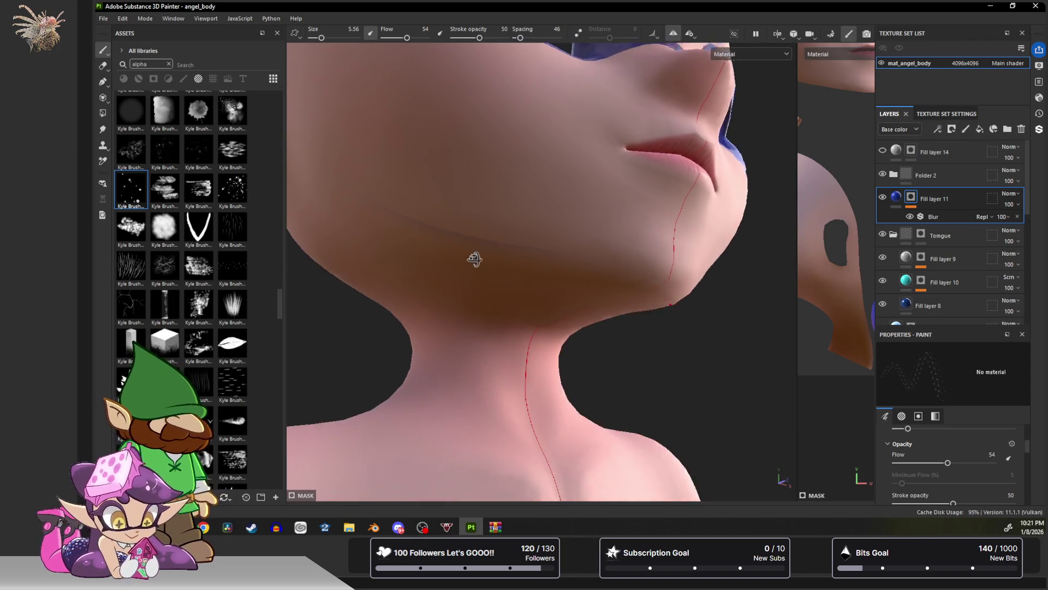
pyautogui.scroll(-3, 480, 278)
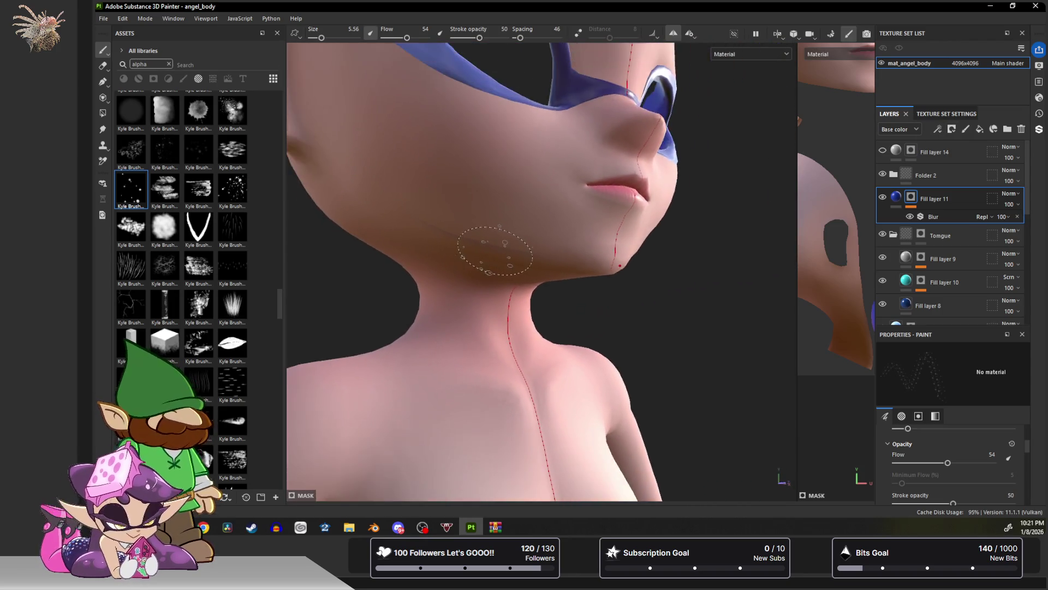
pyautogui.keyDown('alt'); pyautogui.moveTo(468, 277); pyautogui.dragTo(494, 216); pyautogui.keyUp('alt')
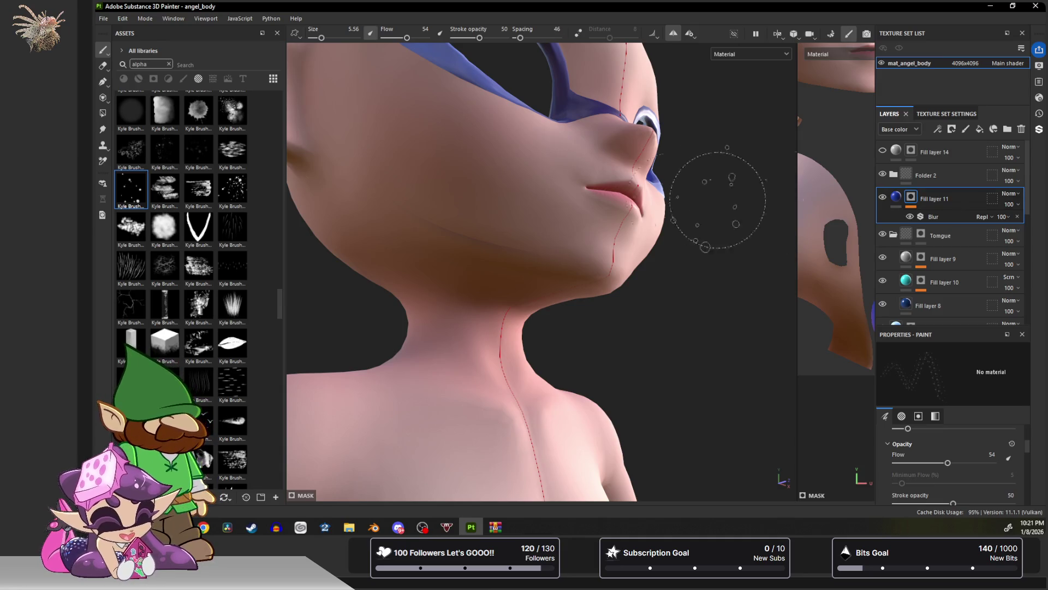
pyautogui.moveTo(456, 214)
pyautogui.keyDown('alt'); pyautogui.mouseDown()
pyautogui.moveTo(363, 241)
pyautogui.moveTo(423, 184)
pyautogui.moveTo(430, 234)
pyautogui.mouseUp(); pyautogui.keyUp('alt')
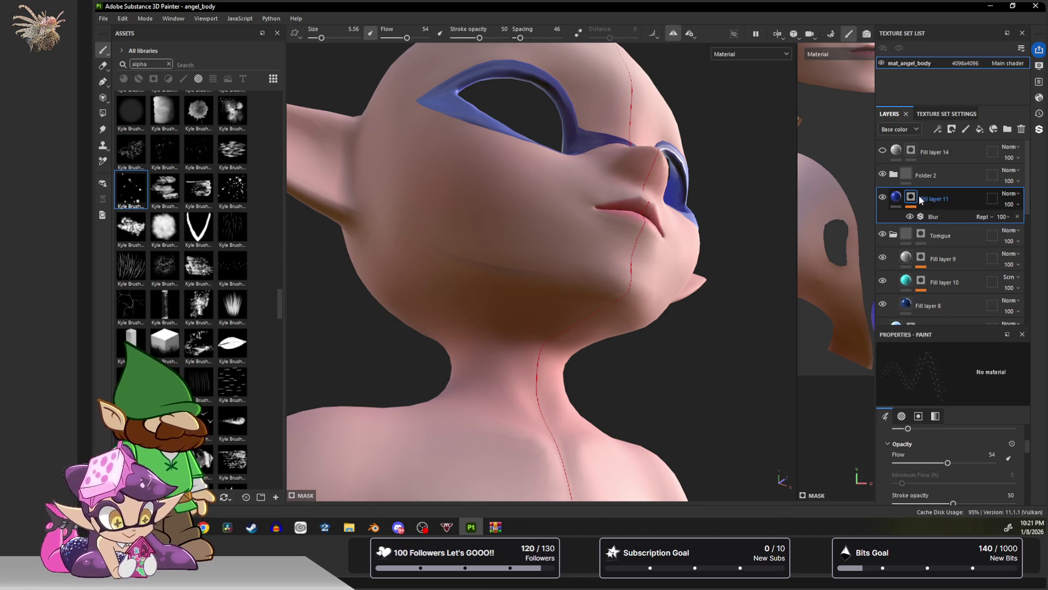
# Add a Paint effect to Fill layer 11 and set its brush alpha to Shape (Default).
pyautogui.click(939, 129)
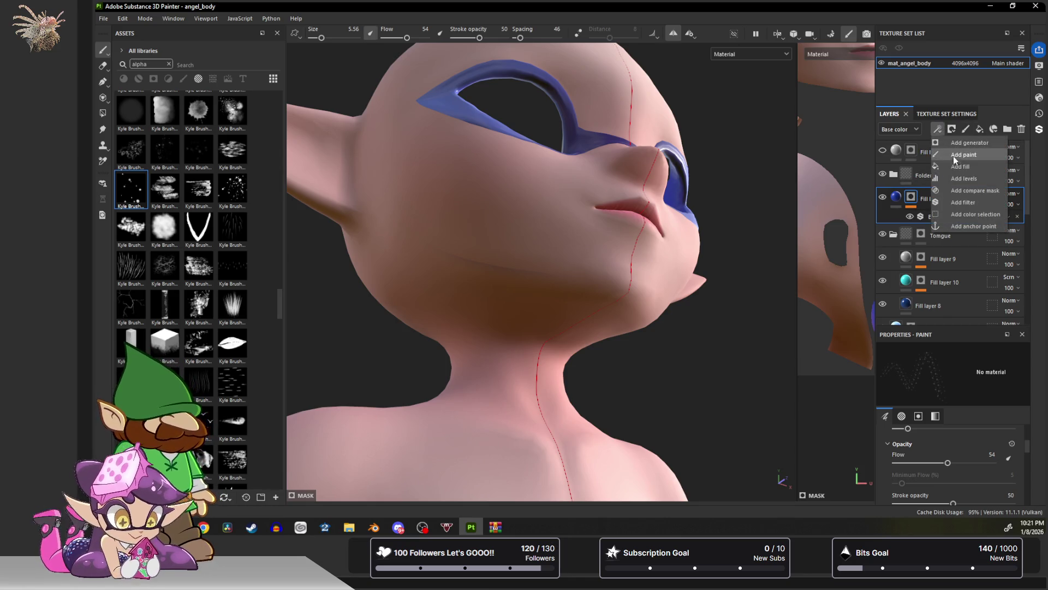
pyautogui.click(964, 155)
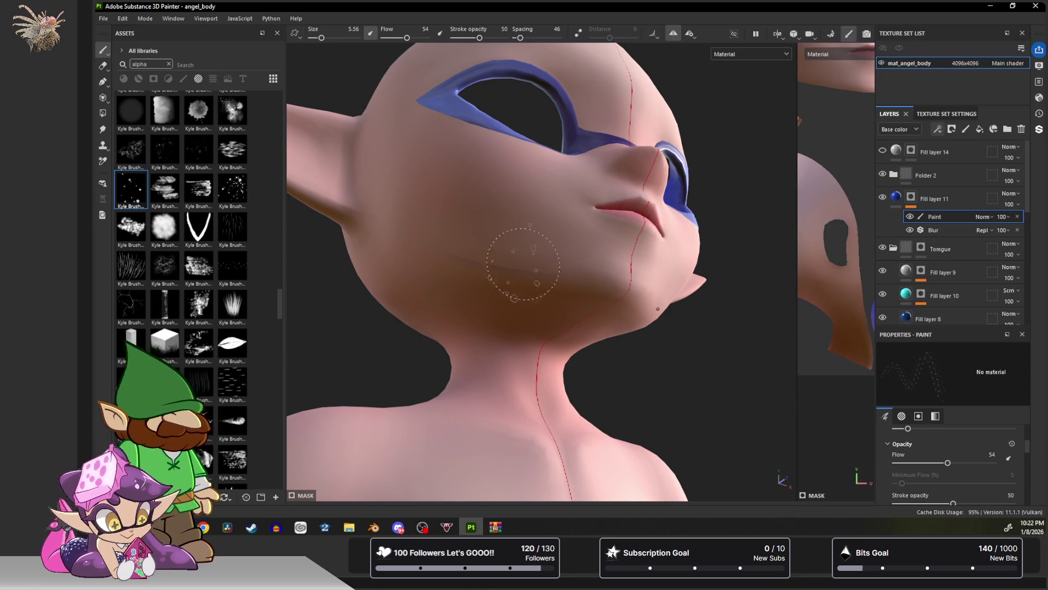
pyautogui.scroll(-5, 968, 450)
pyautogui.click(957, 464)
pyautogui.scroll(-3, 998, 422)
pyautogui.scroll(3, 998, 422)
pyautogui.scroll(-10, 998, 422)
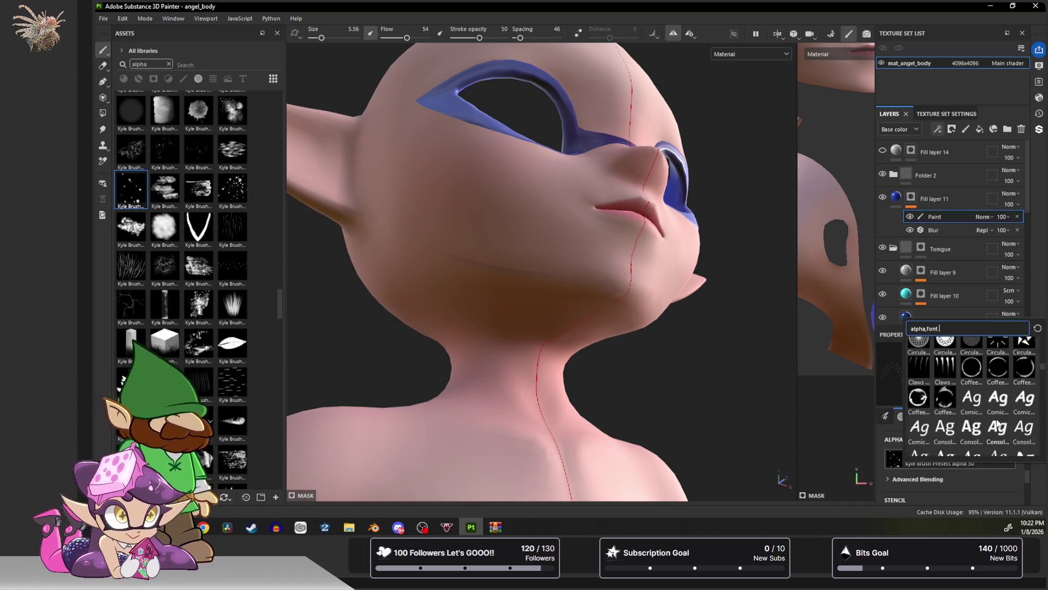
pyautogui.scroll(-10, 998, 422)
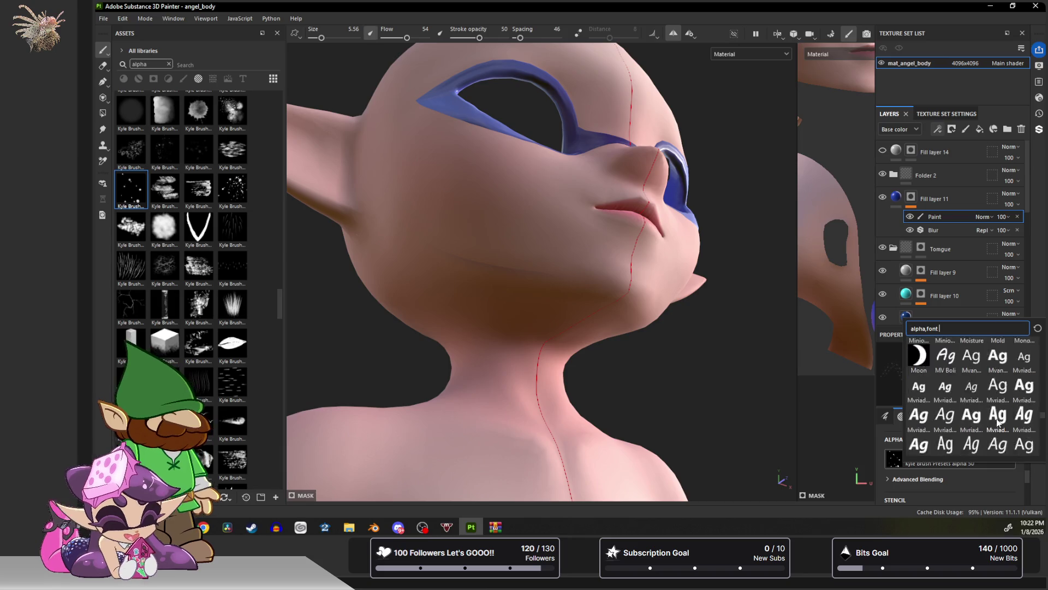
pyautogui.scroll(3, 954, 397)
pyautogui.scroll(-3, 954, 397)
pyautogui.click(950, 417)
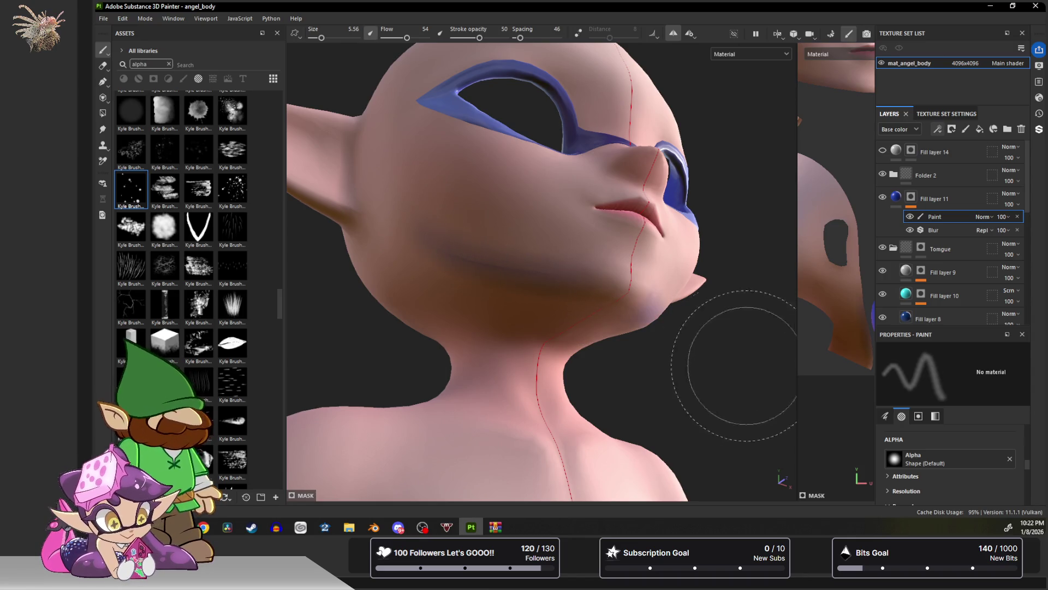
# Show the brush's Stencil settings and recentre the view on the face.
pyautogui.click(918, 416)
pyautogui.scroll(-2, 947, 469)
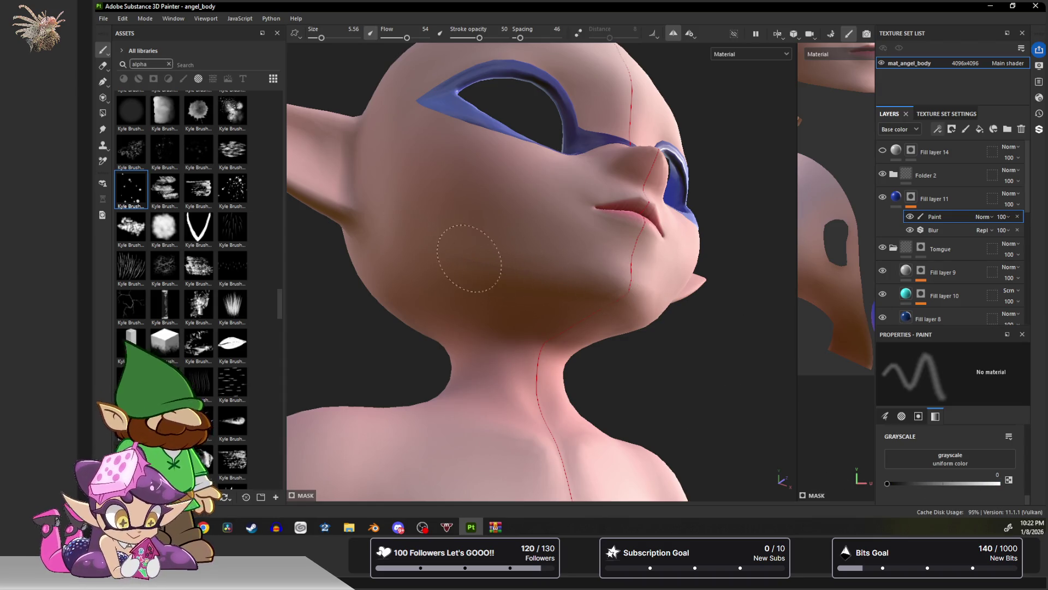
pyautogui.moveTo(498, 235)
pyautogui.keyDown('alt'); pyautogui.mouseDown()
pyautogui.moveTo(514, 204)
pyautogui.moveTo(464, 276)
pyautogui.mouseUp(); pyautogui.keyUp('alt')
pyautogui.keyDown('alt'); pyautogui.moveTo(472, 335); pyautogui.dragTo(436, 420, button='middle'); pyautogui.keyUp('alt')
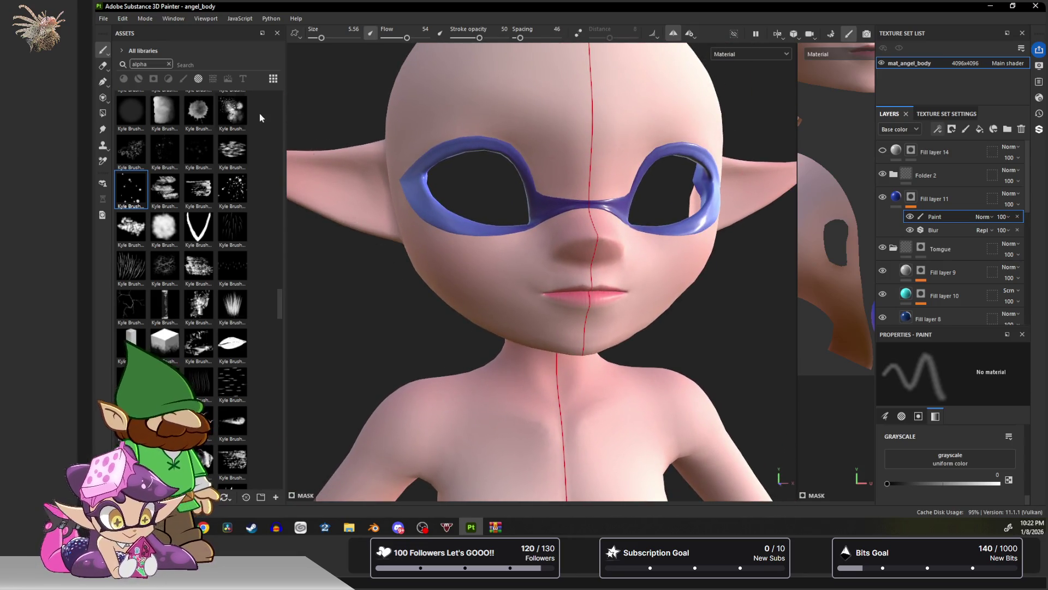
pyautogui.click(102, 20)
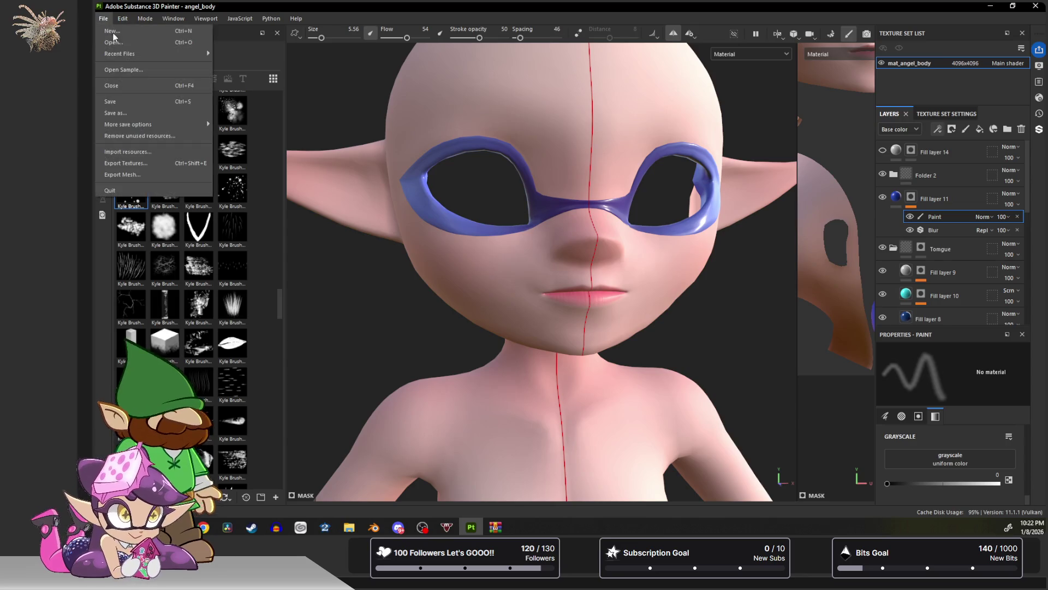
pyautogui.click(146, 161)
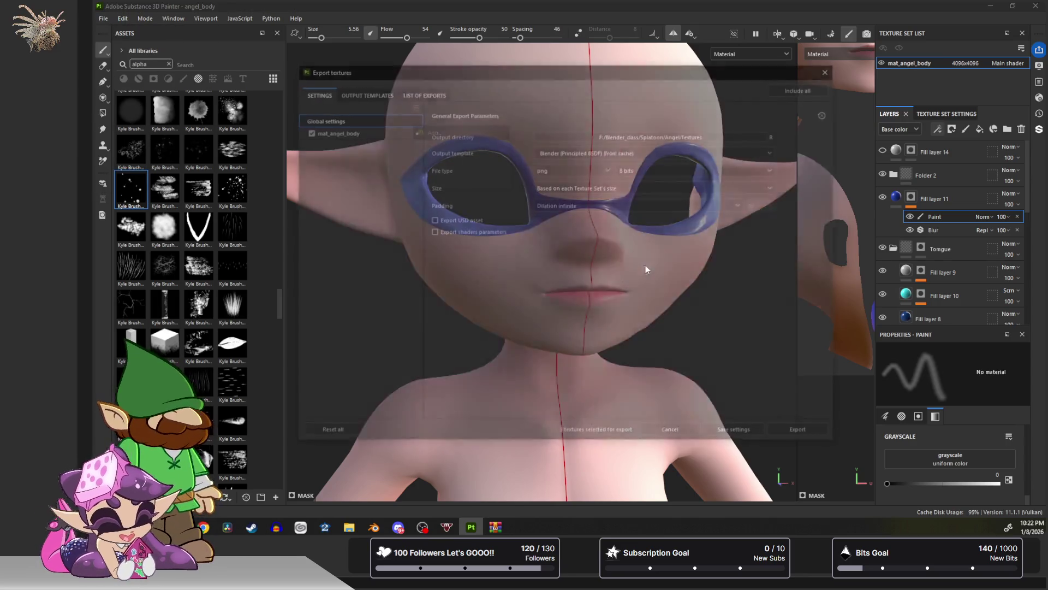
pyautogui.click(345, 133)
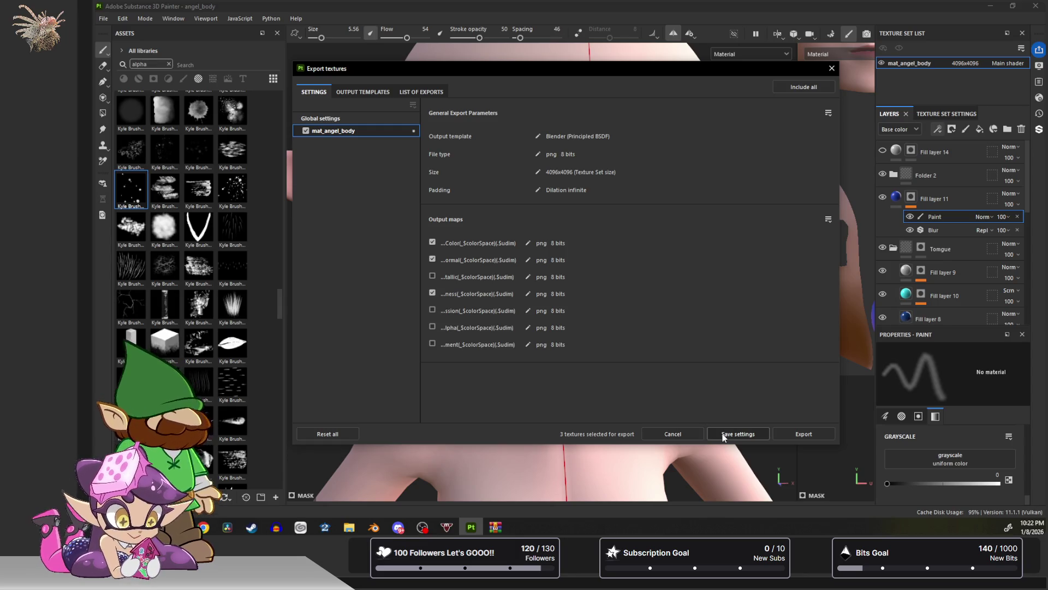
pyautogui.click(831, 69)
pyautogui.scroll(5, 533, 270)
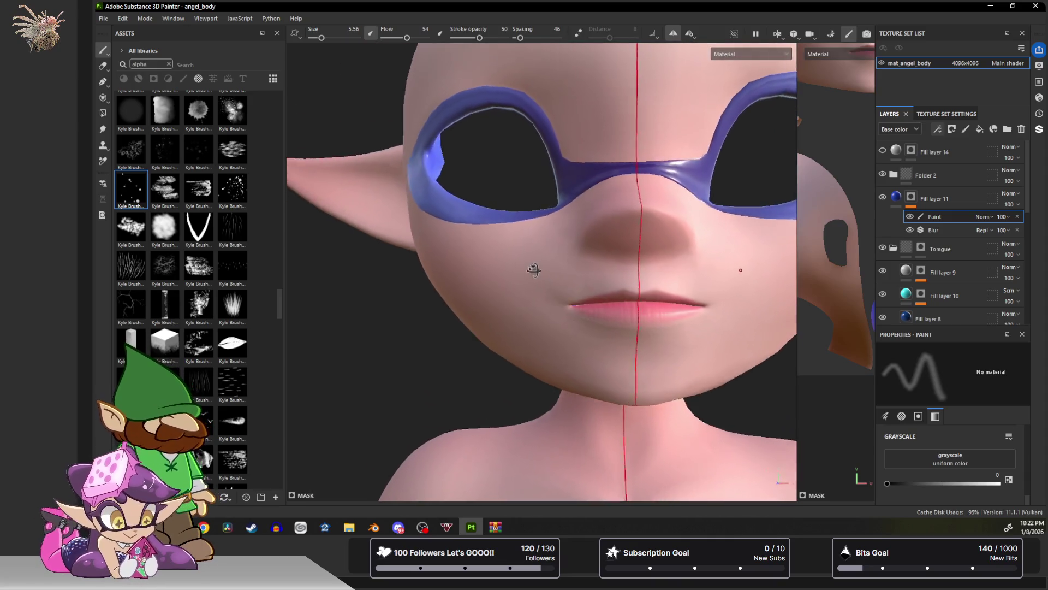
# Enable the roughness channel on Fill layer 11 and set Roughness to about 0.1515.
pyautogui.keyDown('alt'); pyautogui.moveTo(534, 269); pyautogui.dragTo(508, 270); pyautogui.keyUp('alt')
pyautogui.click(928, 198)
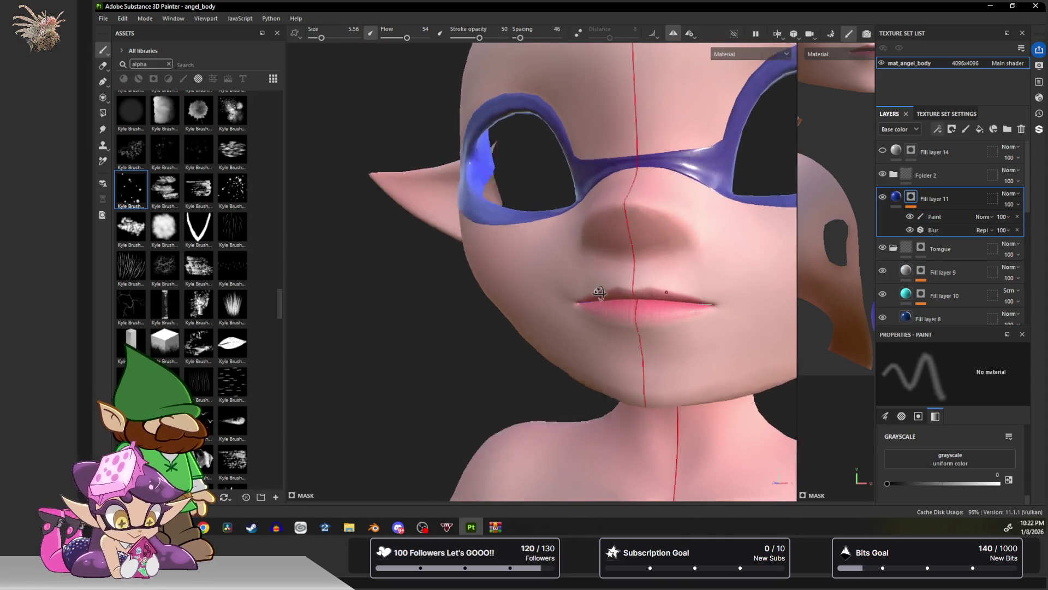
pyautogui.keyDown('alt'); pyautogui.moveTo(598, 293); pyautogui.dragTo(569, 297); pyautogui.keyUp('alt')
pyautogui.click(896, 197)
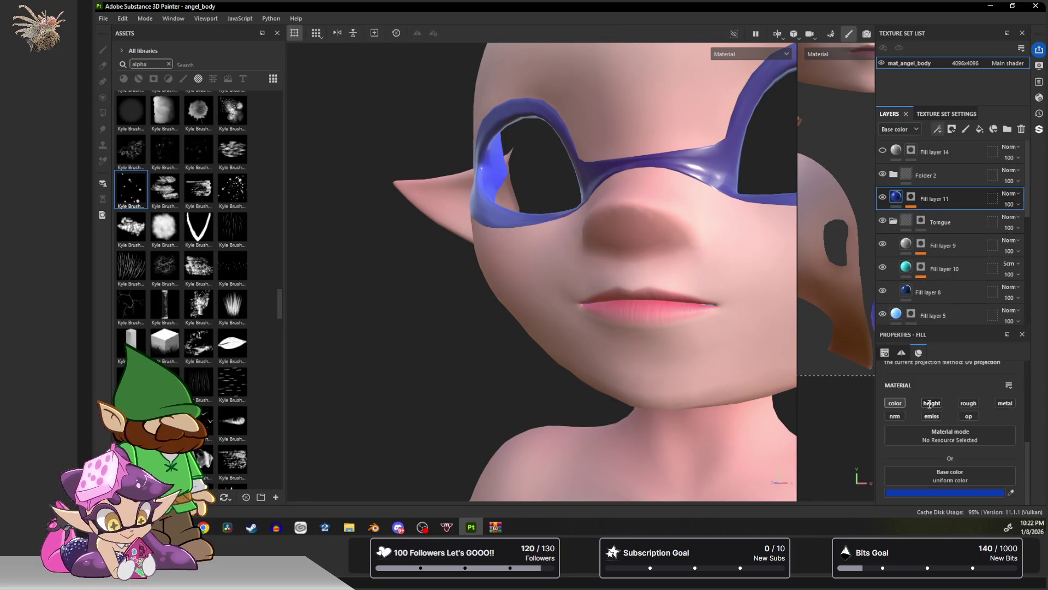
pyautogui.click(969, 402)
pyautogui.scroll(-1, 917, 475)
pyautogui.click(902, 493)
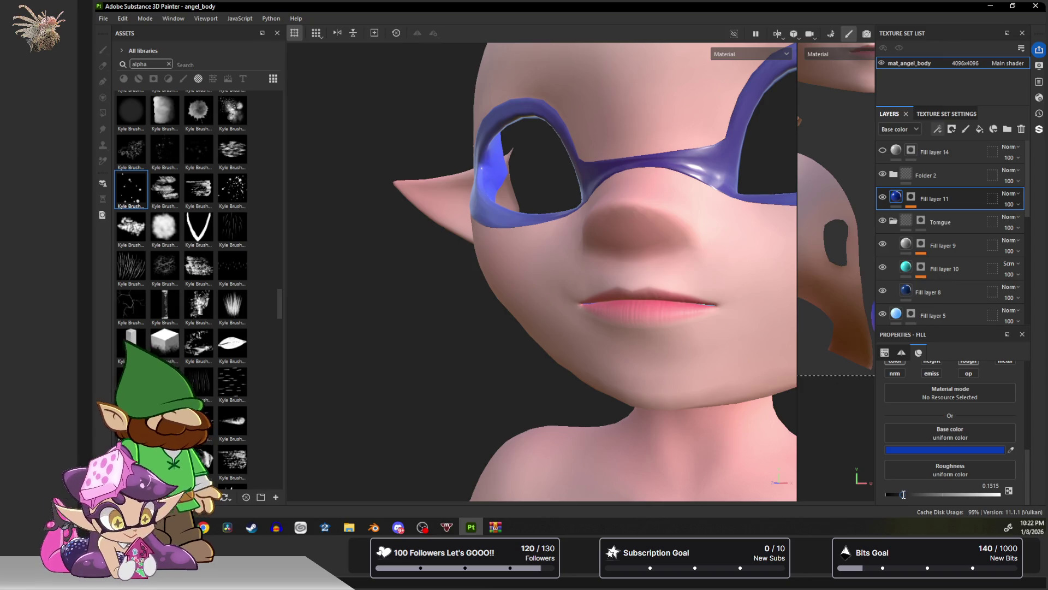
# Save the Painter project via File > Save.
pyautogui.click(103, 18)
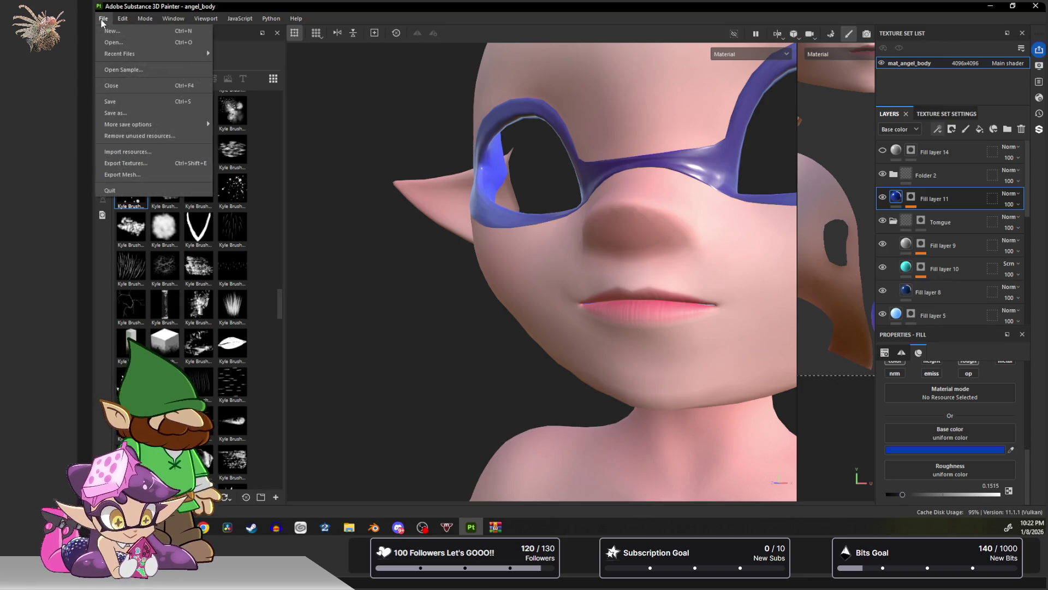
pyautogui.click(138, 102)
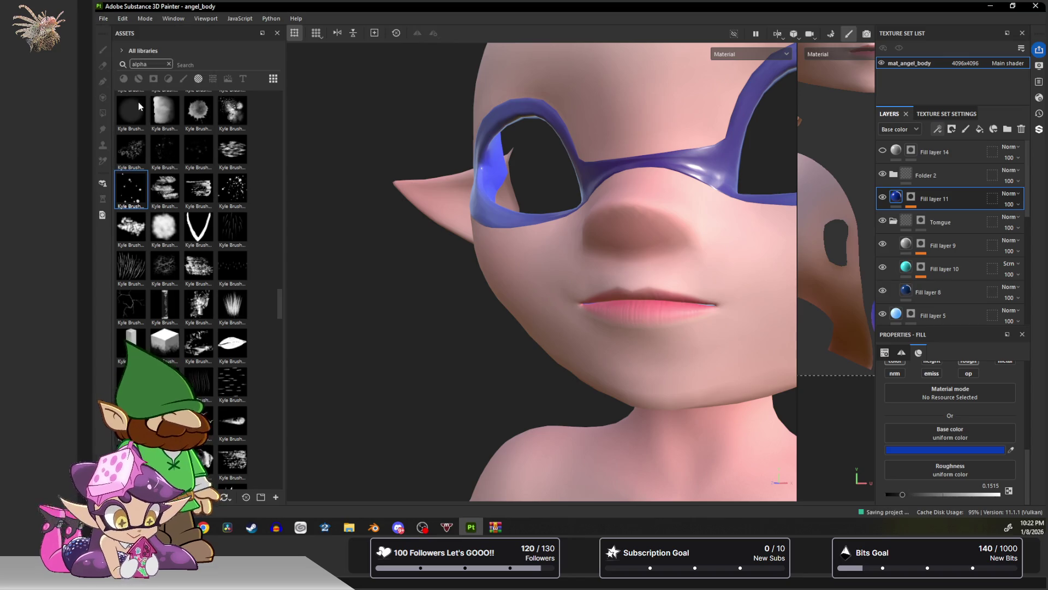
pyautogui.click(103, 20)
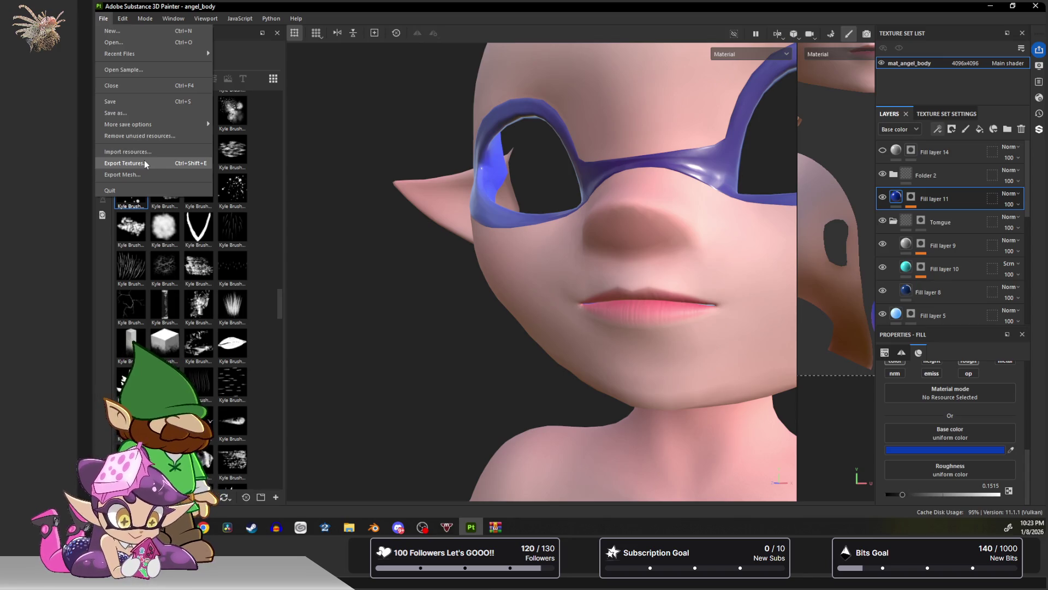
# Export mat_angel_body's BaseColor, Normal and Roughness maps as 4096×4096 PNGs, then close the export window.
pyautogui.click(144, 162)
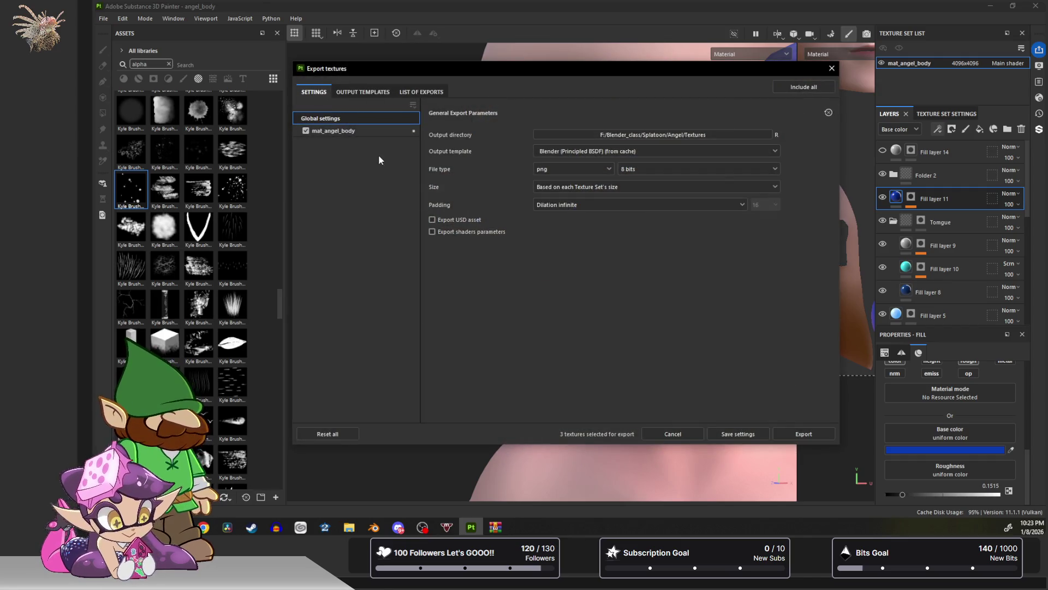
pyautogui.click(356, 129)
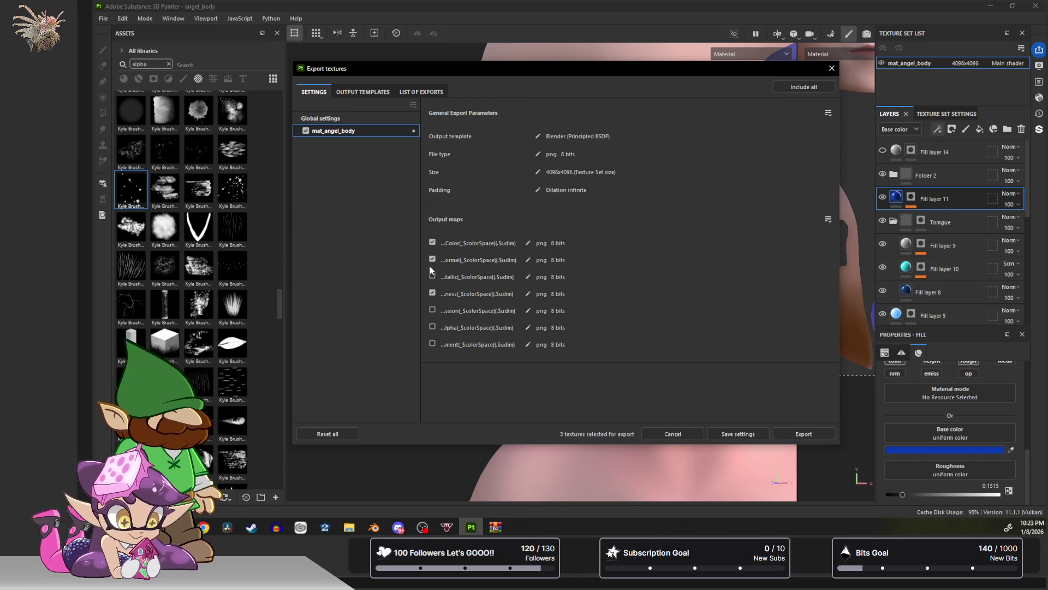
pyautogui.click(791, 434)
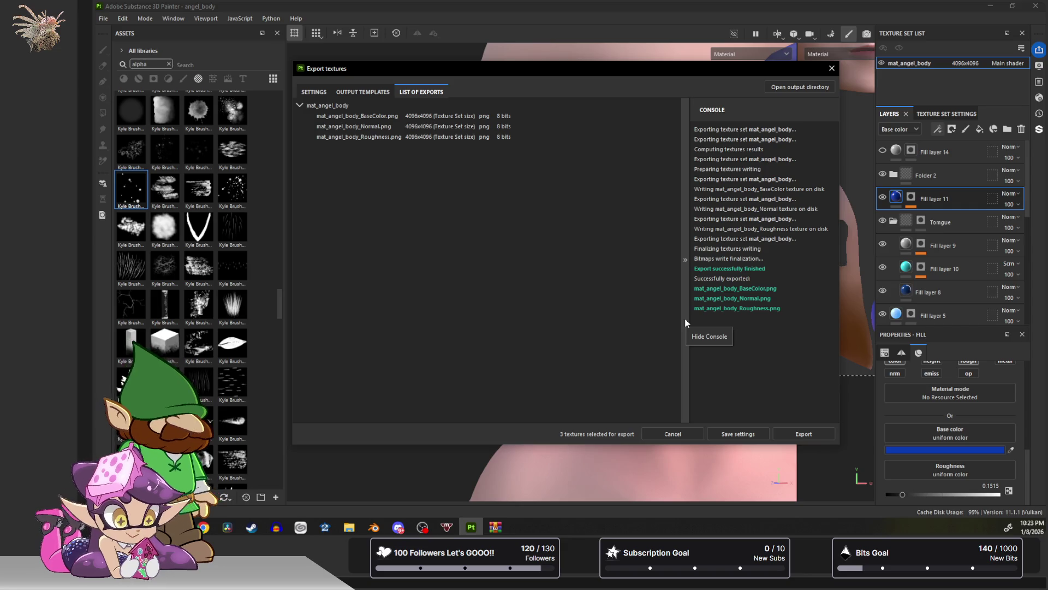
pyautogui.click(832, 68)
# Bring Blender forward and orbit in close to the angel's face.
pyautogui.doubleClick(571, 4)
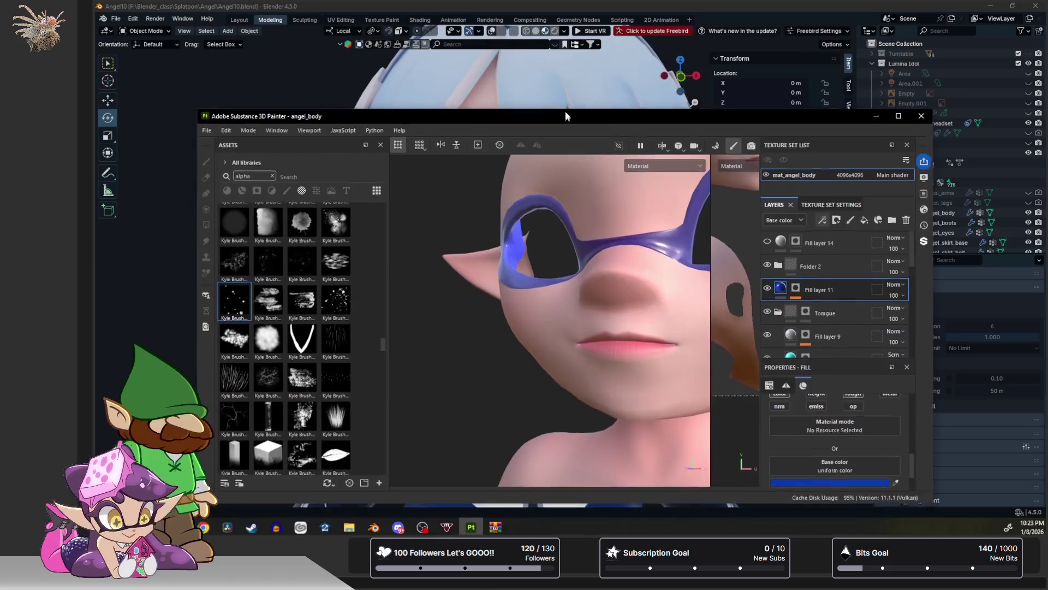
pyautogui.click(571, 4)
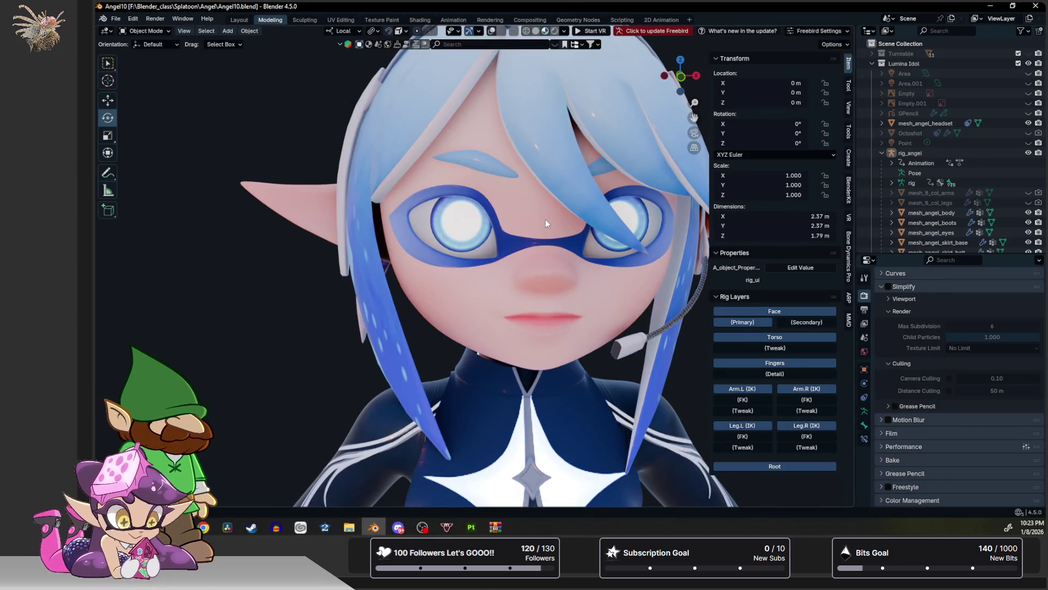
pyautogui.scroll(-5, 546, 219)
pyautogui.scroll(3, 578, 217)
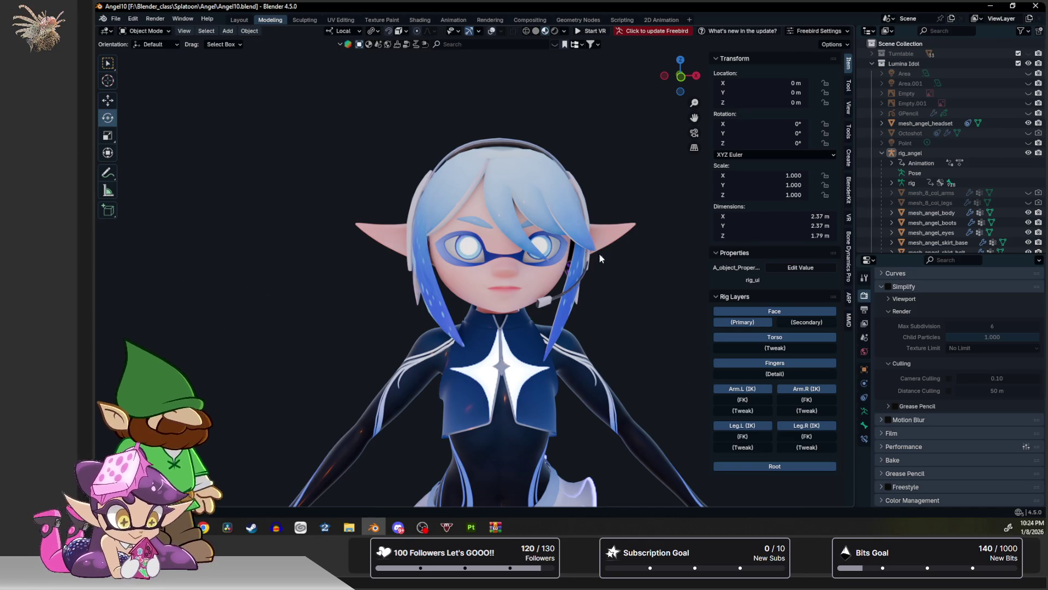
pyautogui.moveTo(609, 267); pyautogui.dragTo(566, 257, button='middle')
pyautogui.scroll(4, 473, 257)
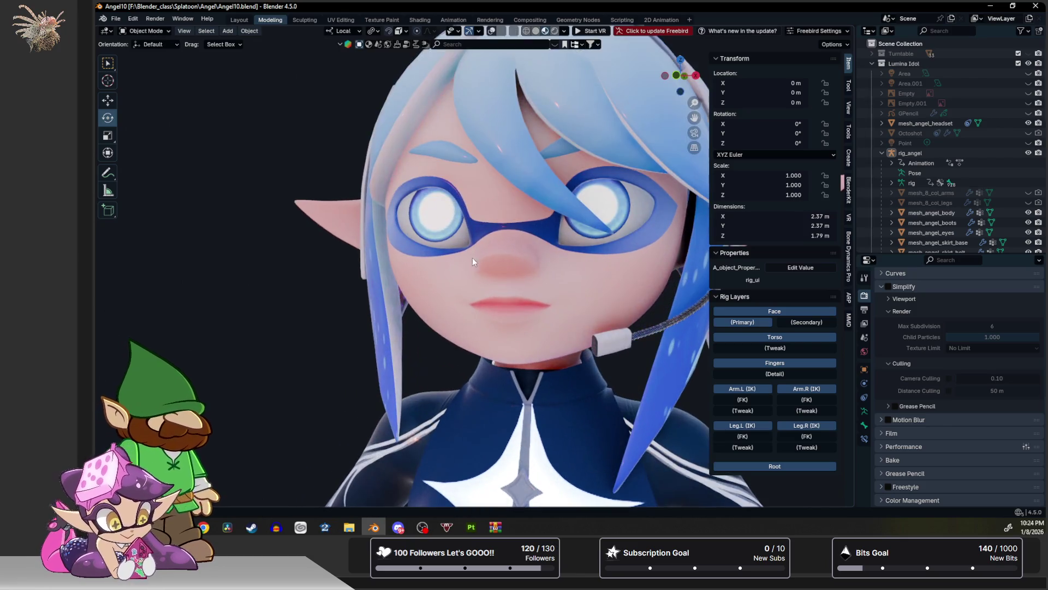
pyautogui.moveTo(479, 257)
pyautogui.mouseDown(button='middle')
pyautogui.moveTo(499, 260)
pyautogui.moveTo(498, 272)
pyautogui.mouseUp(button='middle')
pyautogui.scroll(2, 497, 265)
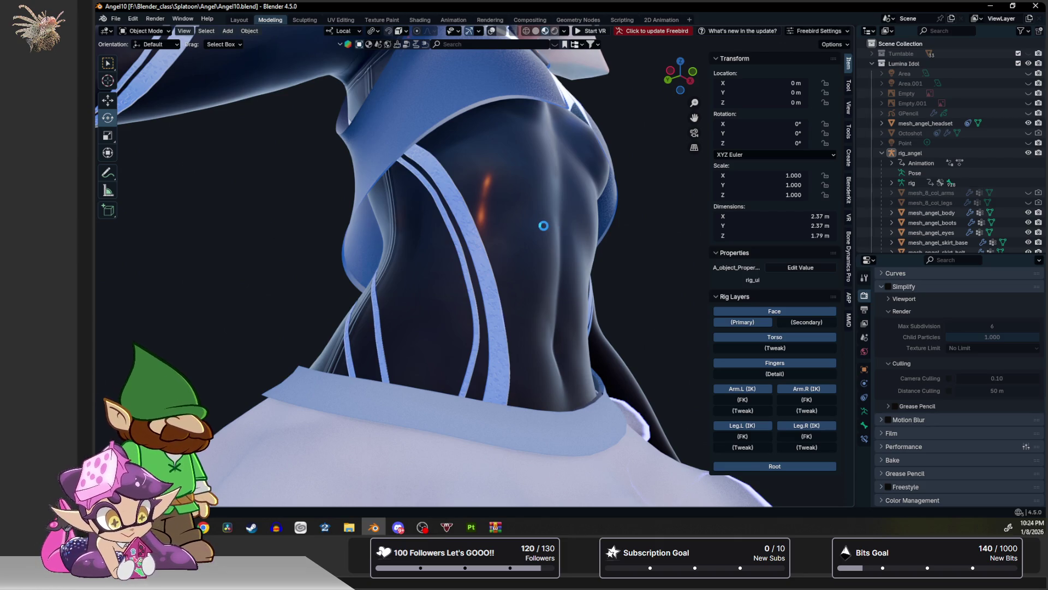
# Reload Angel10.blend from File > Open Recent to pick up the new textures.
pyautogui.click(116, 18)
pyautogui.moveTo(183, 50)
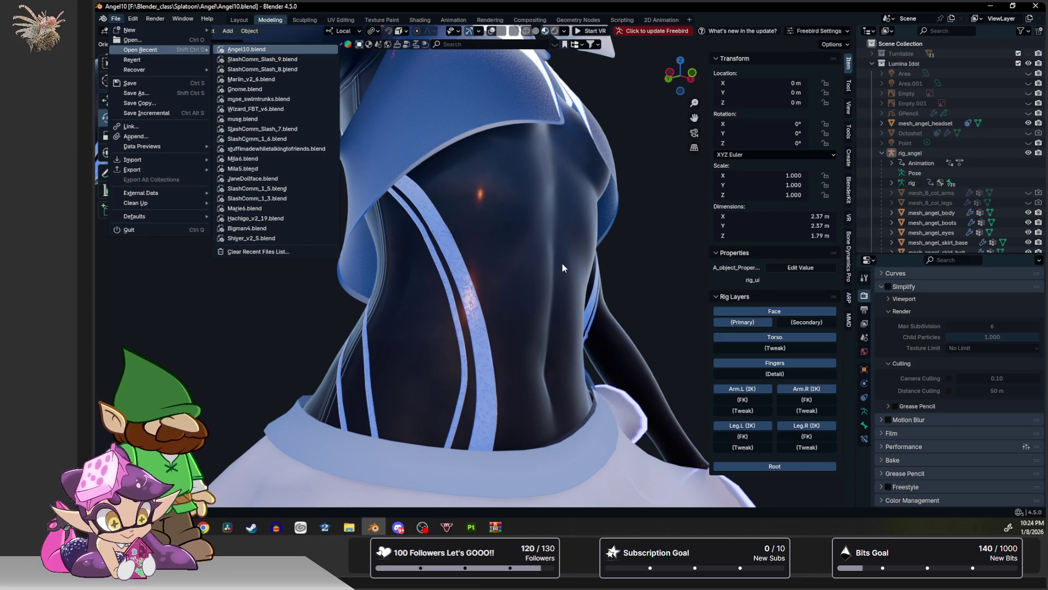
pyautogui.press('Return')
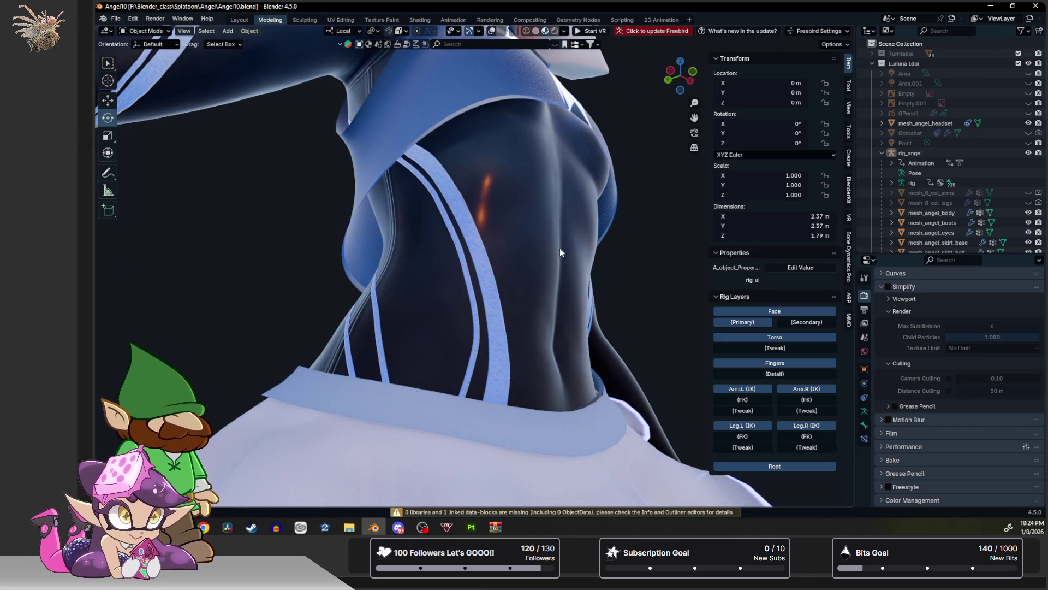
# Orbit and zoom around the face to inspect the new lip and skin textures.
pyautogui.moveTo(561, 315)
pyautogui.mouseDown(button='middle')
pyautogui.moveTo(543, 173)
pyautogui.moveTo(505, 193)
pyautogui.moveTo(493, 241)
pyautogui.moveTo(500, 396)
pyautogui.mouseUp(button='middle')
pyautogui.scroll(5, 499, 320)
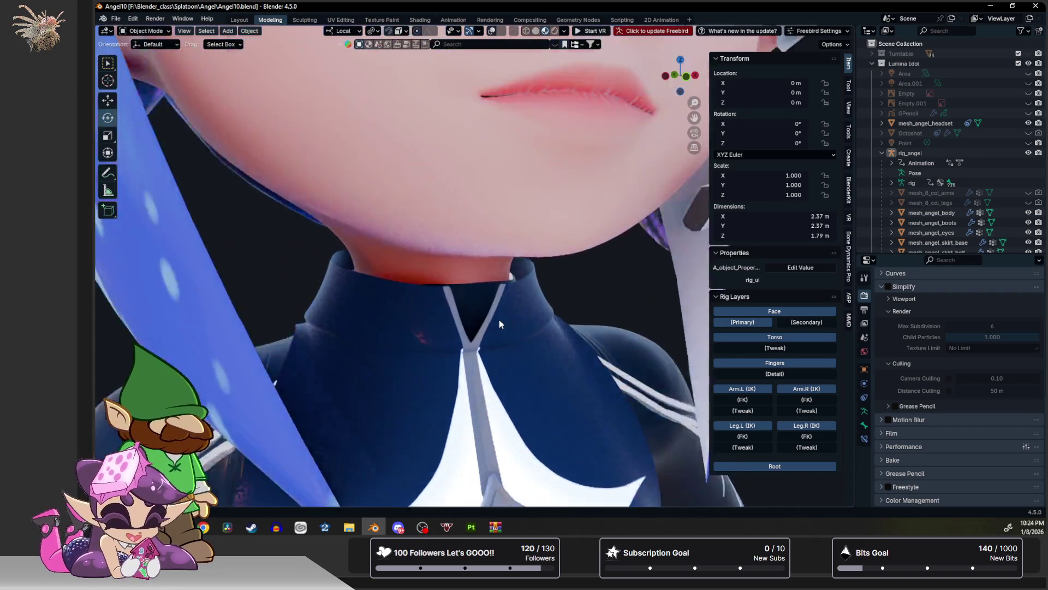
pyautogui.keyDown('shift'); pyautogui.moveTo(509, 238); pyautogui.dragTo(473, 302, button='middle'); pyautogui.keyUp('shift')
pyautogui.scroll(2, 478, 296)
pyautogui.scroll(-3, 484, 289)
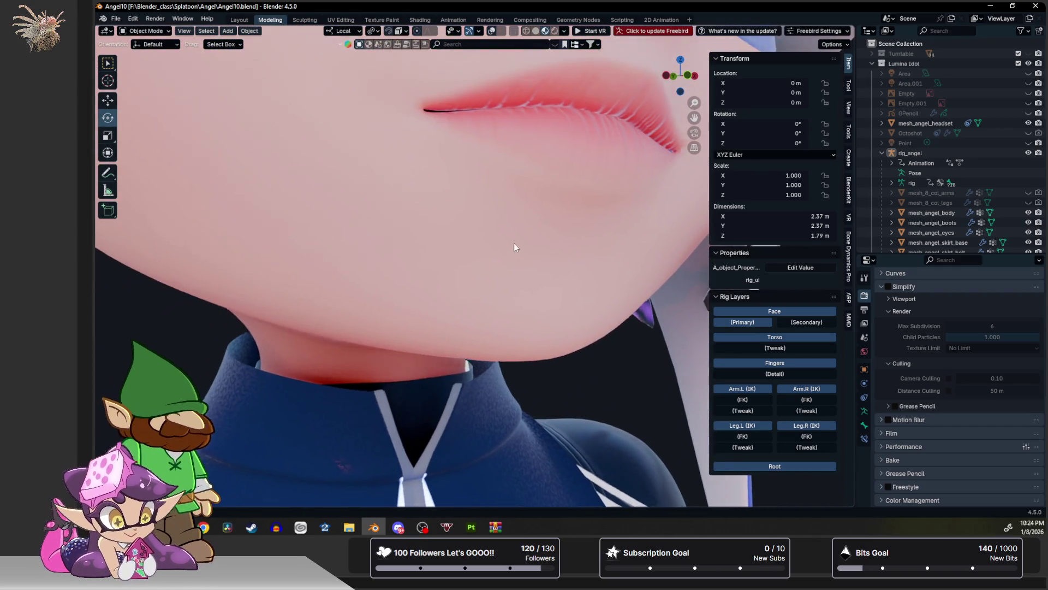
pyautogui.scroll(5, 484, 283)
pyautogui.scroll(-3, 508, 261)
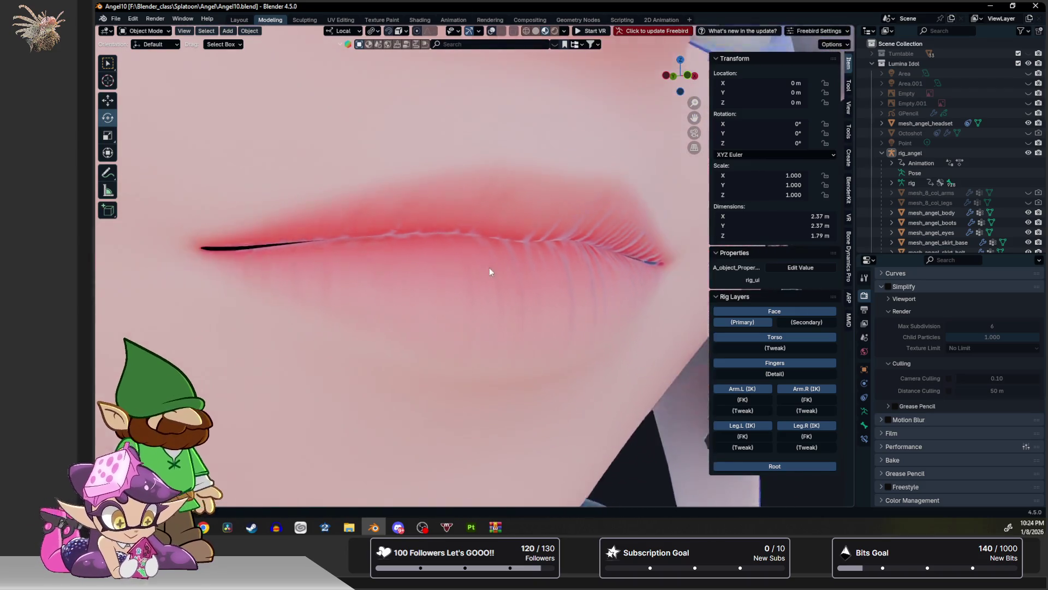
pyautogui.keyDown('shift'); pyautogui.moveTo(489, 268); pyautogui.dragTo(408, 322, button='middle'); pyautogui.keyUp('shift')
pyautogui.scroll(3, 432, 291)
pyautogui.scroll(-3, 436, 246)
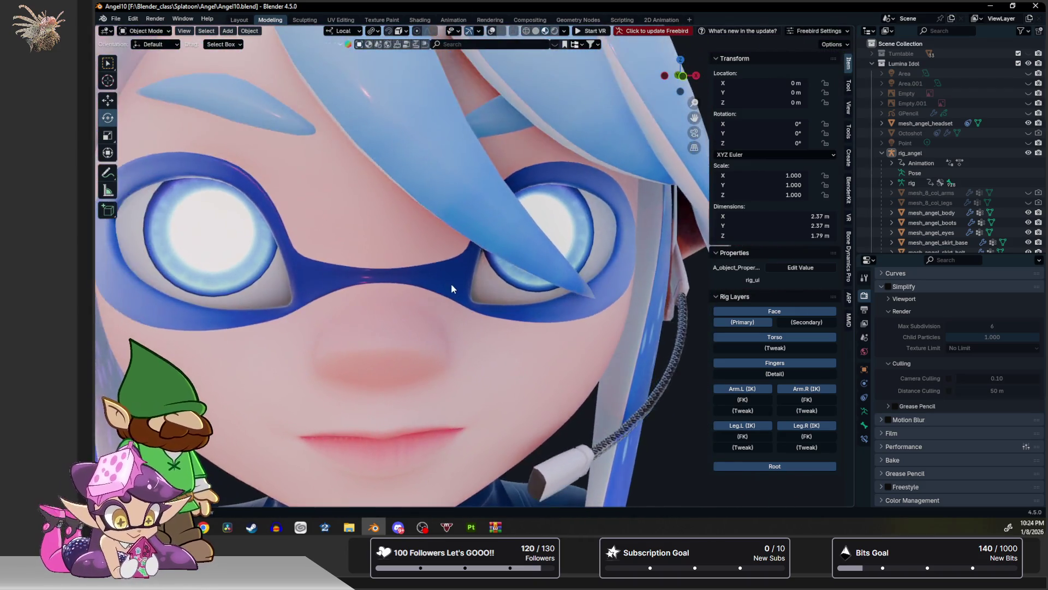
pyautogui.moveTo(451, 283); pyautogui.dragTo(478, 247, button='middle')
pyautogui.scroll(3, 478, 246)
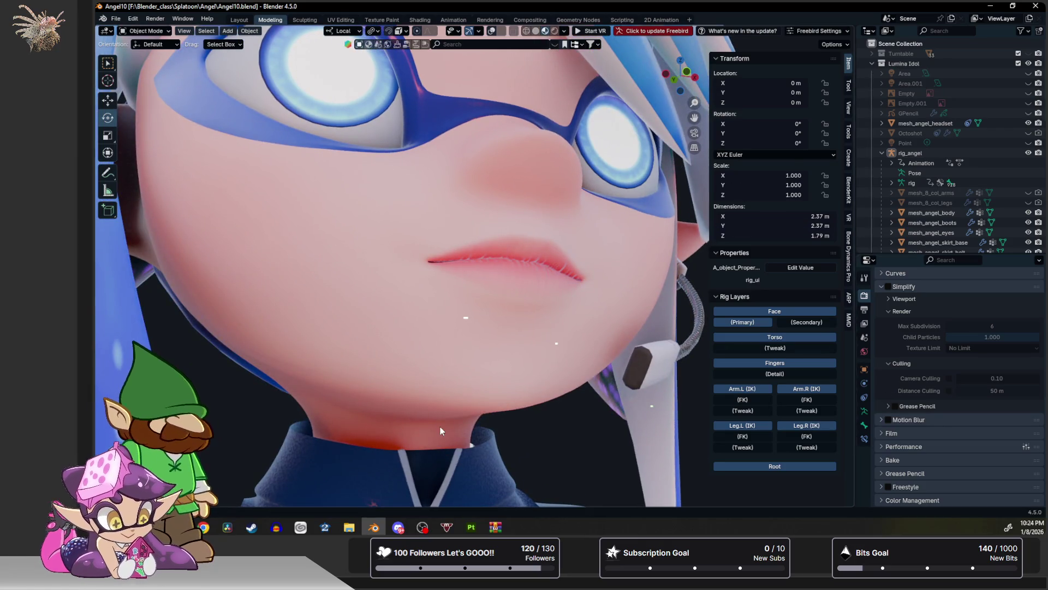
pyautogui.click(471, 526)
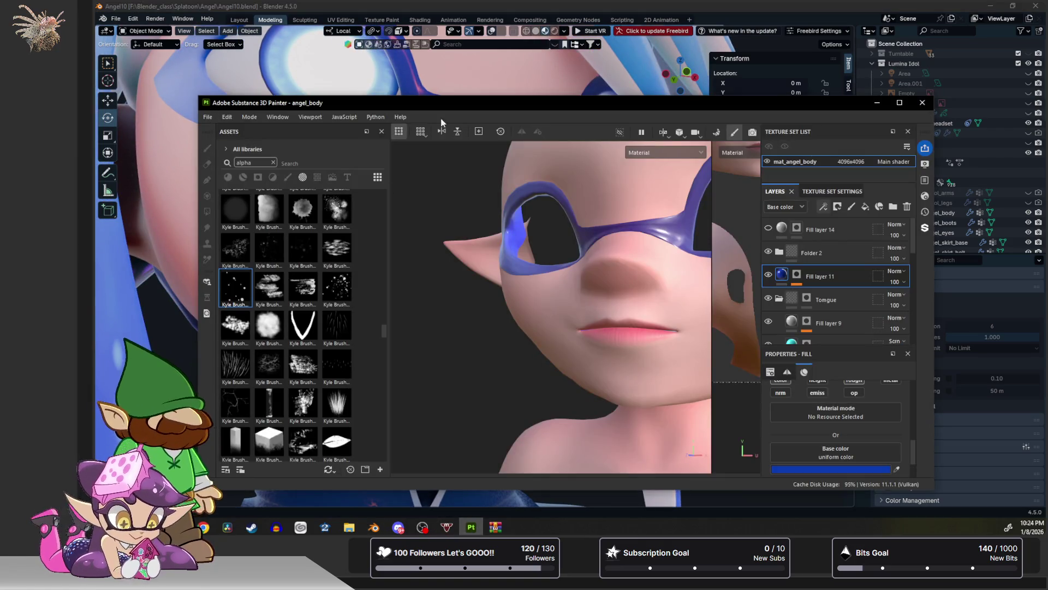
# Close Substance Painter, saving the angel_body project, then switch Blender to rendered shading.
pyautogui.click(923, 103)
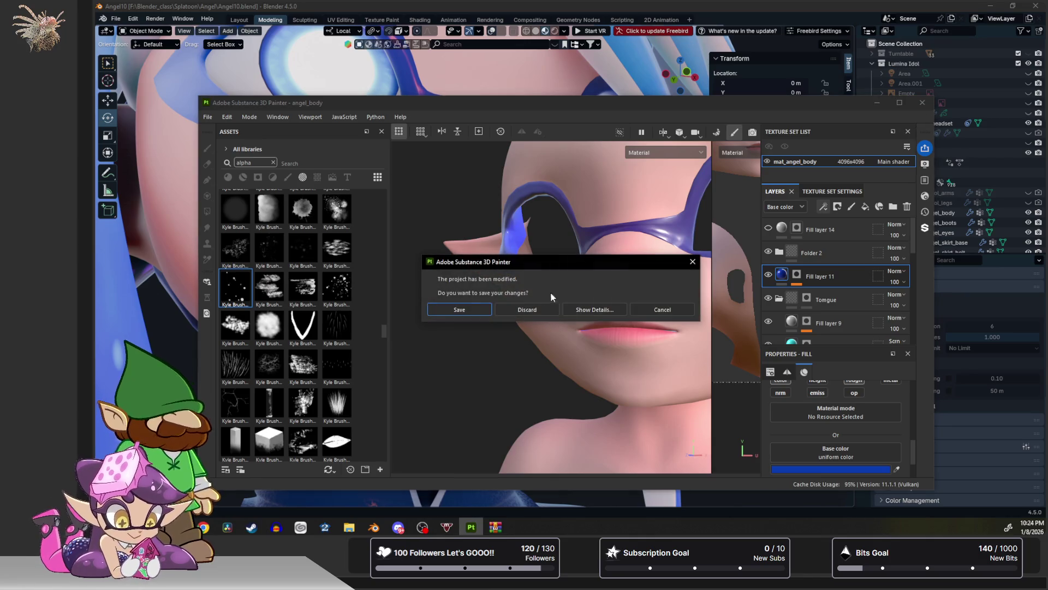
pyautogui.click(467, 310)
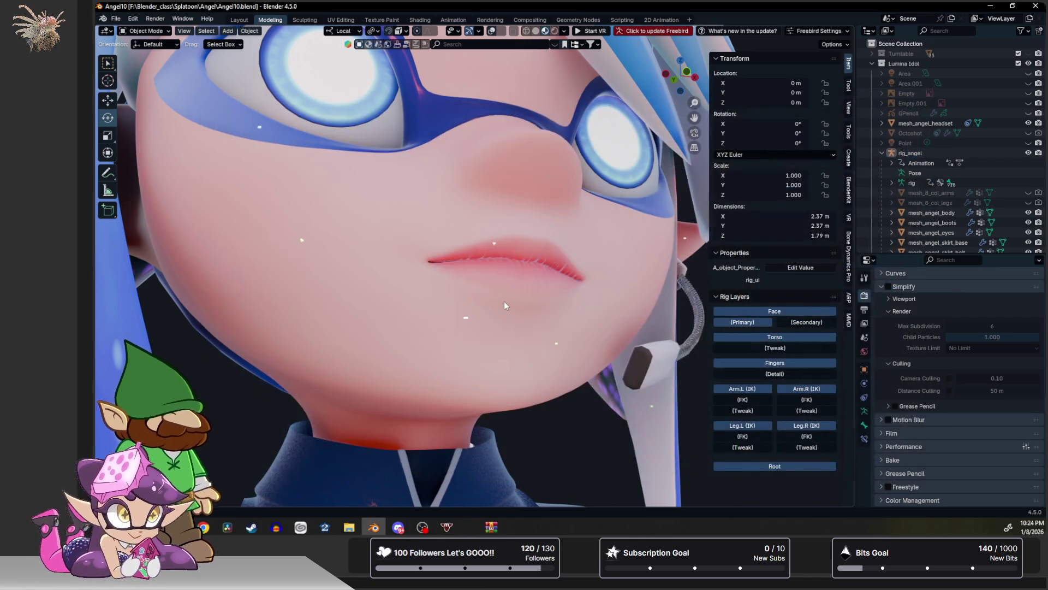
pyautogui.moveTo(561, 455); pyautogui.dragTo(558, 449, button='middle')
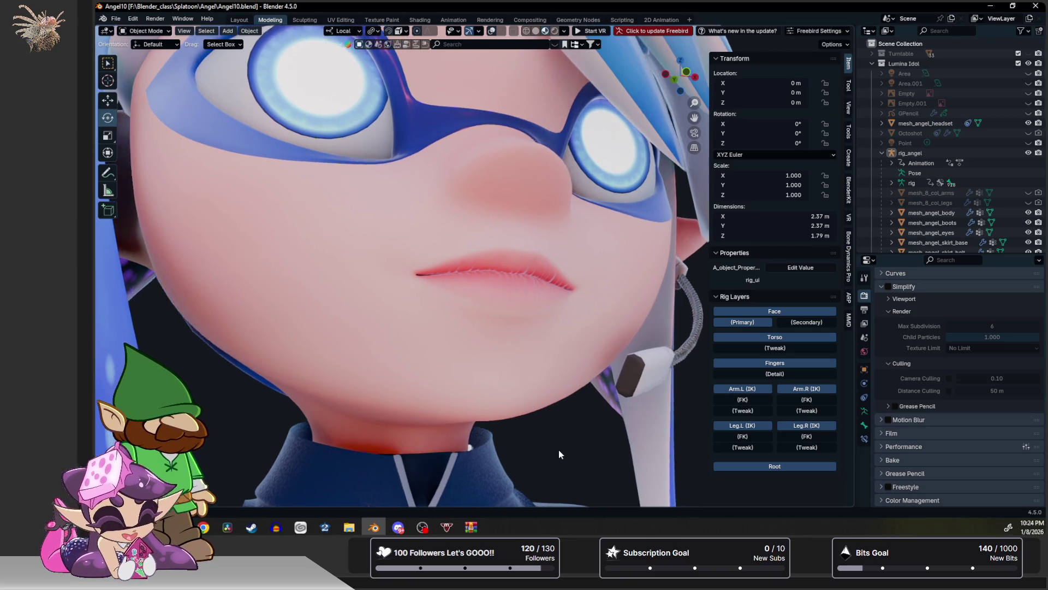
pyautogui.click(554, 31)
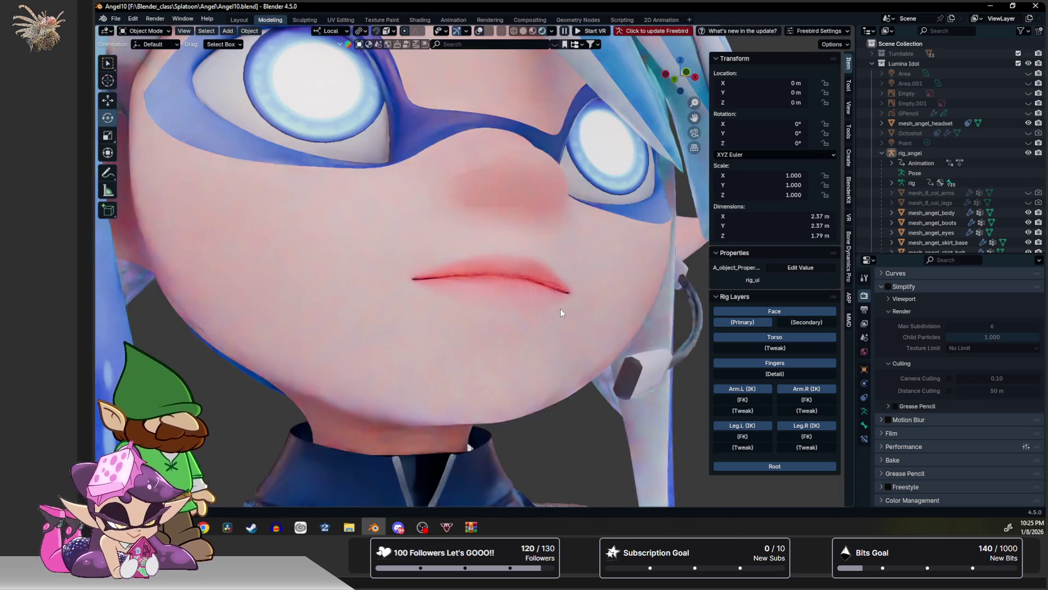
# Zoom in on the lips in rendered shading, then switch the viewport shading back.
pyautogui.scroll(5, 549, 306)
pyautogui.scroll(3, 536, 306)
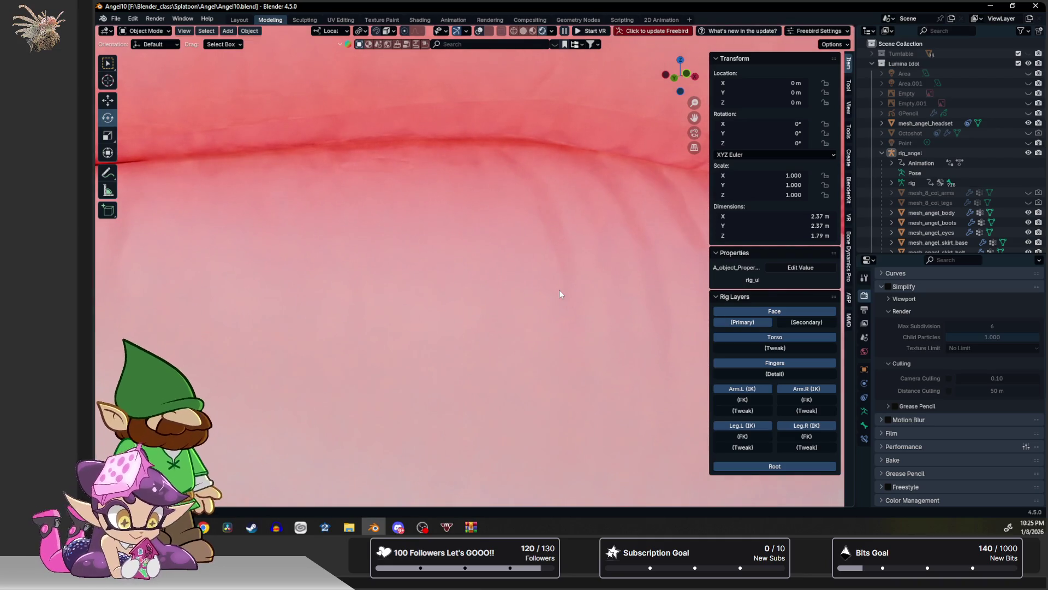
pyautogui.scroll(-5, 559, 291)
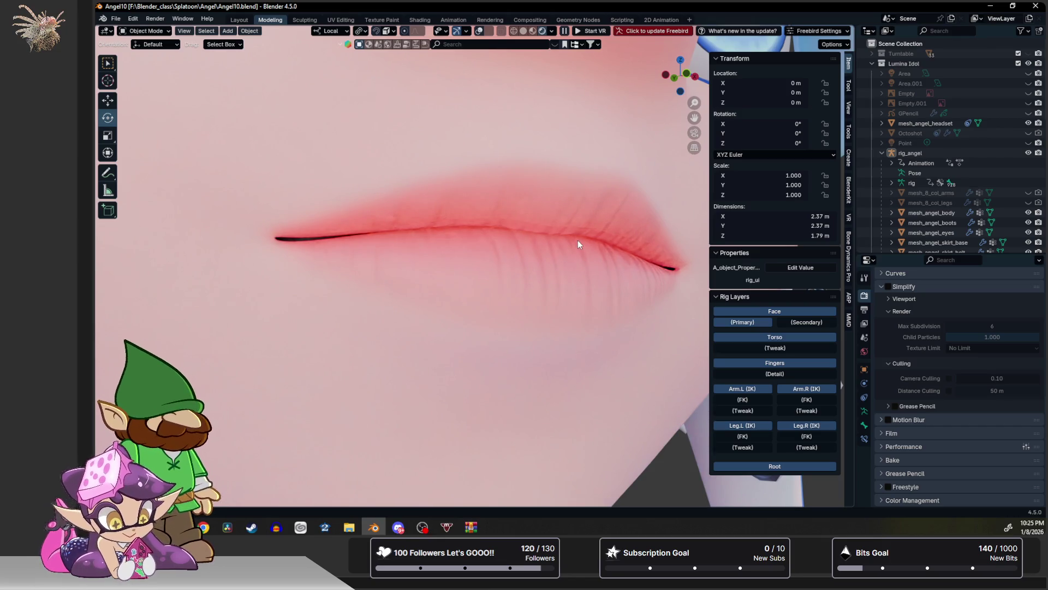
pyautogui.scroll(-8, 578, 241)
pyautogui.scroll(-10, 594, 214)
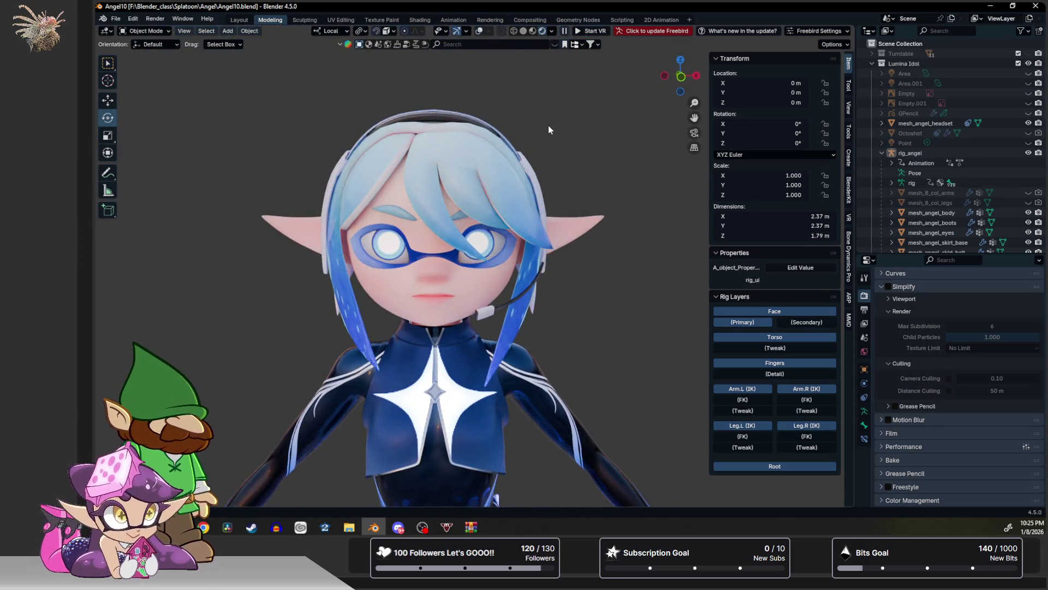
pyautogui.click(534, 34)
# Select mesh_angel_eyes and display its material settings.
pyautogui.moveTo(512, 186); pyautogui.dragTo(542, 170, button='middle')
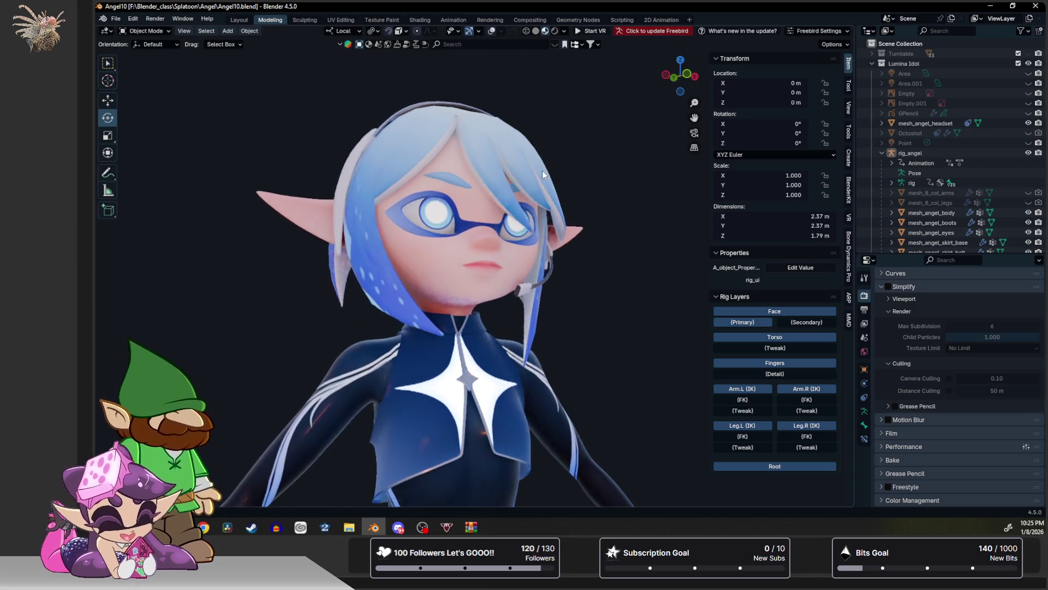
pyautogui.scroll(5, 542, 190)
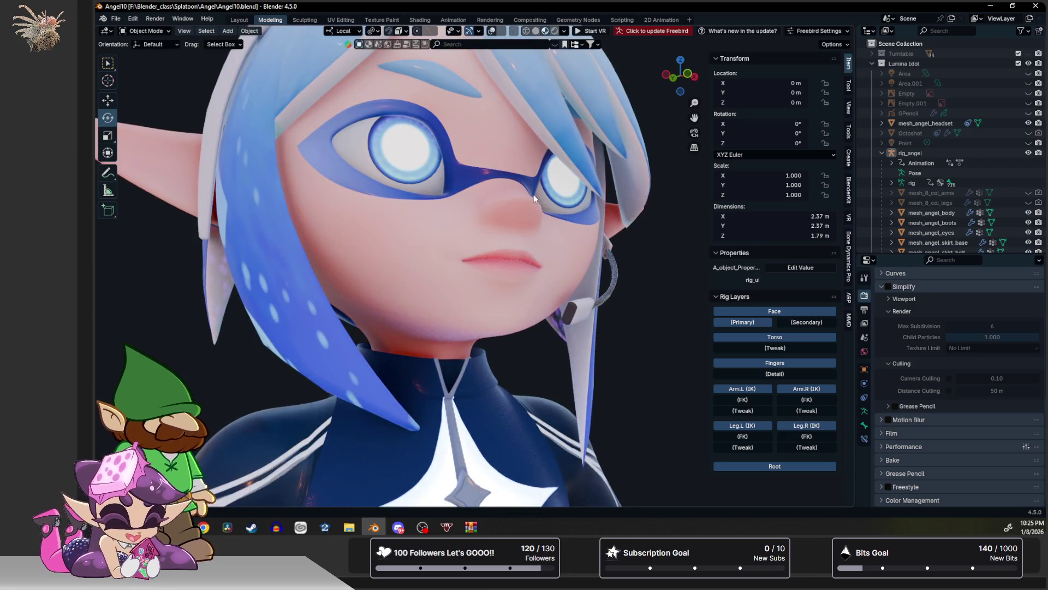
pyautogui.click(383, 136)
pyautogui.click(864, 452)
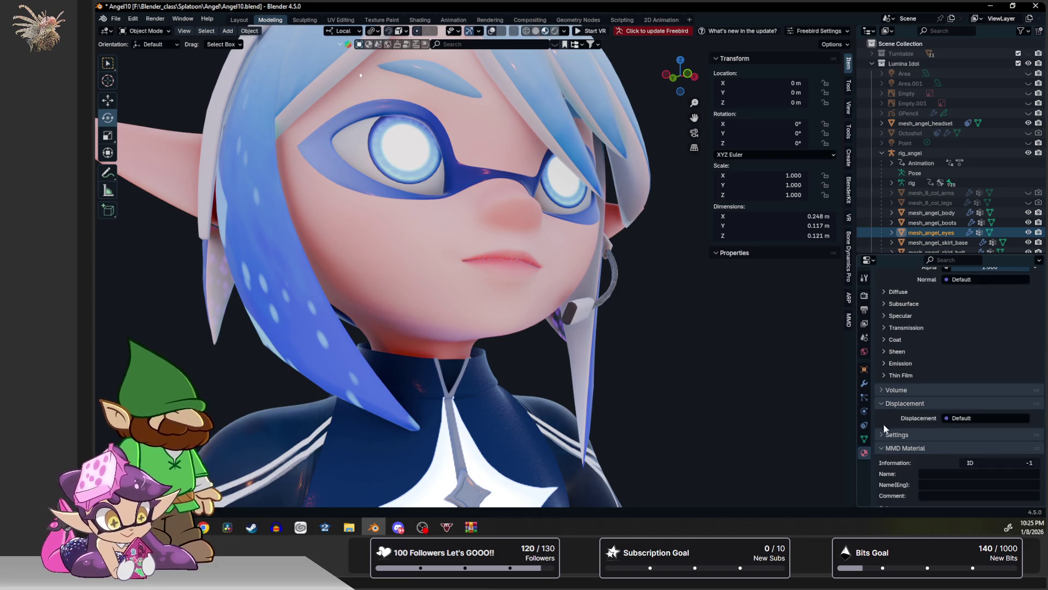
# Set the eyes' Pupil_Grow shape key to 0 in the Object Data properties.
pyautogui.scroll(10, 895, 393)
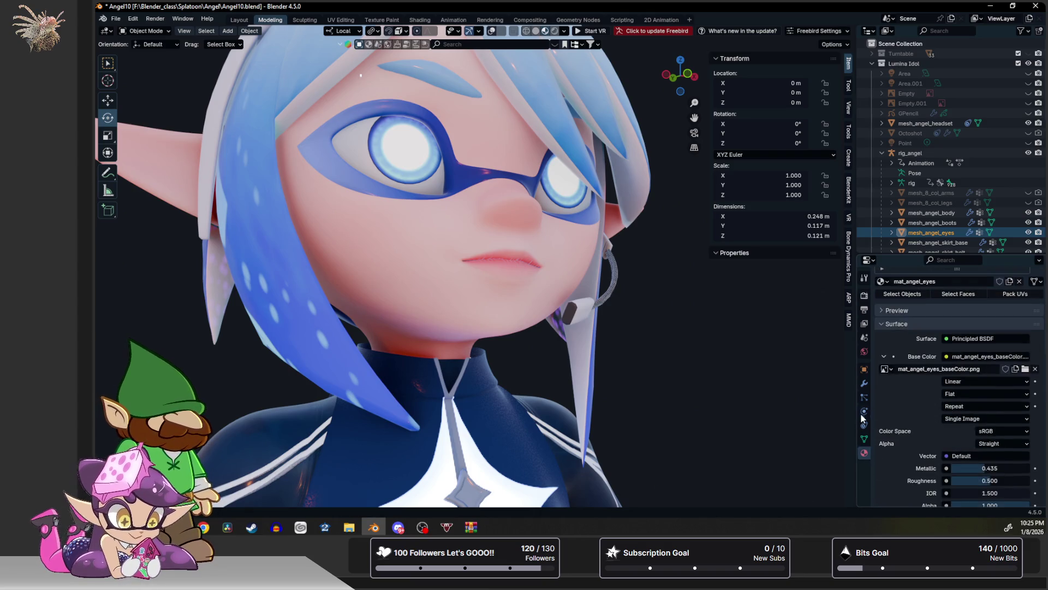
pyautogui.click(864, 440)
pyautogui.moveTo(991, 458); pyautogui.dragTo(961, 459)
# Enable viewport overlays and put the rig_angel armature into Pose Mode.
pyautogui.scroll(-5, 624, 291)
pyautogui.scroll(2, 643, 329)
pyautogui.scroll(-3, 643, 329)
pyautogui.moveTo(620, 244)
pyautogui.mouseDown(button='middle')
pyautogui.moveTo(616, 227)
pyautogui.moveTo(623, 261)
pyautogui.mouseUp(button='middle')
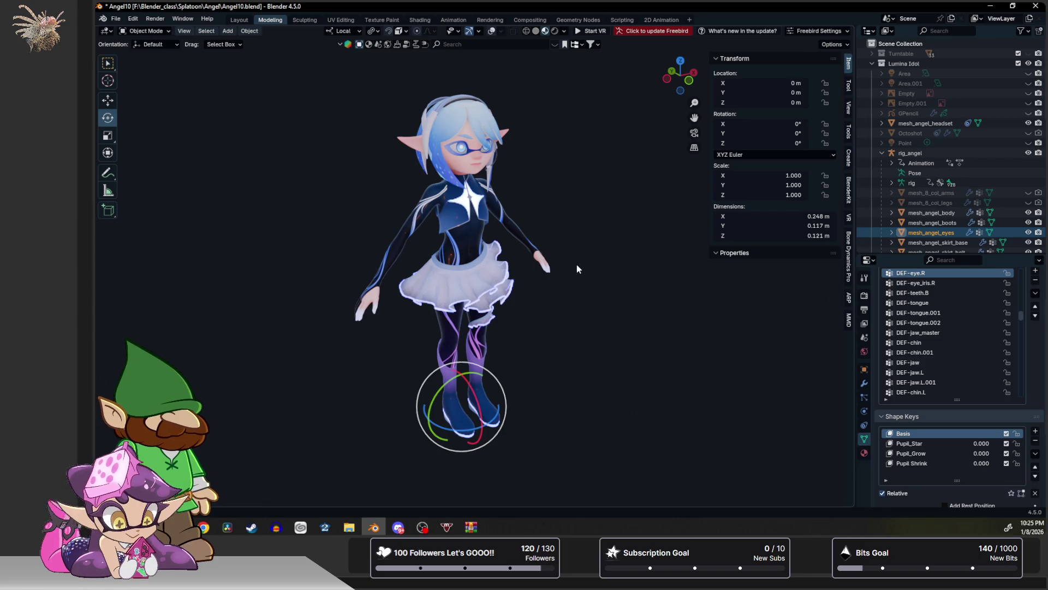
pyautogui.click(493, 31)
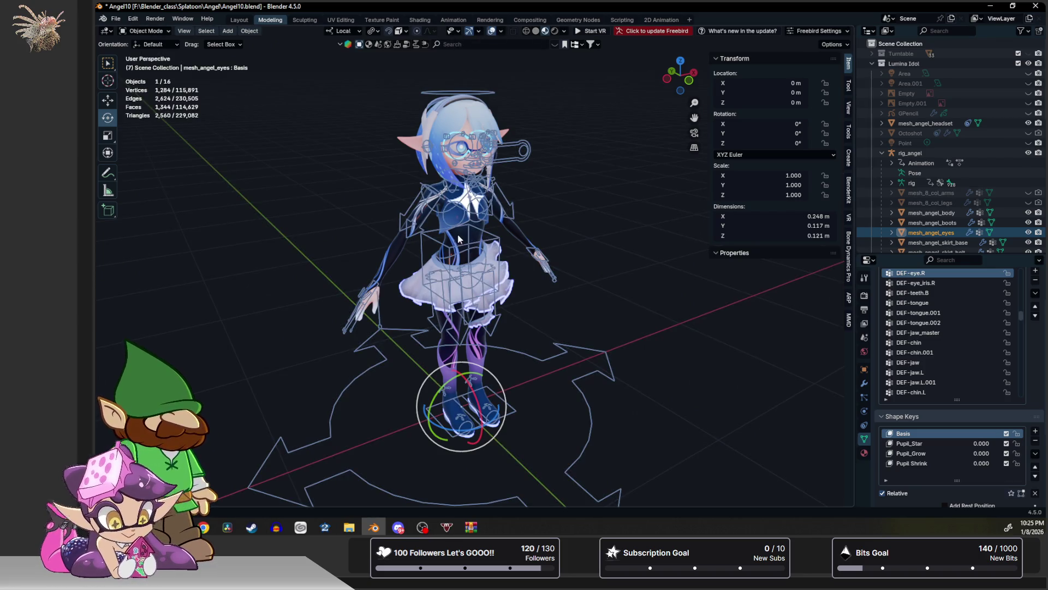
pyautogui.click(436, 216)
pyautogui.hotkey('ctrl', 'Tab')
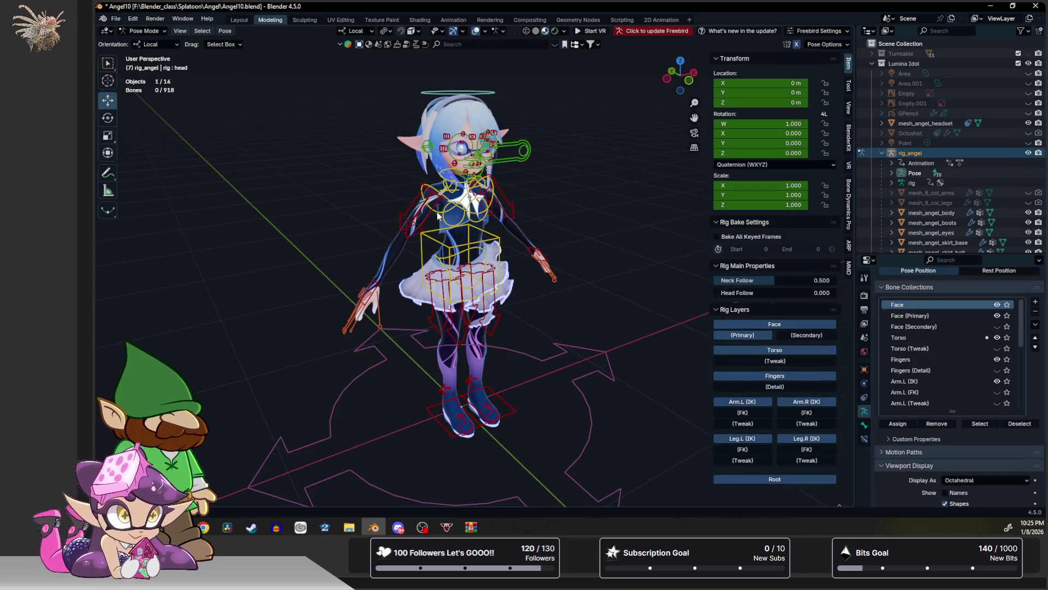
# Tilt the chest bone around its local X axis.
pyautogui.scroll(3, 483, 285)
pyautogui.click(482, 285)
pyautogui.moveTo(483, 284); pyautogui.dragTo(511, 288, button='middle')
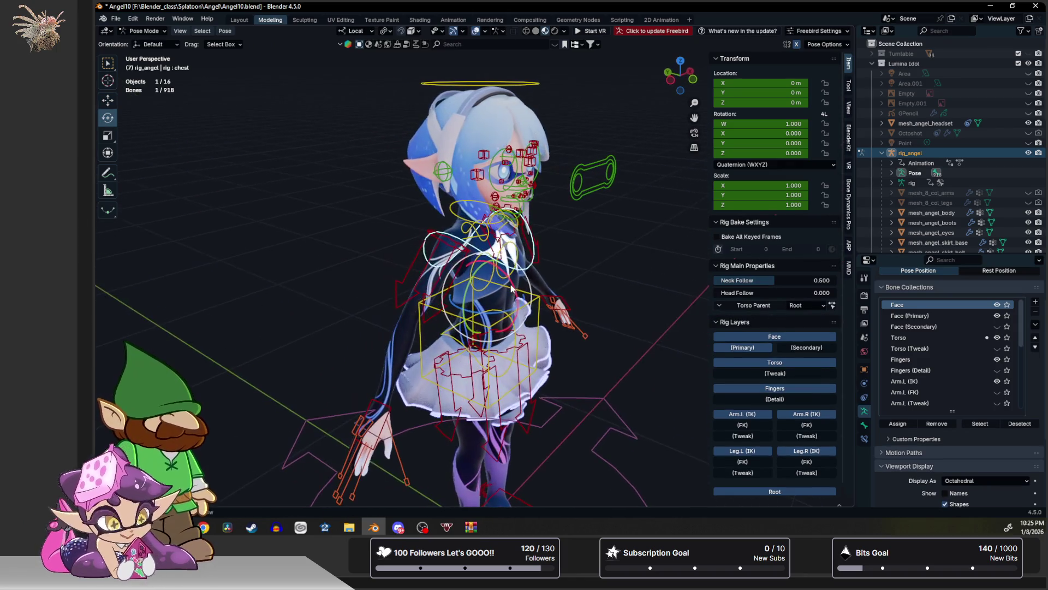
pyautogui.press('r')
pyautogui.press('x')
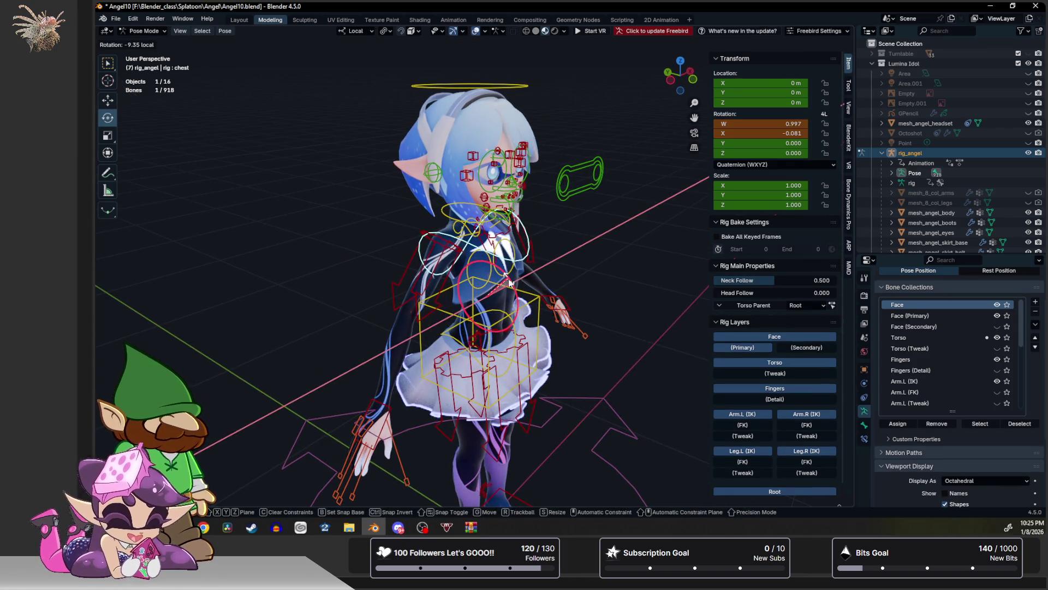
pyautogui.click(544, 234)
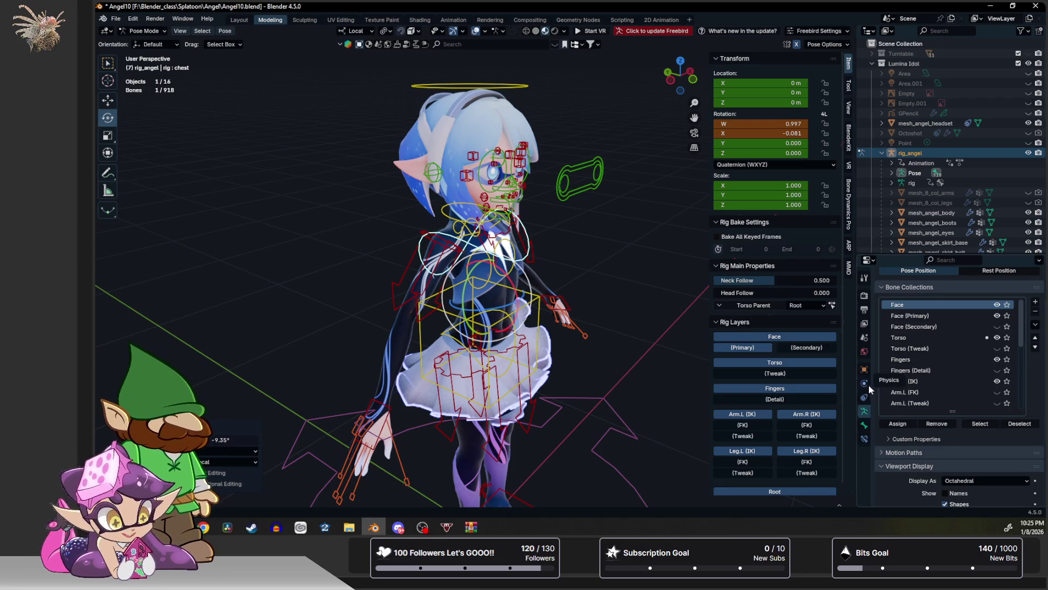
# Enable Simplify in the Render Properties.
pyautogui.click(865, 296)
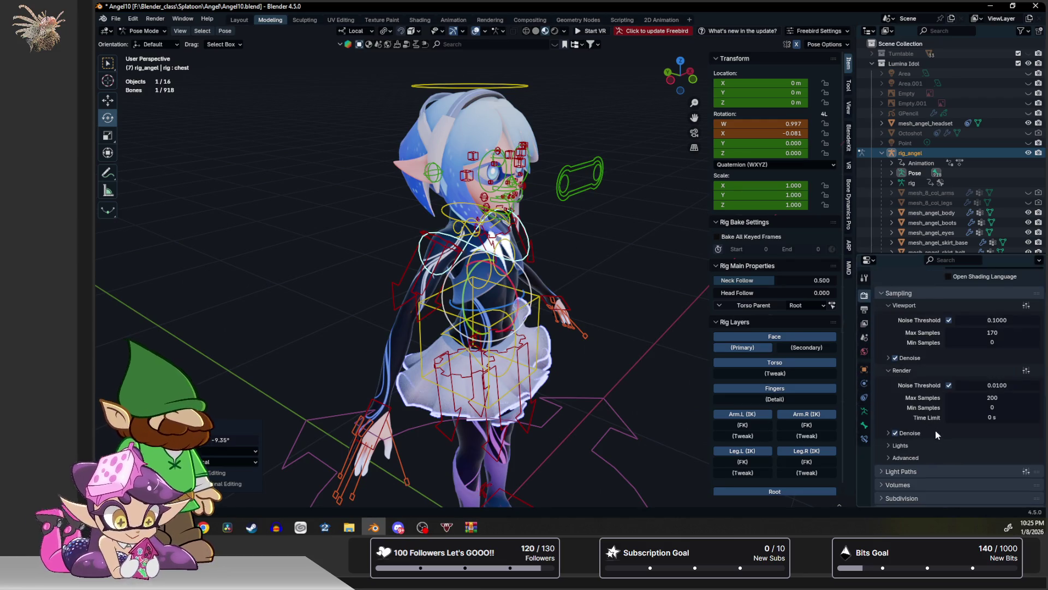
pyautogui.scroll(-4, 935, 431)
pyautogui.click(887, 445)
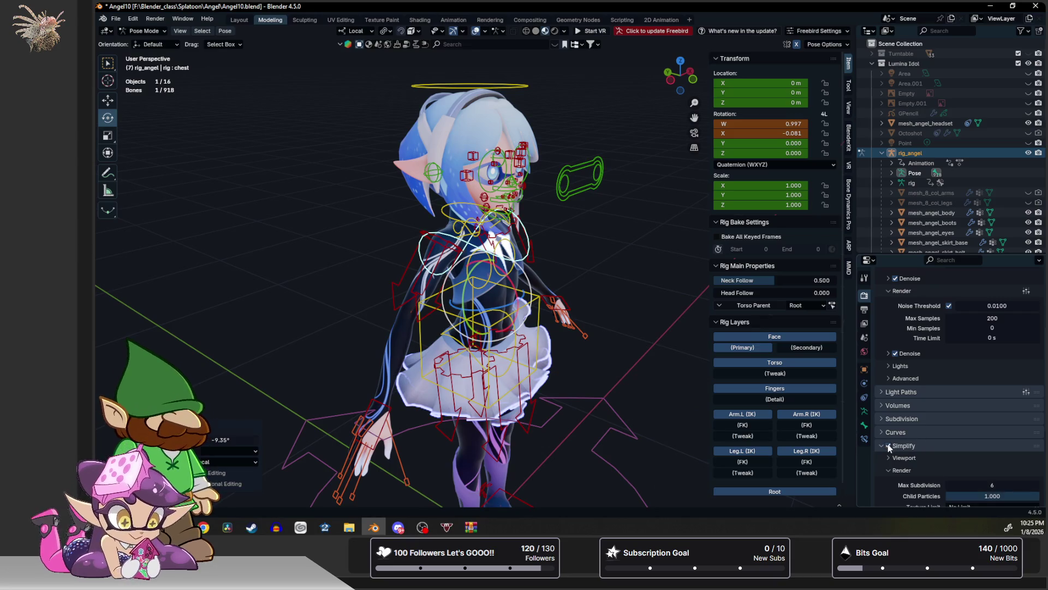
# Rotate the chest bone further for a stronger tilt.
pyautogui.press('r')
pyautogui.press('x')
pyautogui.click(511, 273)
pyautogui.moveTo(635, 185); pyautogui.dragTo(643, 149, button='middle')
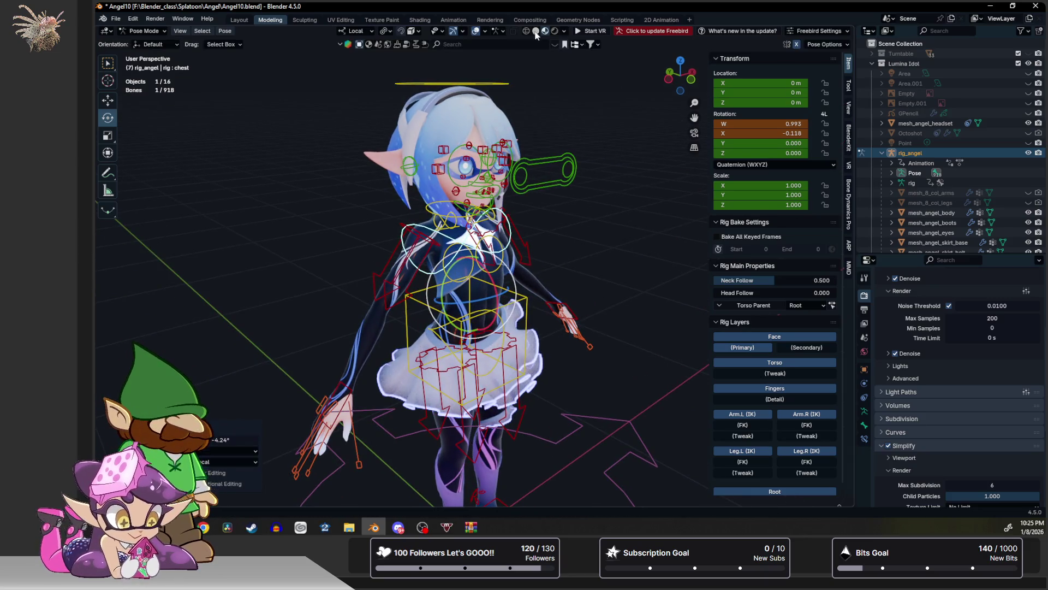
pyautogui.press('r')
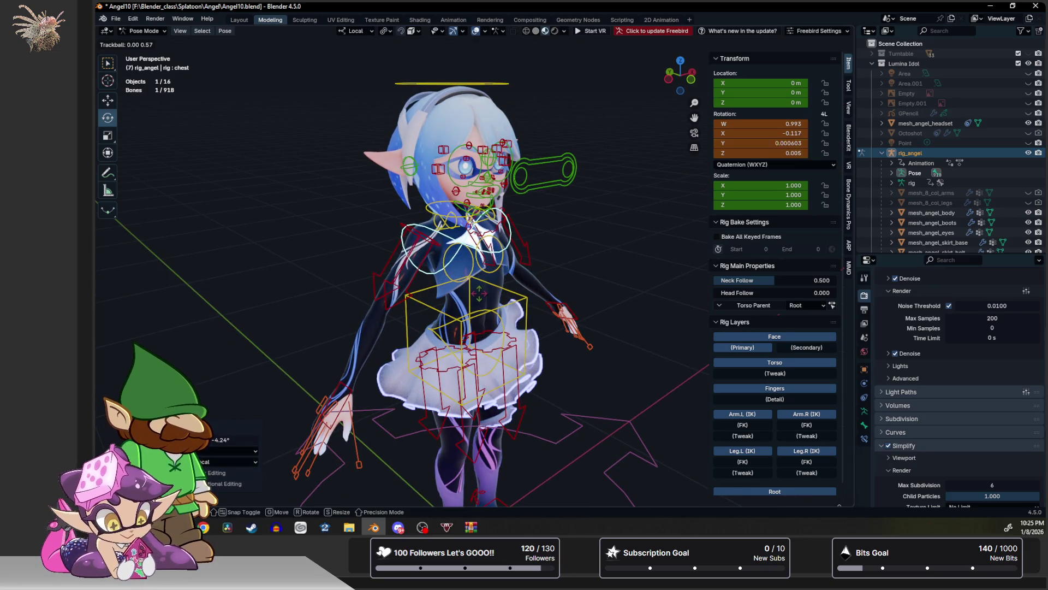
pyautogui.click(489, 353)
# Rotate the hips bone around Y, then slightly more around X.
pyautogui.click(499, 320)
pyautogui.press('r')
pyautogui.press('y')
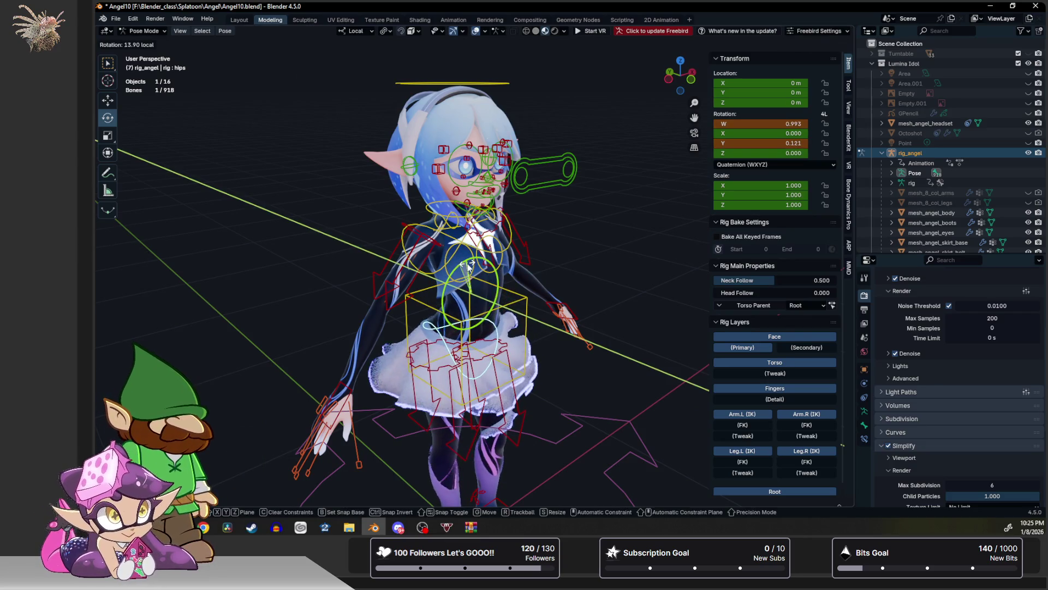
pyautogui.click(490, 277)
pyautogui.press('r')
pyautogui.press('x')
pyautogui.click(495, 275)
# Select the foot_ik.R bone at the lower body.
pyautogui.moveTo(505, 491)
pyautogui.keyDown('shift'); pyautogui.mouseDown(button='middle')
pyautogui.moveTo(524, 306)
pyautogui.moveTo(527, 325)
pyautogui.mouseUp(button='middle'); pyautogui.keyUp('shift')
pyautogui.click(446, 367)
pyautogui.moveTo(446, 367)
pyautogui.mouseDown(button='middle')
pyautogui.moveTo(466, 374)
pyautogui.moveTo(491, 331)
pyautogui.mouseUp(button='middle')
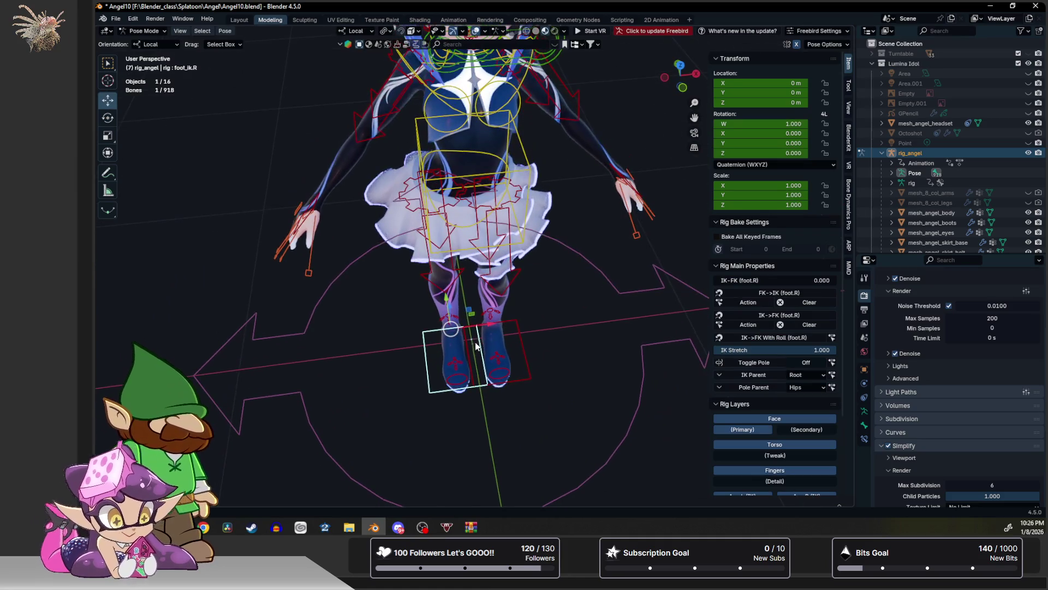
# Move foot_ik.R to a new spot and slide foot_ik.L forward along Y.
pyautogui.press('g')
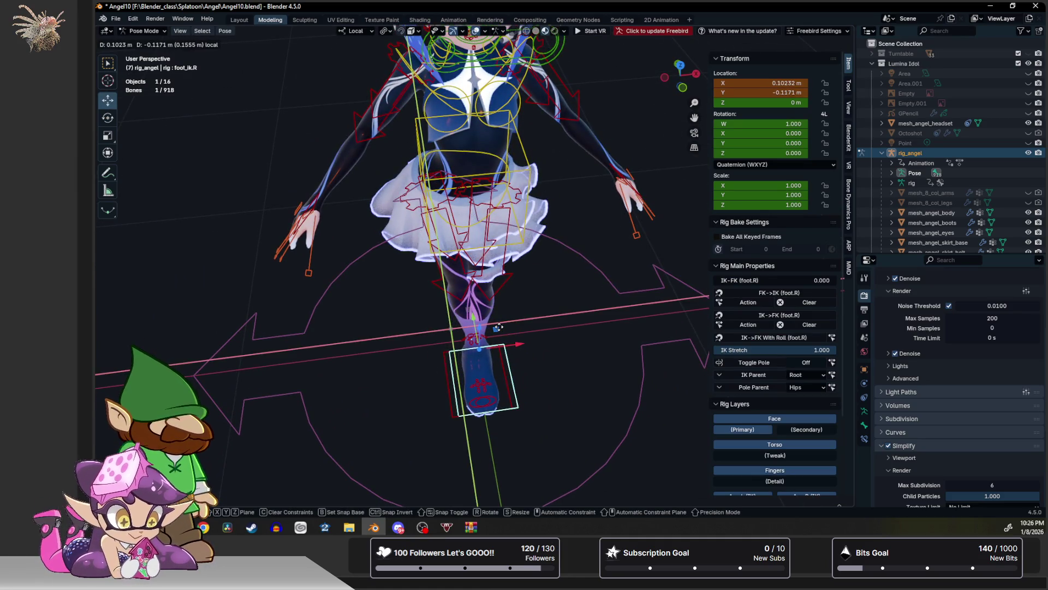
pyautogui.click(502, 326)
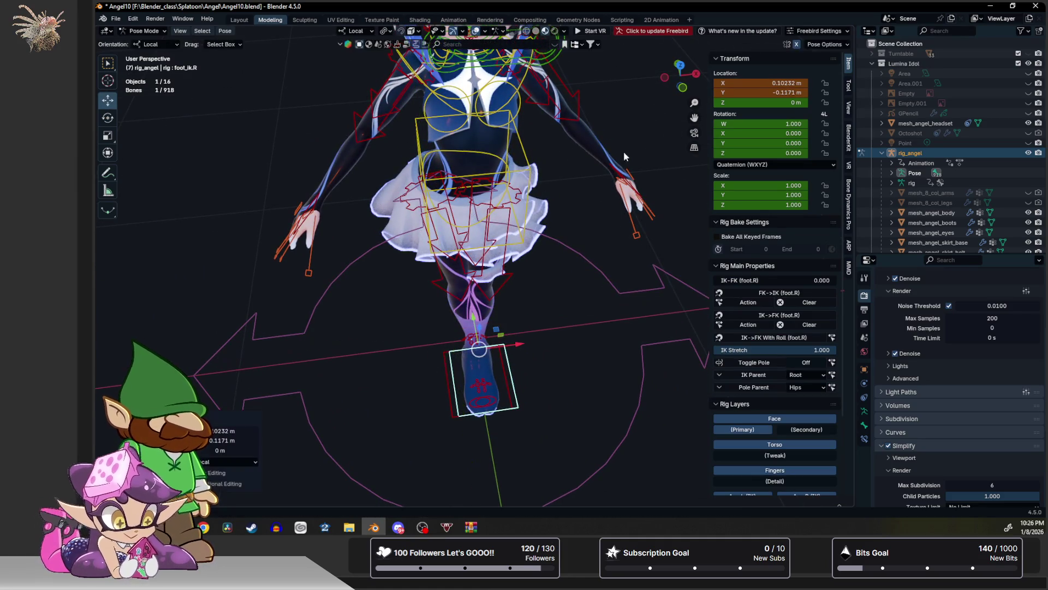
pyautogui.click(491, 359)
pyautogui.moveTo(473, 350); pyautogui.dragTo(473, 295)
pyautogui.hotkey('shift', 'space')
pyautogui.press('r')
pyautogui.moveTo(473, 294)
pyautogui.mouseDown(button='middle')
pyautogui.moveTo(519, 277)
pyautogui.moveTo(490, 315)
pyautogui.moveTo(507, 375)
pyautogui.mouseUp(button='middle')
pyautogui.hotkey('ctrl', 'z')
pyautogui.hotkey('shift', 'space')
pyautogui.press('g')
pyautogui.moveTo(486, 339); pyautogui.dragTo(447, 318)
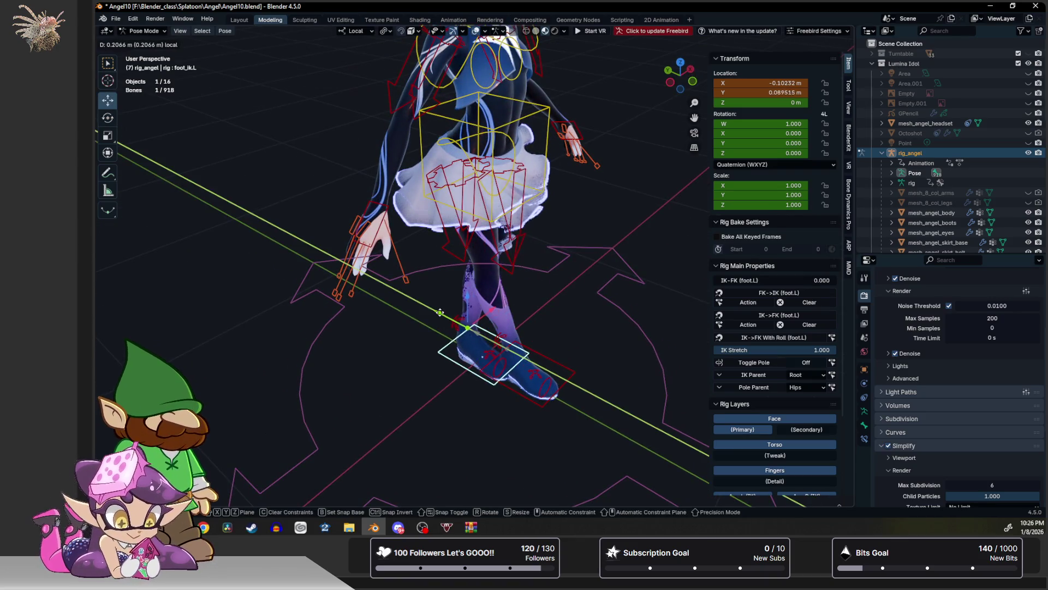
# Turn the left foot IK bone about 39 degrees.
pyautogui.hotkey('shift', 'space')
pyautogui.press('r')
pyautogui.moveTo(470, 355)
pyautogui.mouseDown()
pyautogui.moveTo(445, 323)
pyautogui.moveTo(464, 339)
pyautogui.mouseUp()
# Tilt the left heel IK bone about 11 degrees.
pyautogui.click(446, 323)
pyautogui.moveTo(475, 339)
pyautogui.mouseDown(button='middle')
pyautogui.moveTo(587, 246)
pyautogui.moveTo(555, 260)
pyautogui.moveTo(505, 382)
pyautogui.moveTo(497, 257)
pyautogui.moveTo(614, 296)
pyautogui.moveTo(554, 286)
pyautogui.moveTo(517, 451)
pyautogui.moveTo(552, 402)
pyautogui.mouseUp(button='middle')
pyautogui.scroll(-6, 551, 394)
pyautogui.moveTo(501, 434)
pyautogui.mouseDown(button='middle')
pyautogui.moveTo(462, 452)
pyautogui.moveTo(480, 458)
pyautogui.moveTo(444, 433)
pyautogui.mouseUp(button='middle')
# Shift the left foot slightly outward, checking its placement in Top view.
pyautogui.keyDown('shift'); pyautogui.click(458, 453); pyautogui.keyUp('shift')
pyautogui.hotkey('shift', 'space')
pyautogui.press('g')
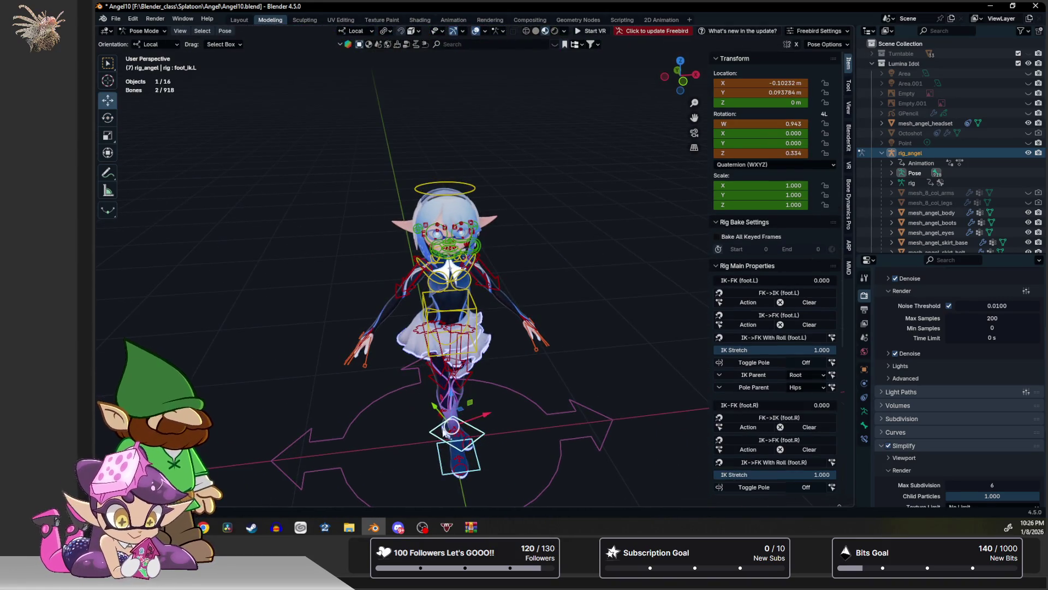
pyautogui.moveTo(461, 412); pyautogui.dragTo(452, 418)
pyautogui.click(681, 60)
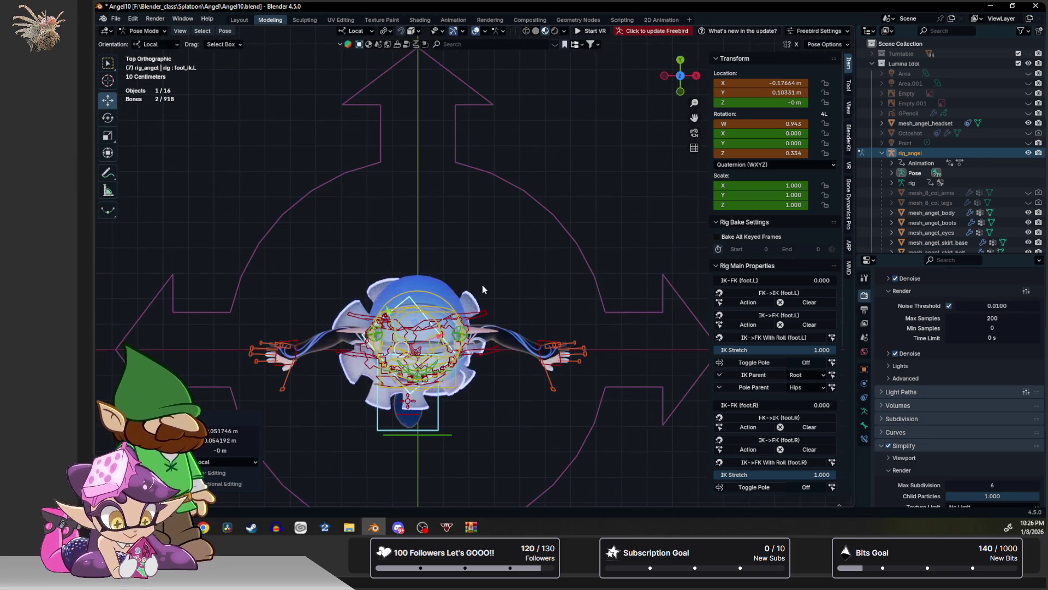
pyautogui.moveTo(415, 326); pyautogui.dragTo(430, 315)
pyautogui.moveTo(430, 315); pyautogui.dragTo(494, 158, button='middle')
# Deselect all bones and select the head bone.
pyautogui.hotkey('alt', 'a')
pyautogui.scroll(2, 477, 171)
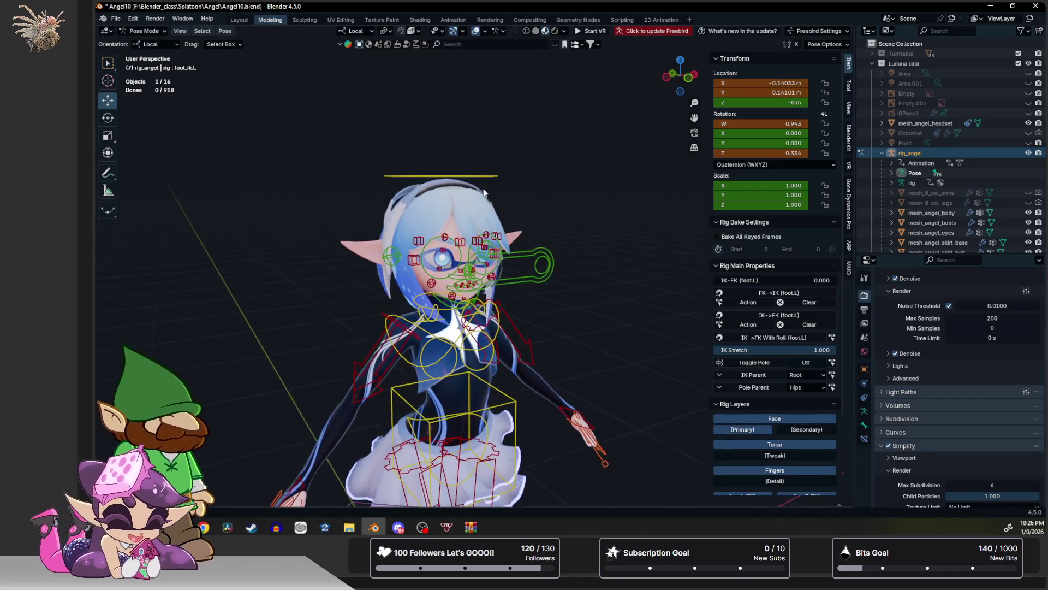
pyautogui.click(481, 165)
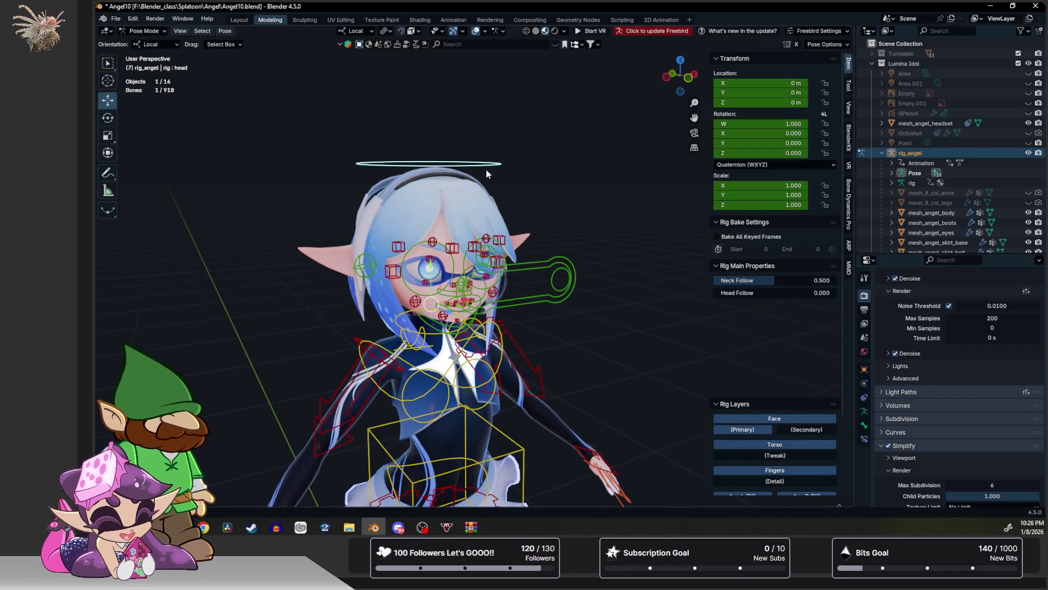
# Tilt the head bone slightly with a free rotation.
pyautogui.press('r')
pyautogui.press('r')
pyautogui.moveTo(431, 282)
pyautogui.mouseDown()
pyautogui.moveTo(444, 262)
pyautogui.moveTo(436, 295)
pyautogui.moveTo(435, 284)
pyautogui.mouseUp()
pyautogui.click(485, 266)
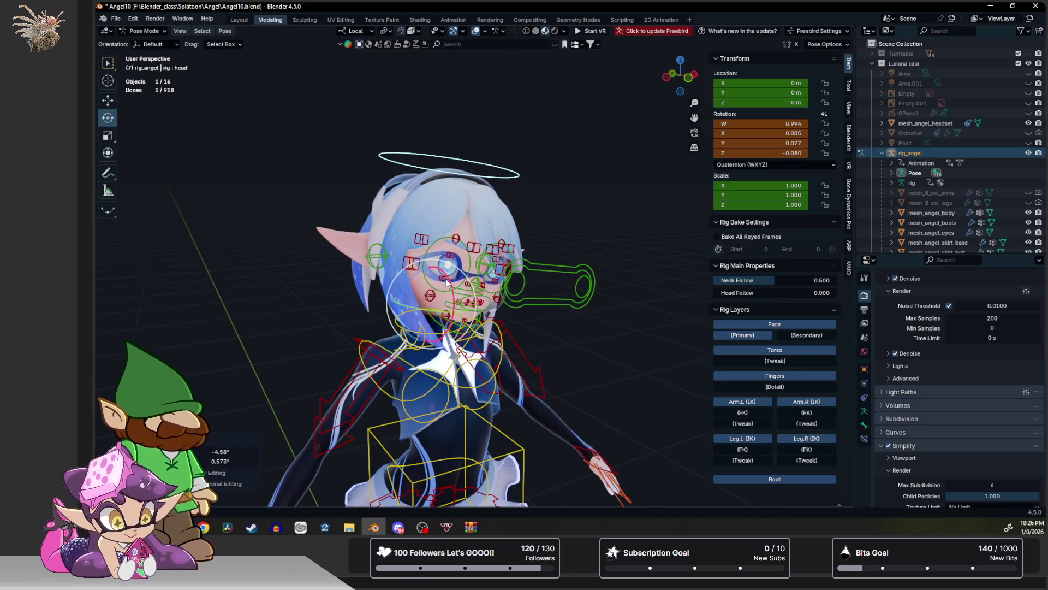
# Move the hand_ik.R bone toward the hip and nudge it into place.
pyautogui.scroll(4, 484, 266)
pyautogui.scroll(-4, 485, 266)
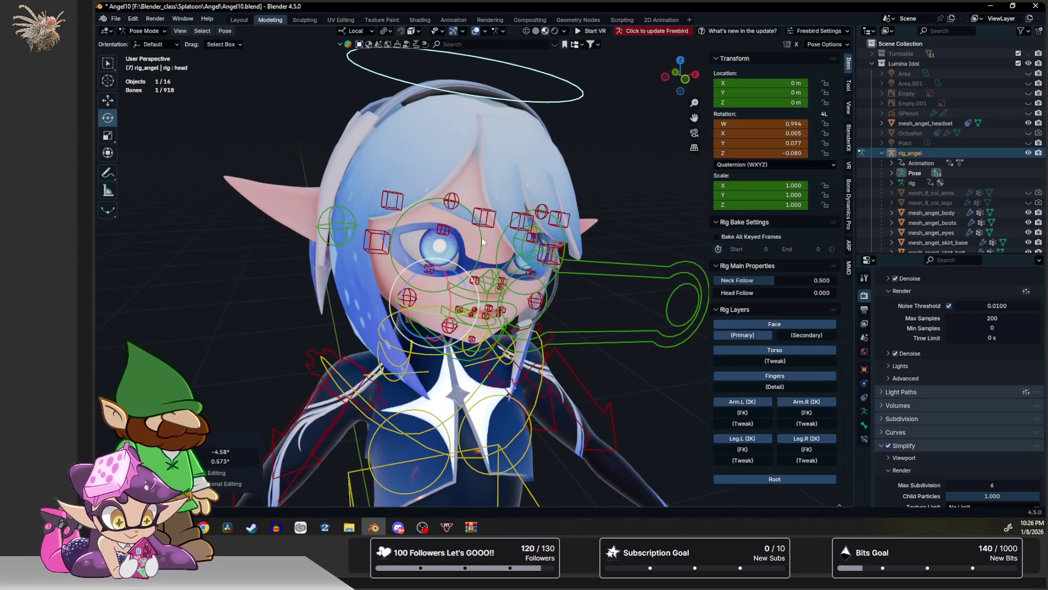
pyautogui.scroll(-4, 437, 331)
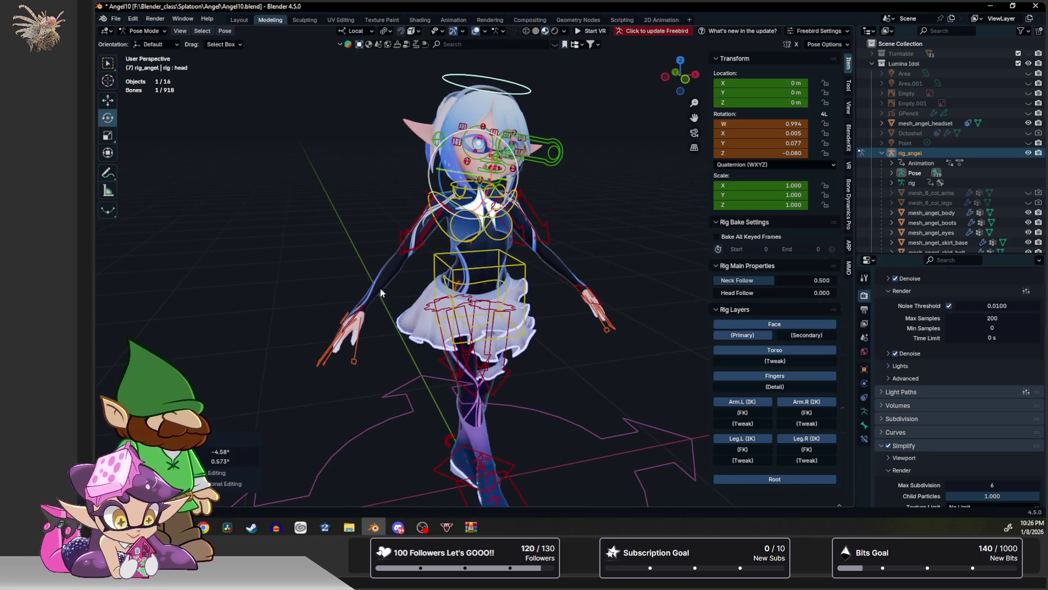
pyautogui.click(365, 310)
pyautogui.moveTo(366, 310); pyautogui.dragTo(355, 310, button='middle')
pyautogui.press('g')
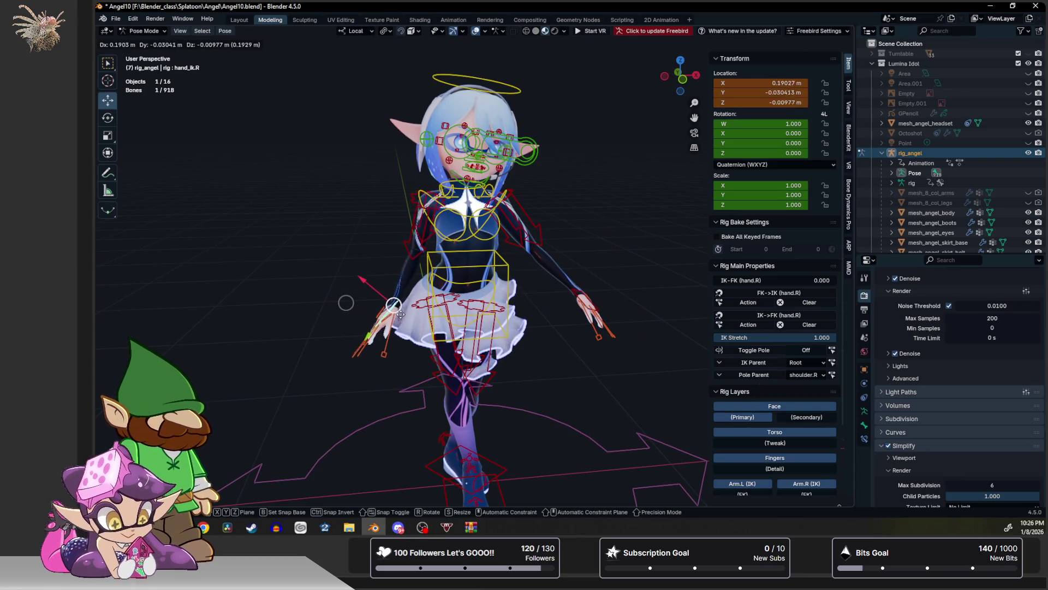
pyautogui.click(395, 316)
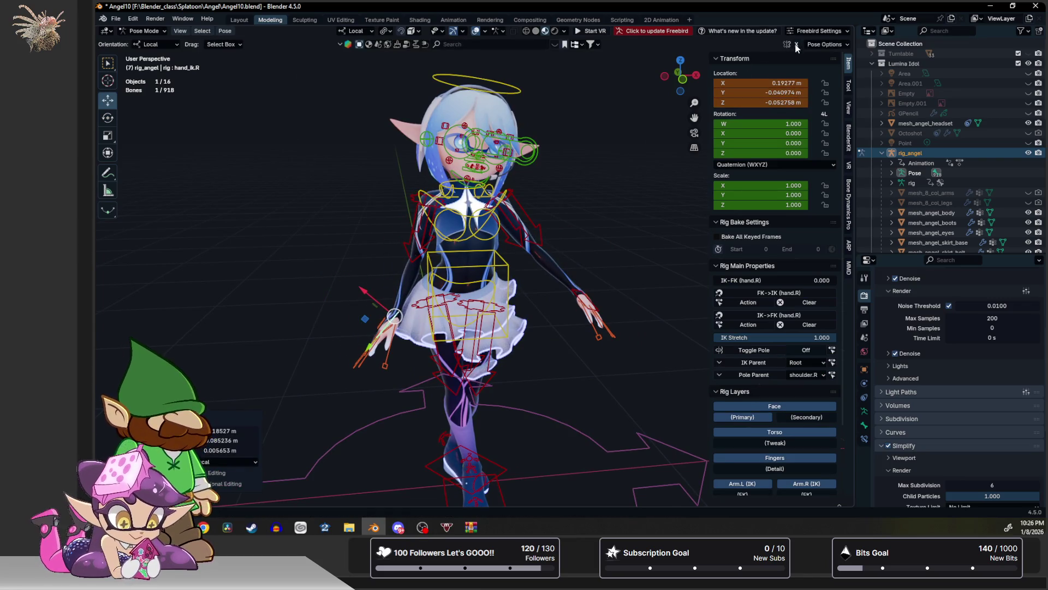
pyautogui.press('g')
pyautogui.click(394, 314)
# Rotate the right hand IK bone with a trackball rotation.
pyautogui.moveTo(394, 314)
pyautogui.mouseDown(button='middle')
pyautogui.moveTo(398, 283)
pyautogui.moveTo(424, 287)
pyautogui.mouseUp(button='middle')
pyautogui.press('r')
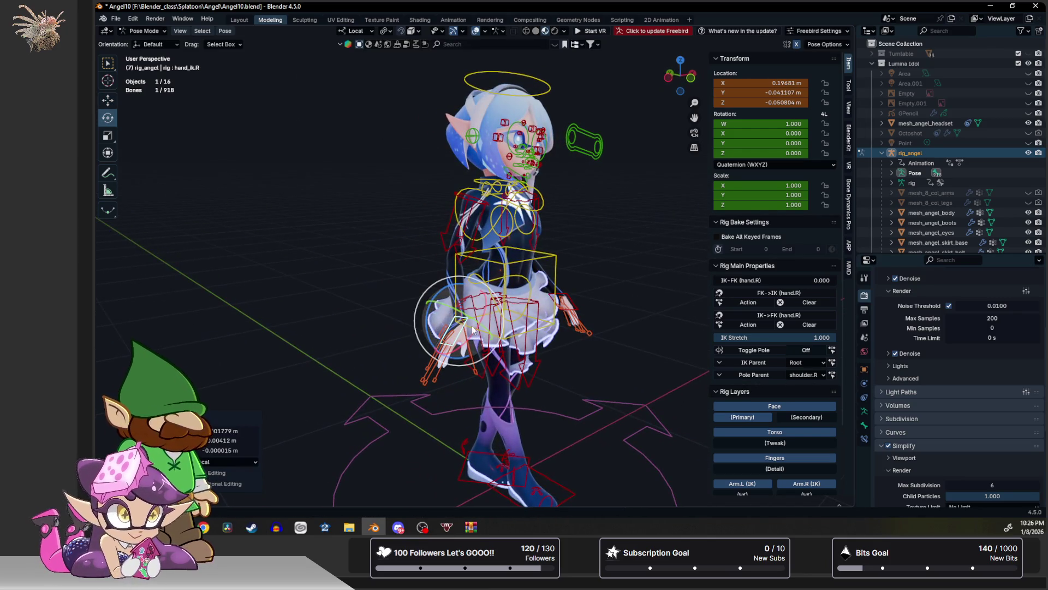
pyautogui.press('x')
pyautogui.press('r')
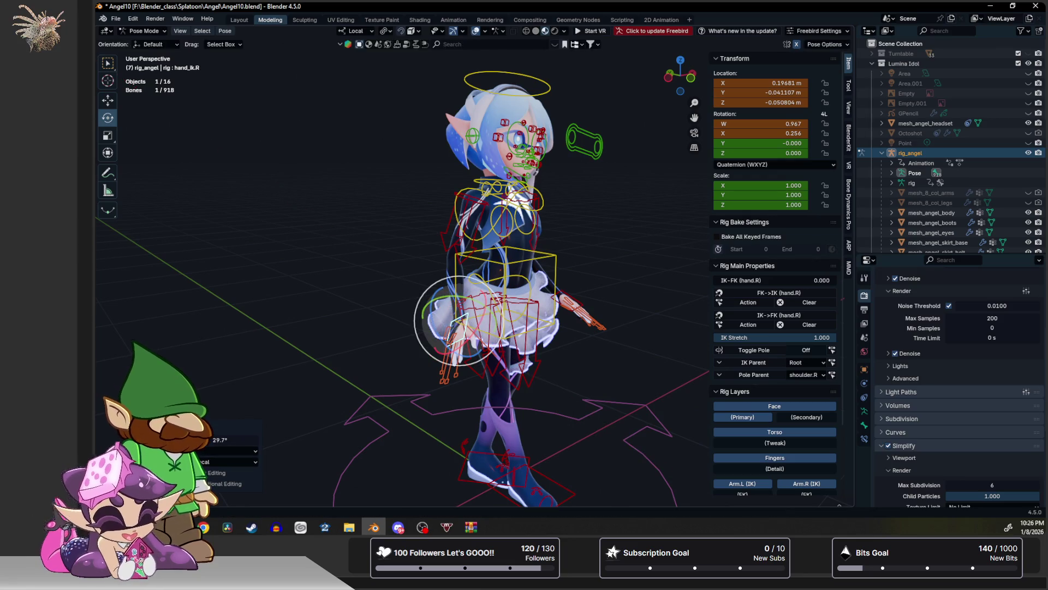
pyautogui.click(458, 276)
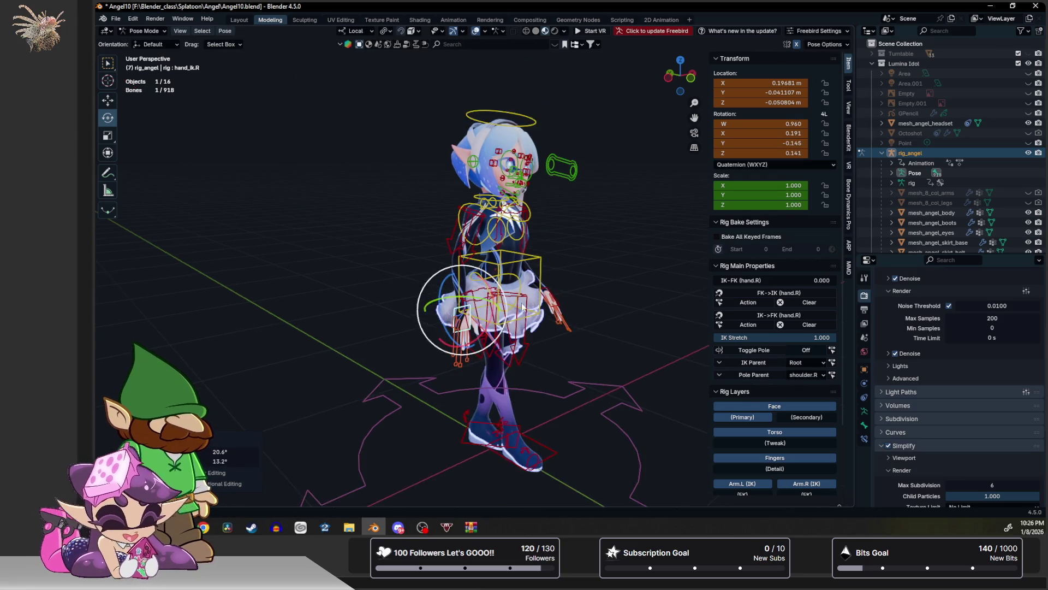
# Return the rig to Object Mode after checking the pose from the side.
pyautogui.scroll(5, 458, 277)
pyautogui.moveTo(457, 276)
pyautogui.mouseDown(button='middle')
pyautogui.moveTo(532, 315)
pyautogui.moveTo(437, 302)
pyautogui.mouseUp(button='middle')
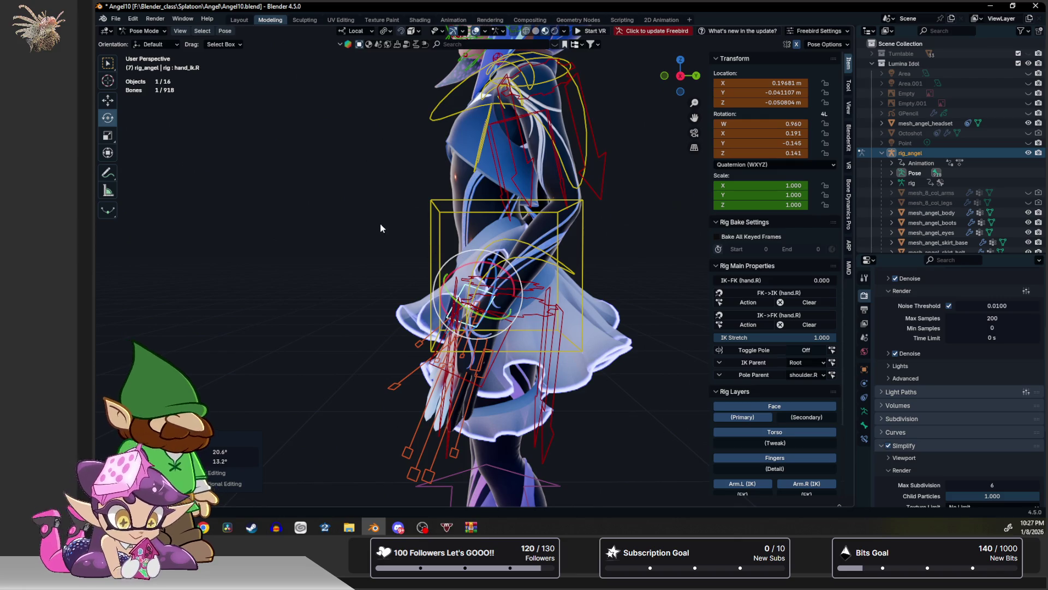
pyautogui.hotkey('ctrl', 'Tab')
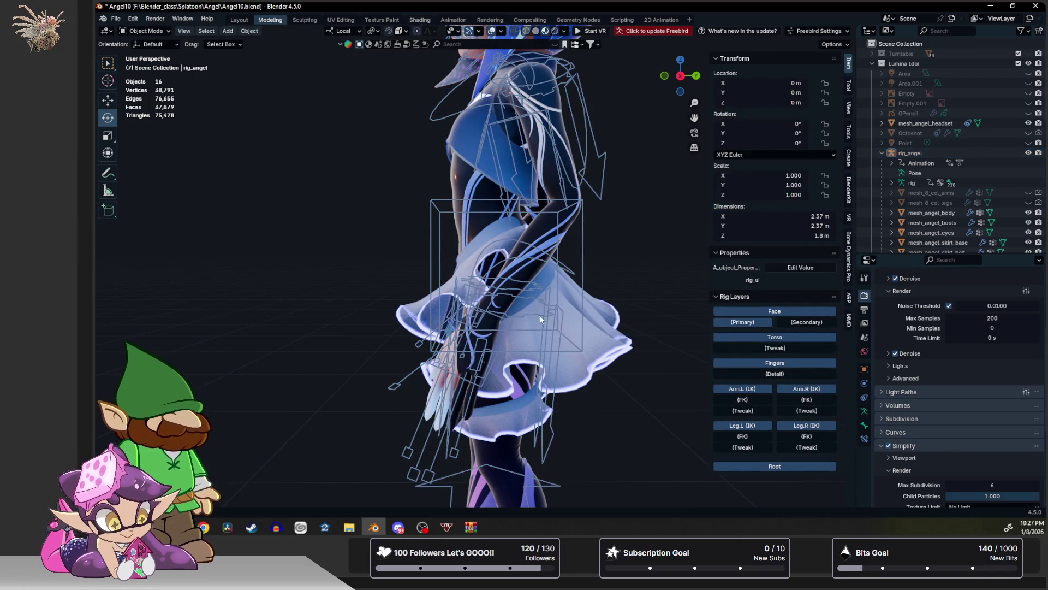
# Select mesh_angel_suit in the Shading workspace to show its sult_test_metal node tree.
pyautogui.click(422, 20)
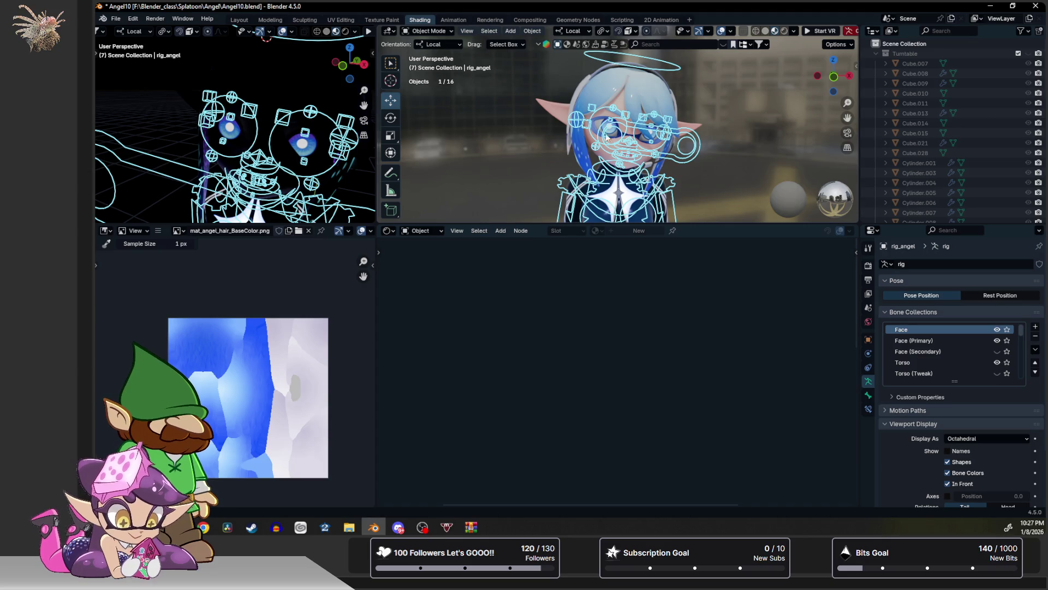
pyautogui.scroll(3, 637, 211)
pyautogui.keyDown('shift'); pyautogui.moveTo(637, 212); pyautogui.dragTo(615, 162, button='middle'); pyautogui.keyUp('shift')
pyautogui.click(625, 156)
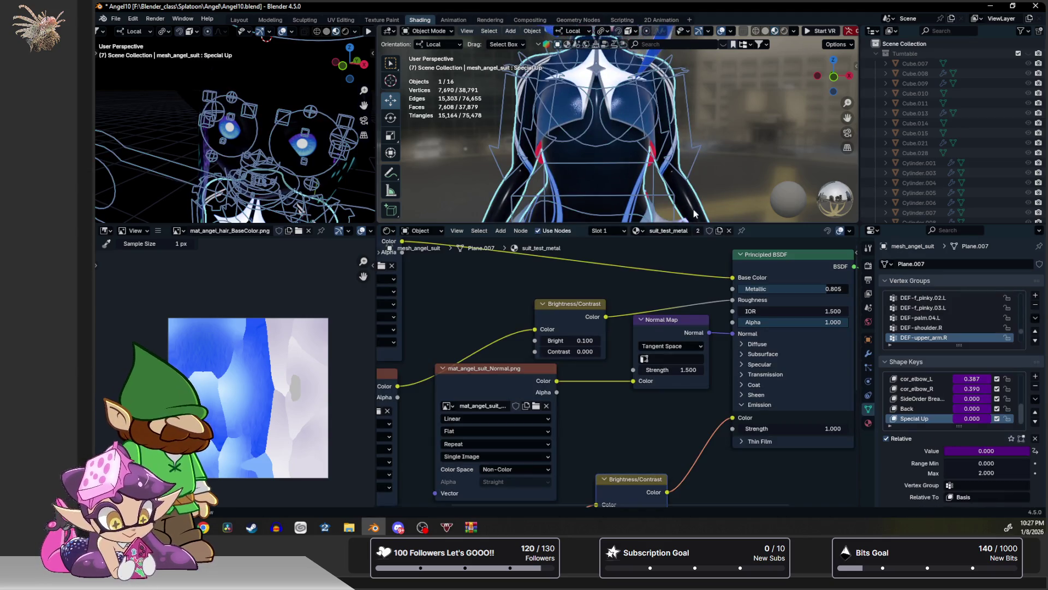
pyautogui.scroll(-2, 694, 214)
pyautogui.scroll(-4, 653, 303)
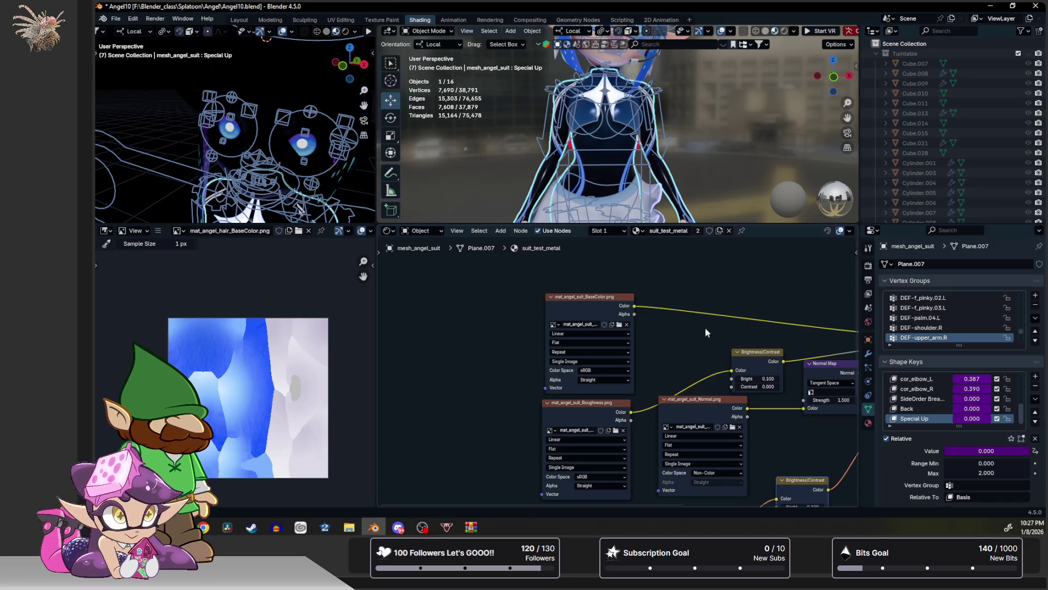
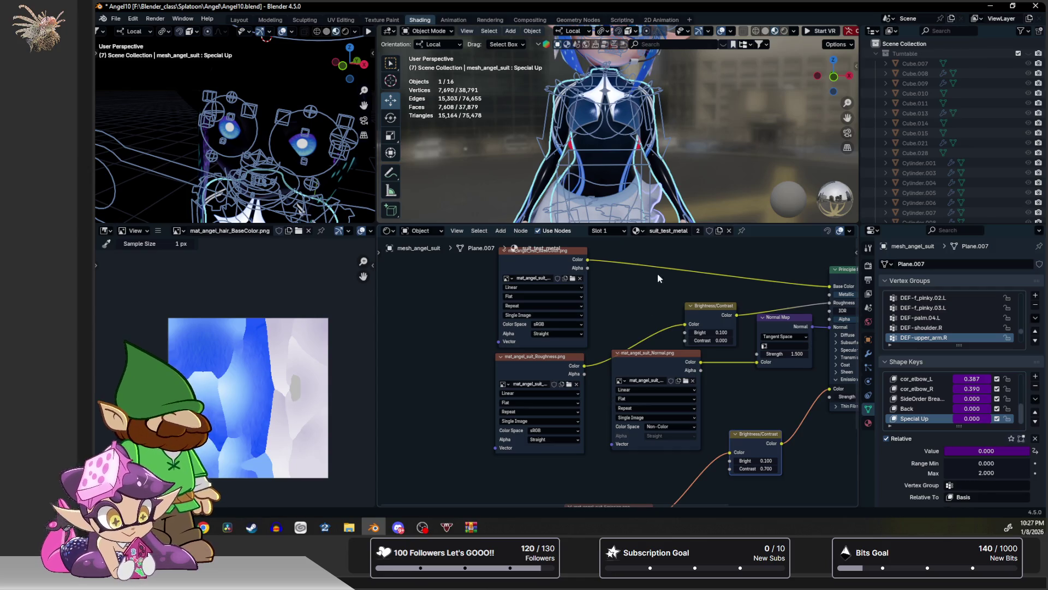
# Give the top 3D viewports more height and orbit to a front view of the character.
pyautogui.moveTo(707, 225); pyautogui.dragTo(707, 302)
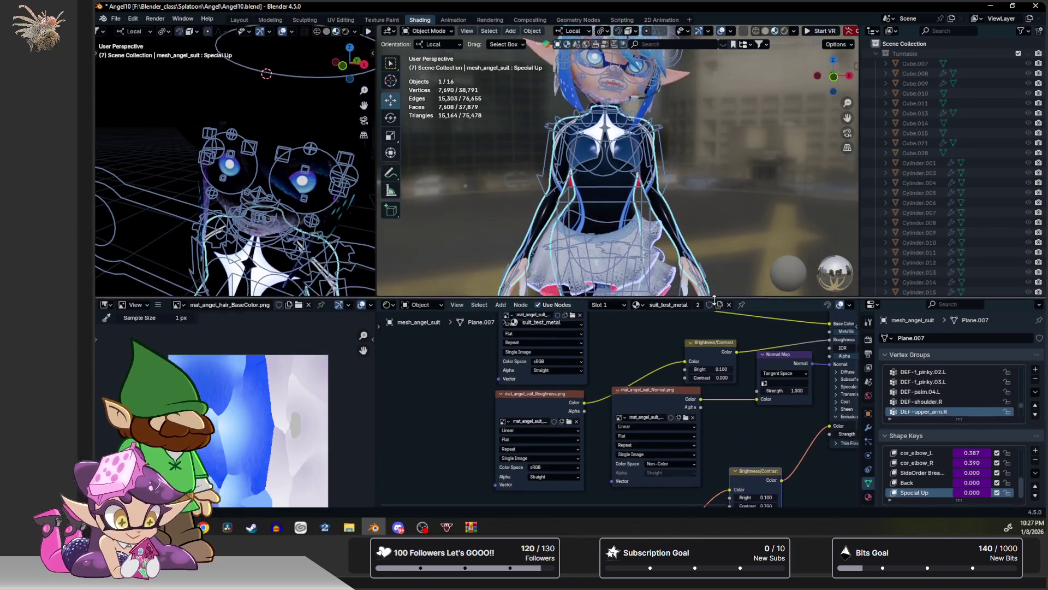
pyautogui.scroll(3, 737, 250)
pyautogui.scroll(-3, 736, 250)
pyautogui.moveTo(736, 249)
pyautogui.mouseDown(button='middle')
pyautogui.moveTo(698, 227)
pyautogui.moveTo(714, 165)
pyautogui.moveTo(804, 171)
pyautogui.moveTo(671, 226)
pyautogui.moveTo(583, 147)
pyautogui.mouseUp(button='middle')
pyautogui.scroll(2, 672, 230)
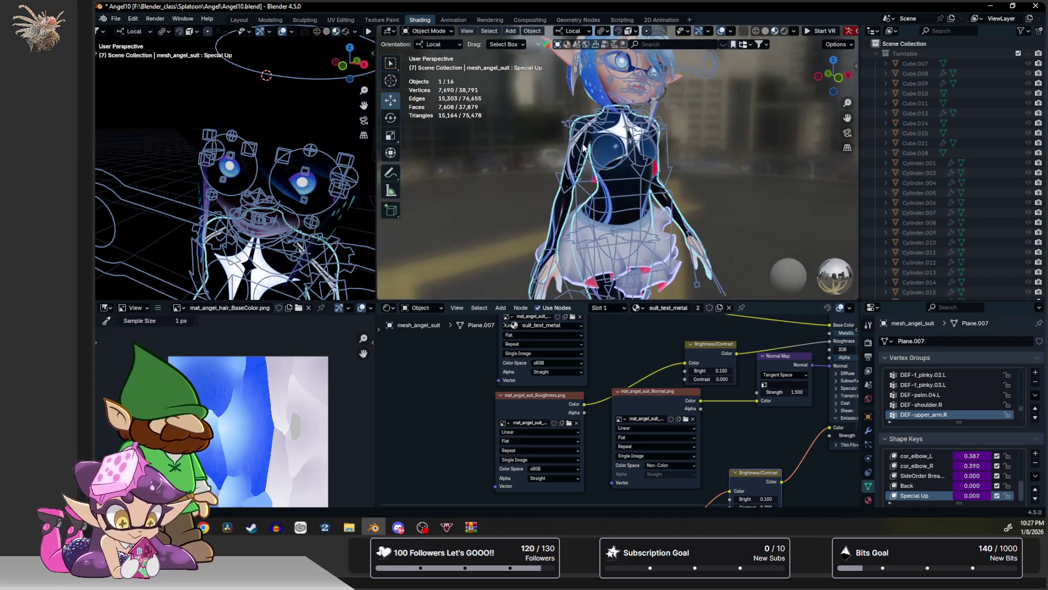
# Put rig_angel in Pose Mode and tilt the chest bone -8.17° about its local Y.
pyautogui.click(583, 119)
pyautogui.hotkey('ctrl', 'Tab')
pyautogui.click(610, 159)
pyautogui.moveTo(608, 157); pyautogui.dragTo(606, 153)
pyautogui.moveTo(606, 153)
pyautogui.keyDown('shift'); pyautogui.mouseDown(button='middle')
pyautogui.moveTo(608, 217)
pyautogui.moveTo(625, 184)
pyautogui.mouseUp(button='middle'); pyautogui.keyUp('shift')
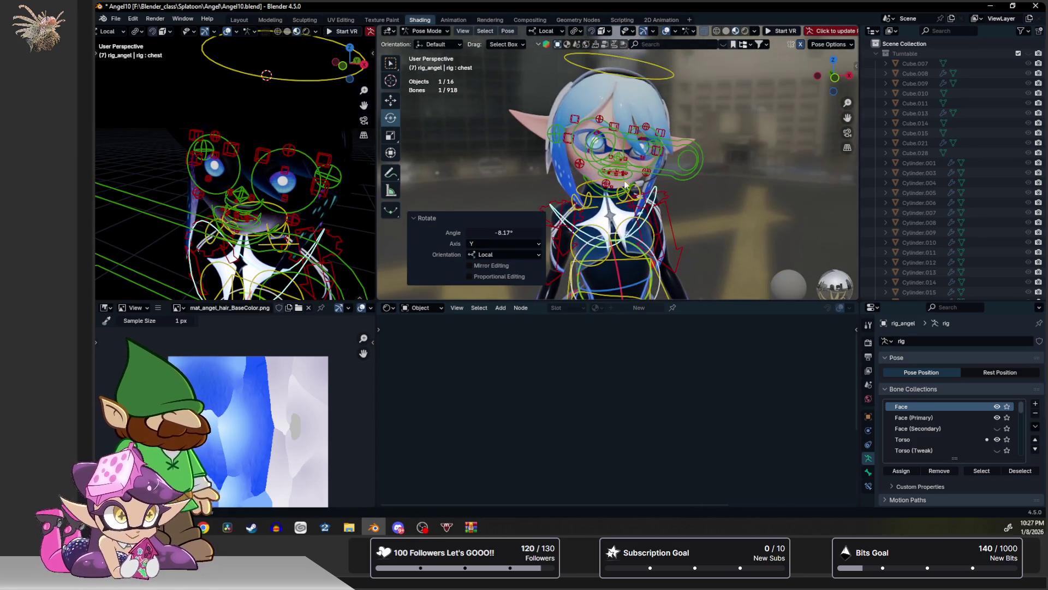
# Try a free head rotation, undo it, then move the eye_common control onto the eyes.
pyautogui.click(640, 71)
pyautogui.press('r')
pyautogui.press('r')
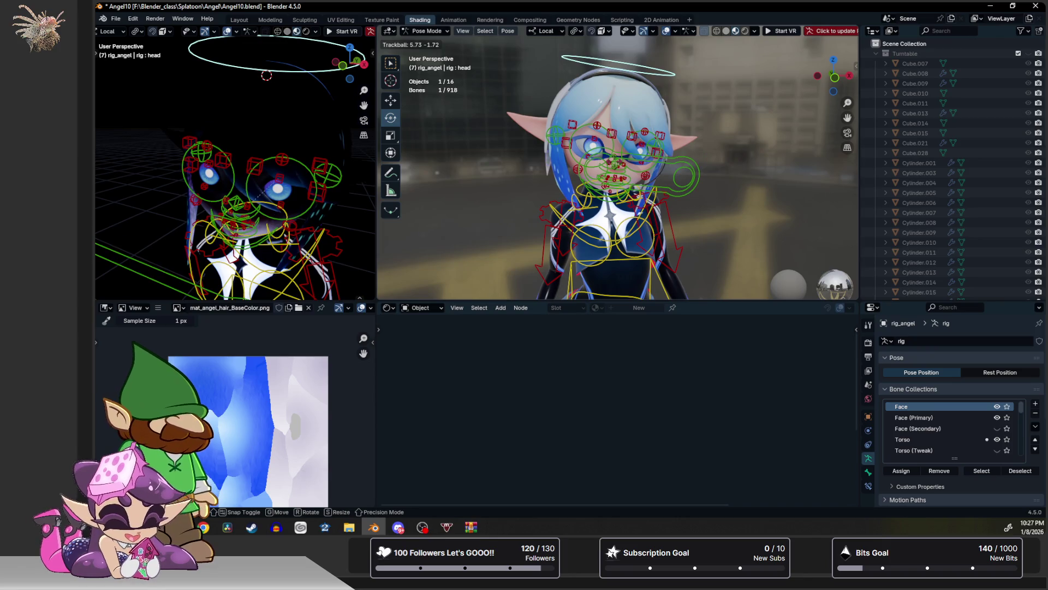
pyautogui.click(614, 165)
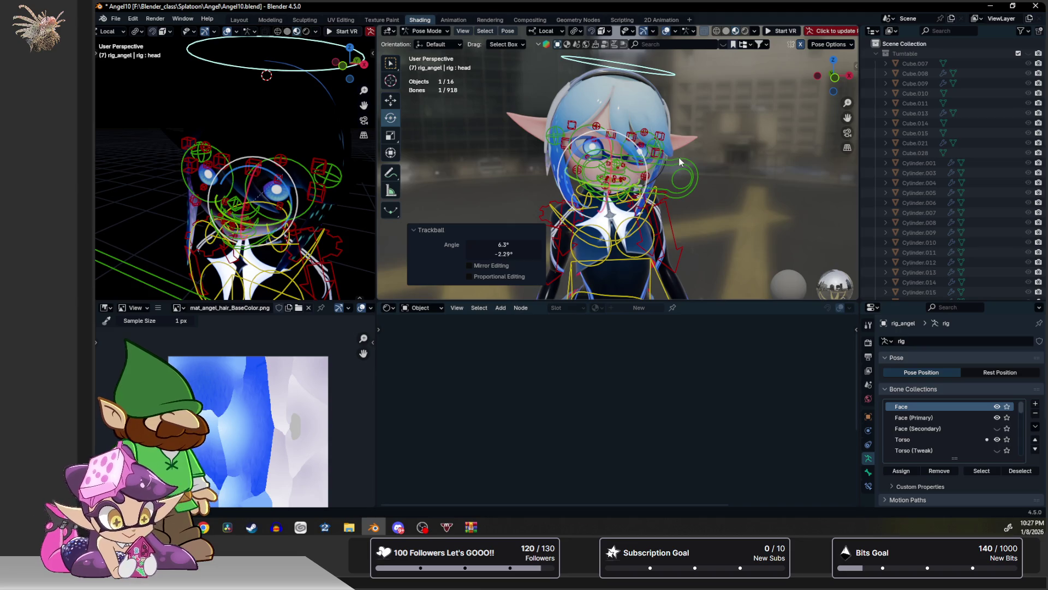
pyautogui.hotkey('ctrl', 'z')
pyautogui.hotkey('ctrl', 'z')
pyautogui.moveTo(661, 160)
pyautogui.mouseDown()
pyautogui.moveTo(655, 148)
pyautogui.moveTo(669, 184)
pyautogui.mouseUp()
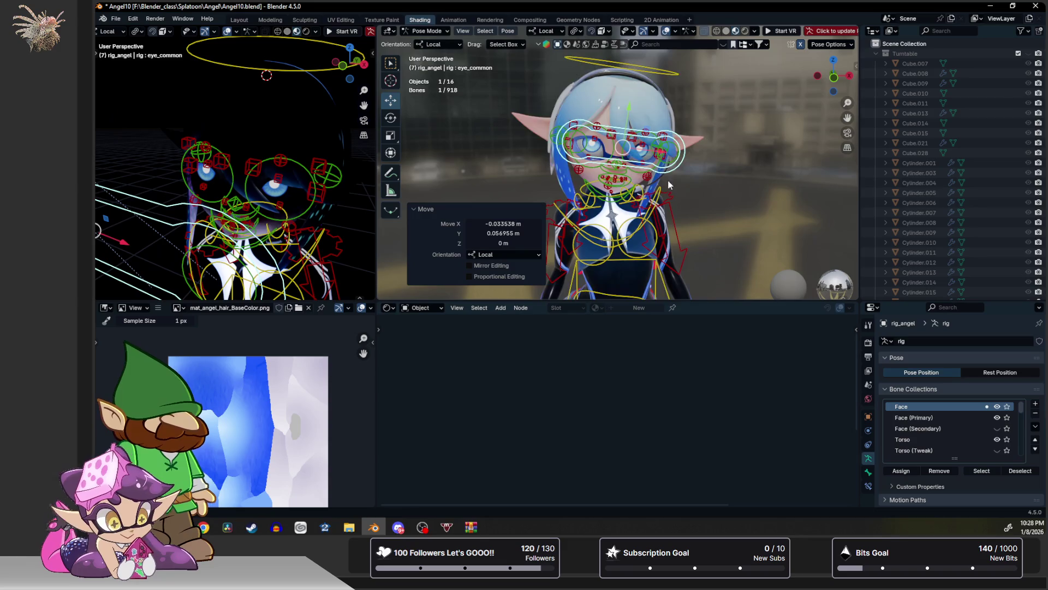
pyautogui.keyDown('shift'); pyautogui.scroll(-5, 677, 183); pyautogui.keyUp('shift')
# Move the hand_ik.L control and rotate it 14.4° about Z.
pyautogui.click(691, 206)
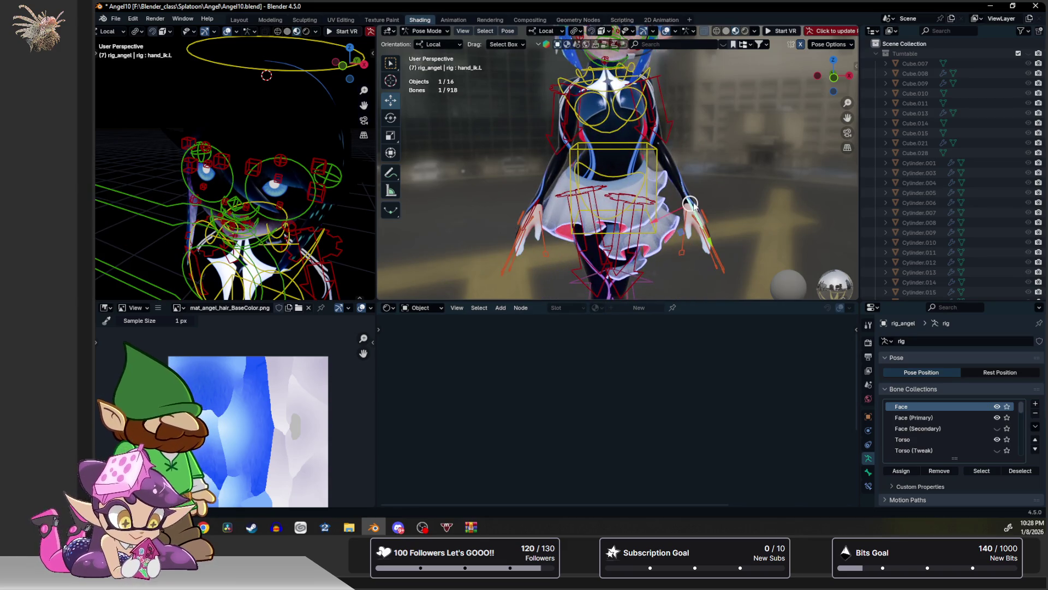
pyautogui.hotkey('shift', 'space')
pyautogui.press('r')
pyautogui.press('g')
pyautogui.click(694, 197)
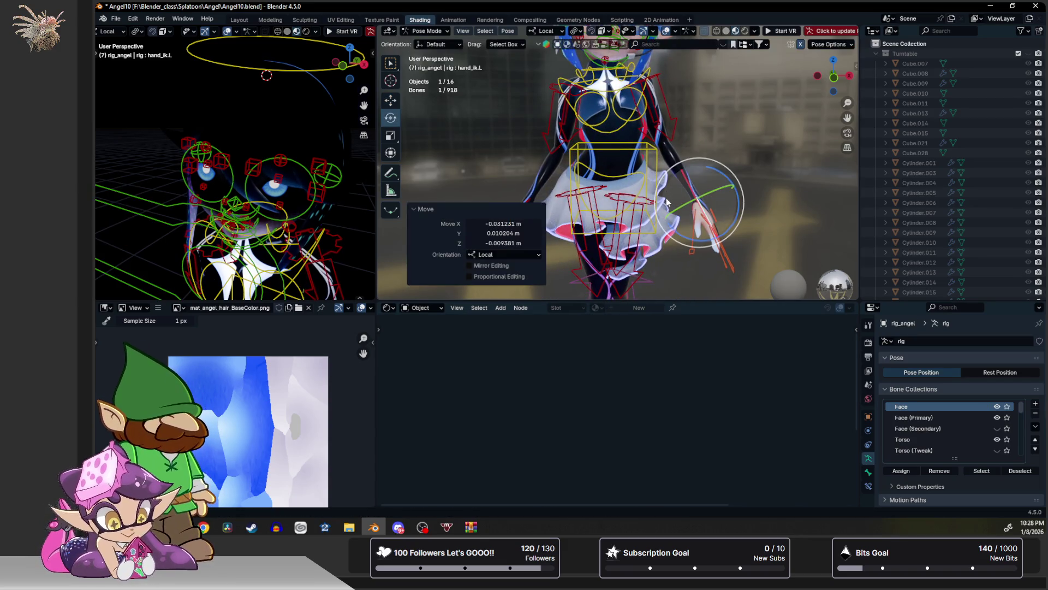
pyautogui.moveTo(694, 197); pyautogui.dragTo(707, 217)
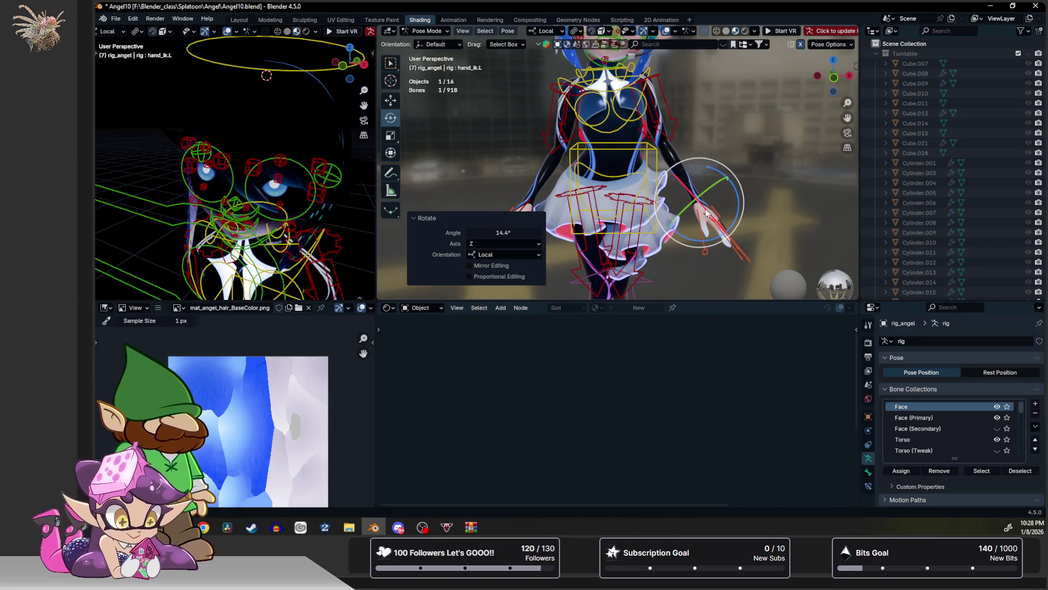
pyautogui.scroll(3, 707, 206)
pyautogui.moveTo(707, 206)
pyautogui.mouseDown(button='middle')
pyautogui.moveTo(726, 149)
pyautogui.moveTo(724, 139)
pyautogui.moveTo(698, 150)
pyautogui.mouseUp(button='middle')
pyautogui.click(696, 154)
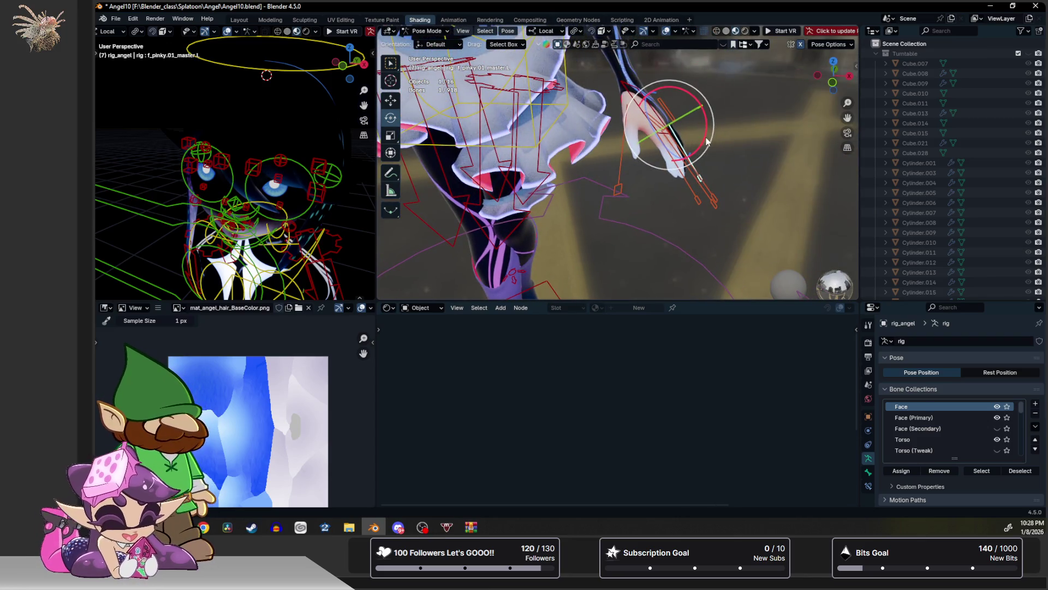
# Curl the left pinky, ring and index finger controls.
pyautogui.press('r')
pyautogui.click(709, 126)
pyautogui.click(707, 158)
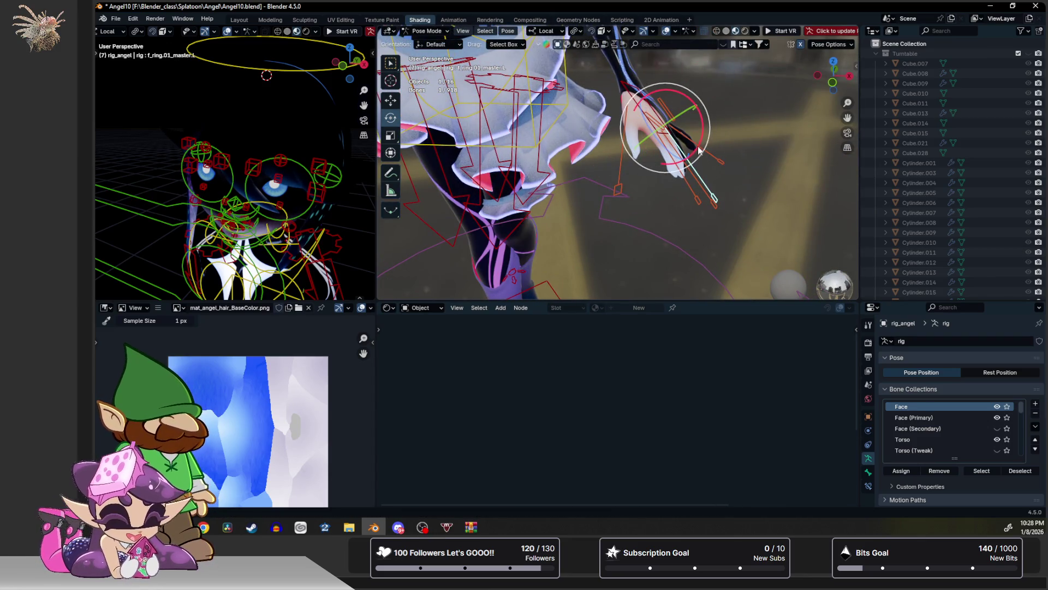
pyautogui.press('r')
pyautogui.click(702, 136)
pyautogui.click(696, 179)
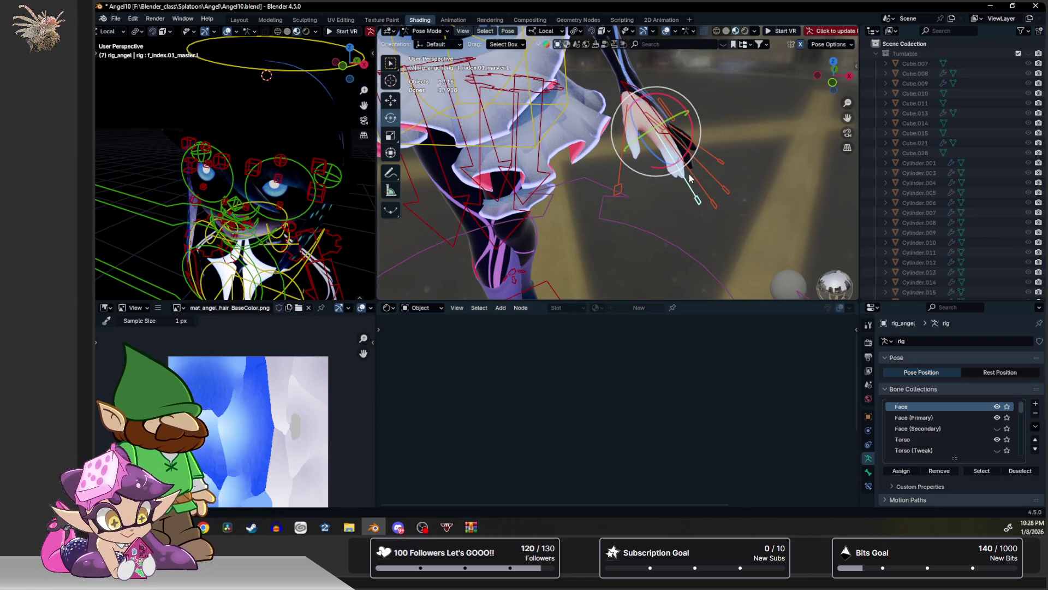
pyautogui.press('r')
pyautogui.click(692, 148)
# Lengthen the selected fingers slightly and scale the left thumb to 1.18 on local Y.
pyautogui.keyDown('shift'); pyautogui.click(711, 160); pyautogui.keyUp('shift')
pyautogui.keyDown('shift'); pyautogui.click(690, 161); pyautogui.keyUp('shift')
pyautogui.press('s')
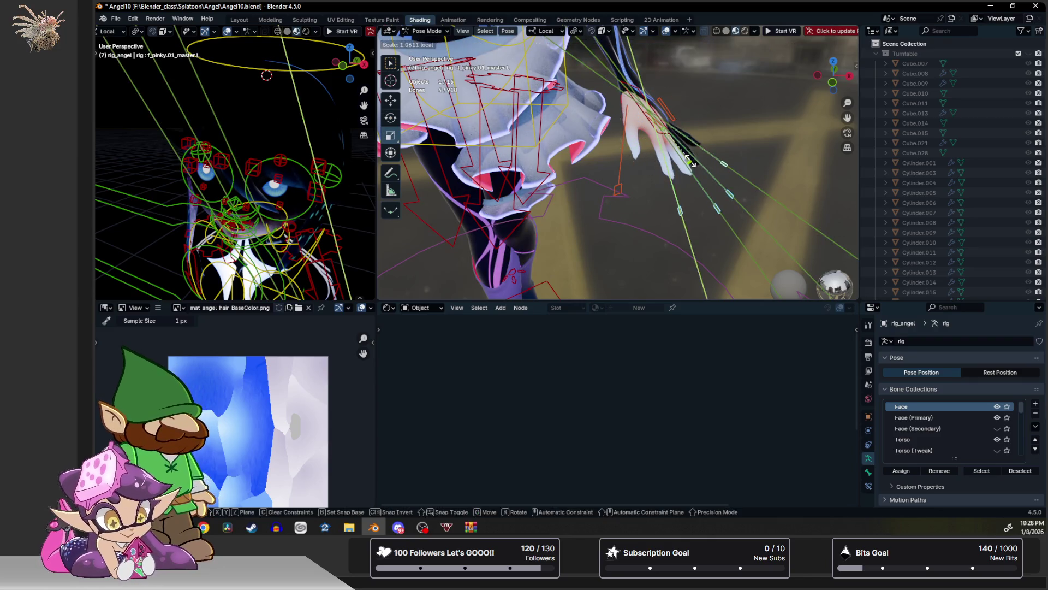
pyautogui.click(691, 161)
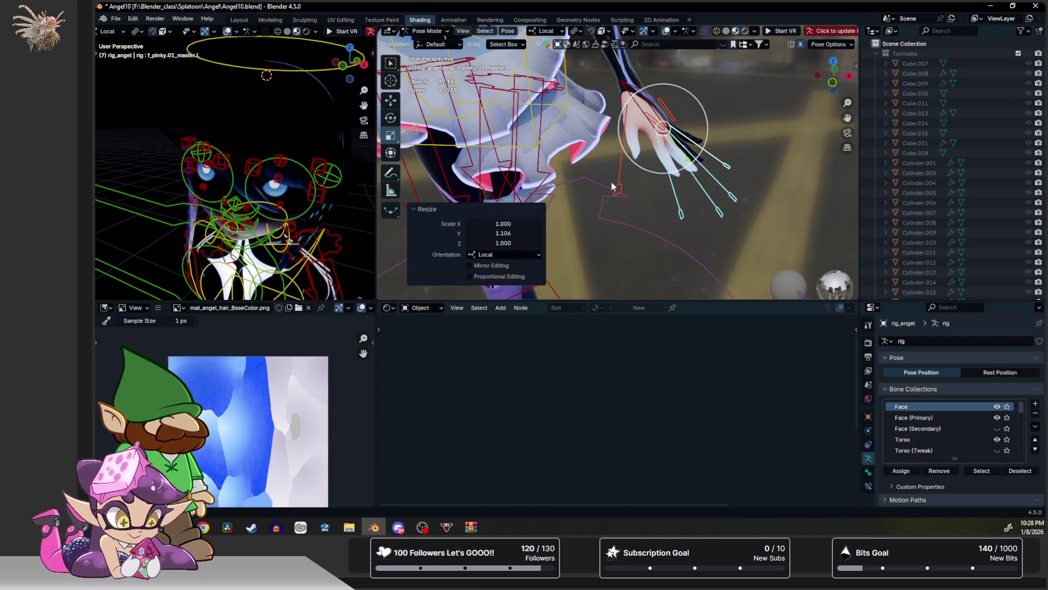
pyautogui.click(614, 185)
pyautogui.press('s')
pyautogui.press('y')
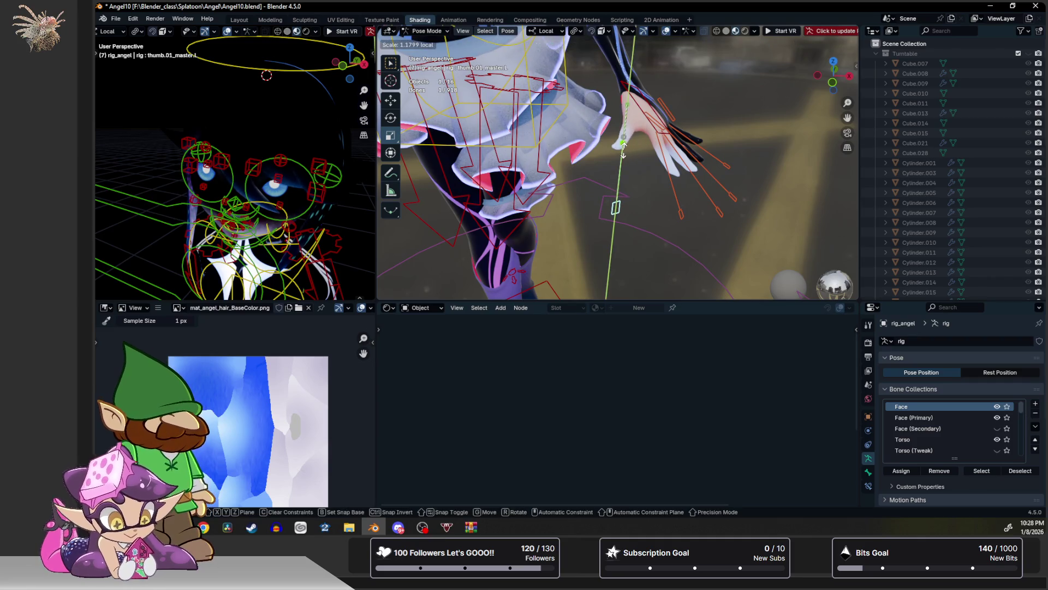
pyautogui.click(623, 153)
# From the palm side, curl the left pinky and ring fingers further.
pyautogui.moveTo(622, 153)
pyautogui.mouseDown(button='middle')
pyautogui.moveTo(592, 137)
pyautogui.moveTo(521, 204)
pyautogui.moveTo(540, 162)
pyautogui.mouseUp(button='middle')
pyautogui.scroll(2, 600, 145)
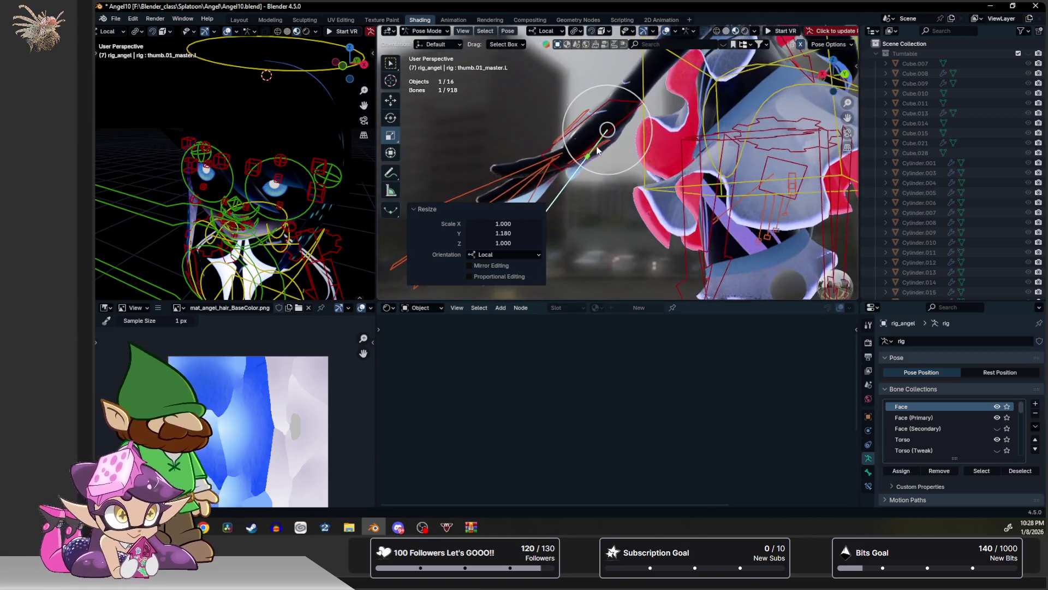
pyautogui.click(603, 127)
pyautogui.moveTo(537, 140)
pyautogui.mouseDown(button='middle')
pyautogui.moveTo(722, 148)
pyautogui.moveTo(707, 175)
pyautogui.mouseUp(button='middle')
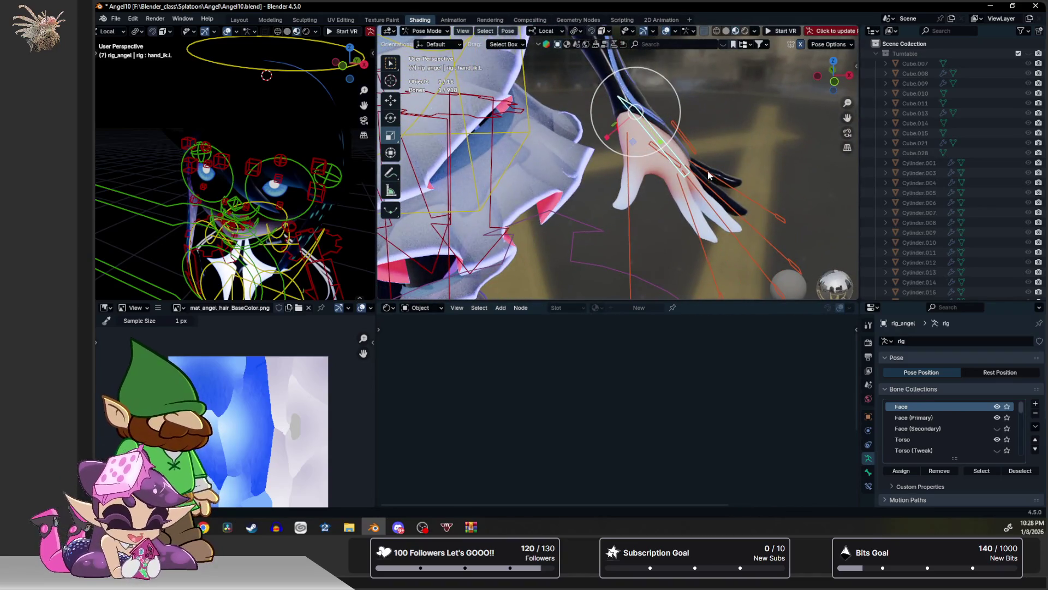
pyautogui.click(709, 166)
pyautogui.press('r')
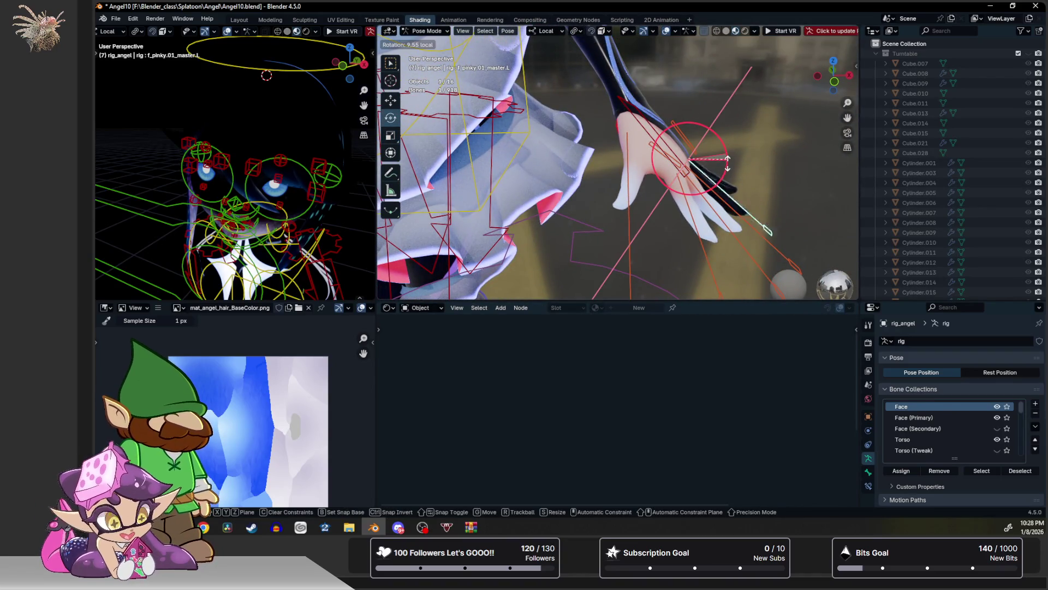
pyautogui.click(726, 163)
pyautogui.click(721, 170)
pyautogui.press('r')
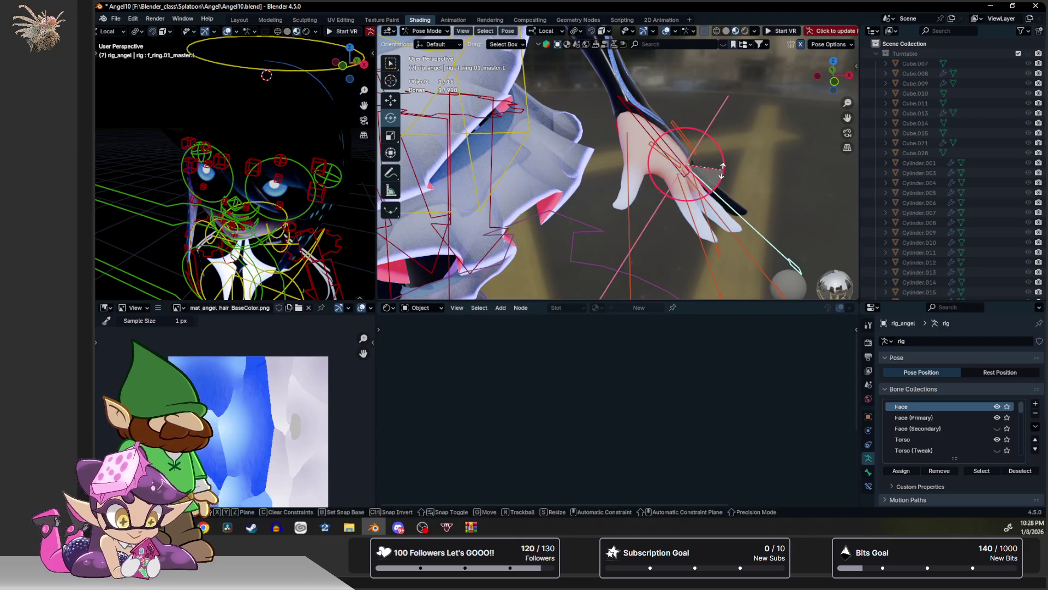
pyautogui.click(722, 169)
# Frame the character from the front and leave Pose Mode by selecting the hair mesh.
pyautogui.press('KP_1')
pyautogui.scroll(4, 642, 141)
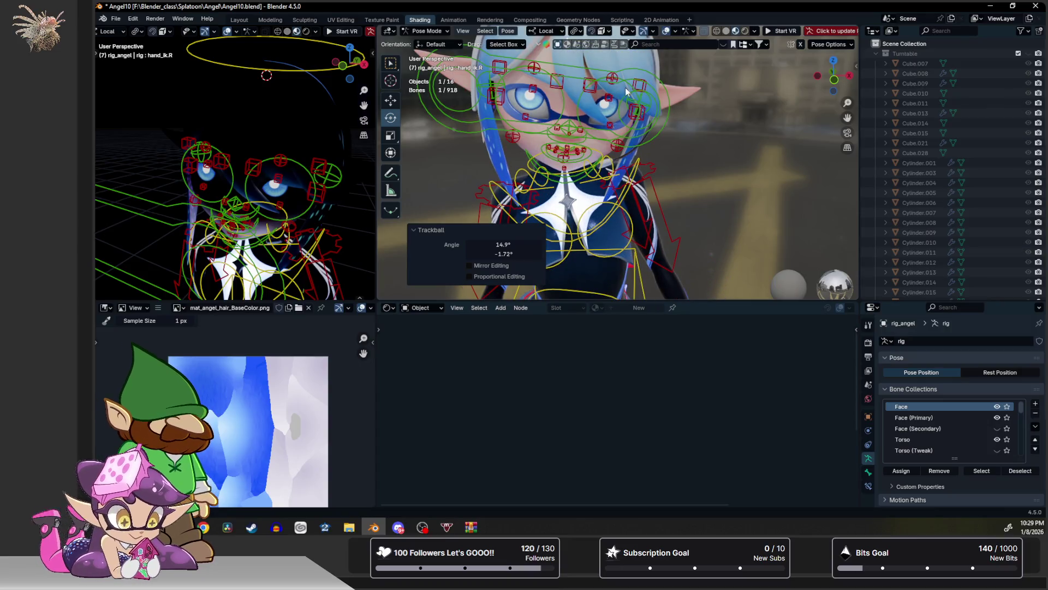
pyautogui.click(628, 186)
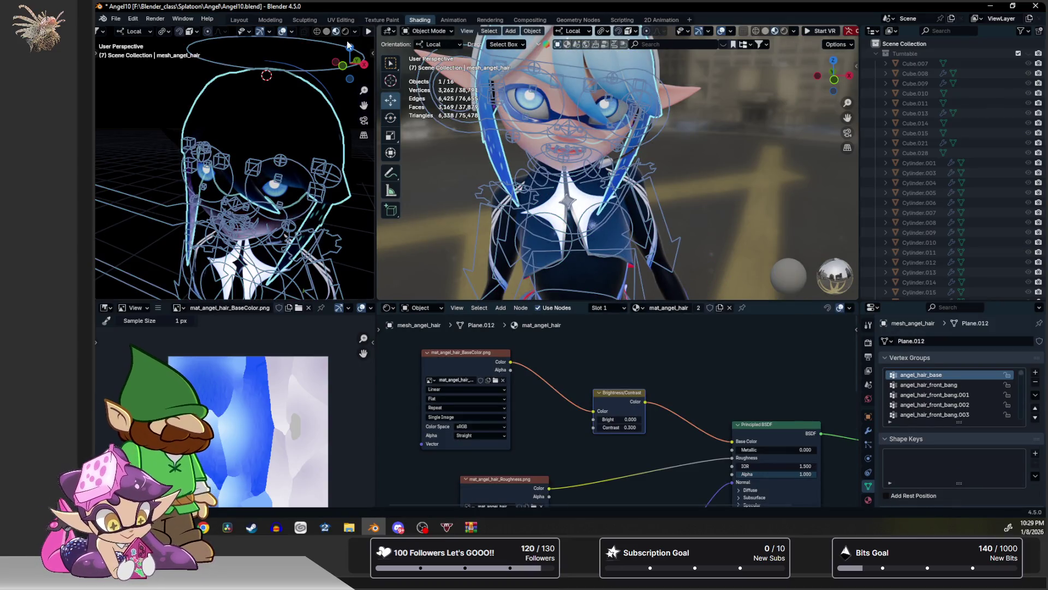
# In the Modeling workspace, review the hair mesh's data, particle and modifier properties.
pyautogui.click(271, 20)
pyautogui.moveTo(471, 118)
pyautogui.mouseDown(button='middle')
pyautogui.moveTo(482, 103)
pyautogui.moveTo(595, 281)
pyautogui.moveTo(543, 277)
pyautogui.moveTo(555, 249)
pyautogui.mouseUp(button='middle')
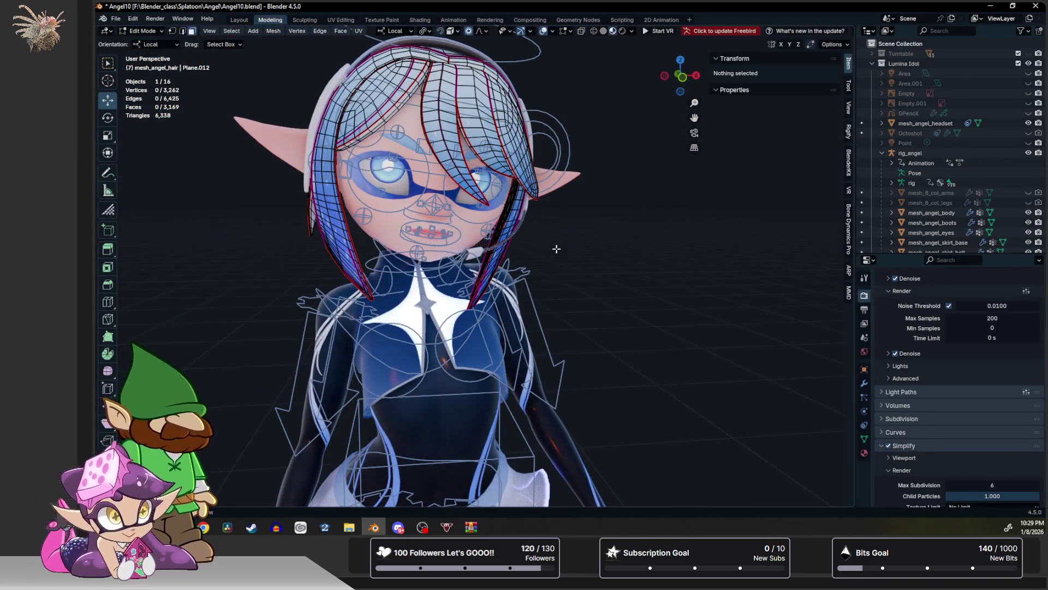
pyautogui.scroll(5, 559, 254)
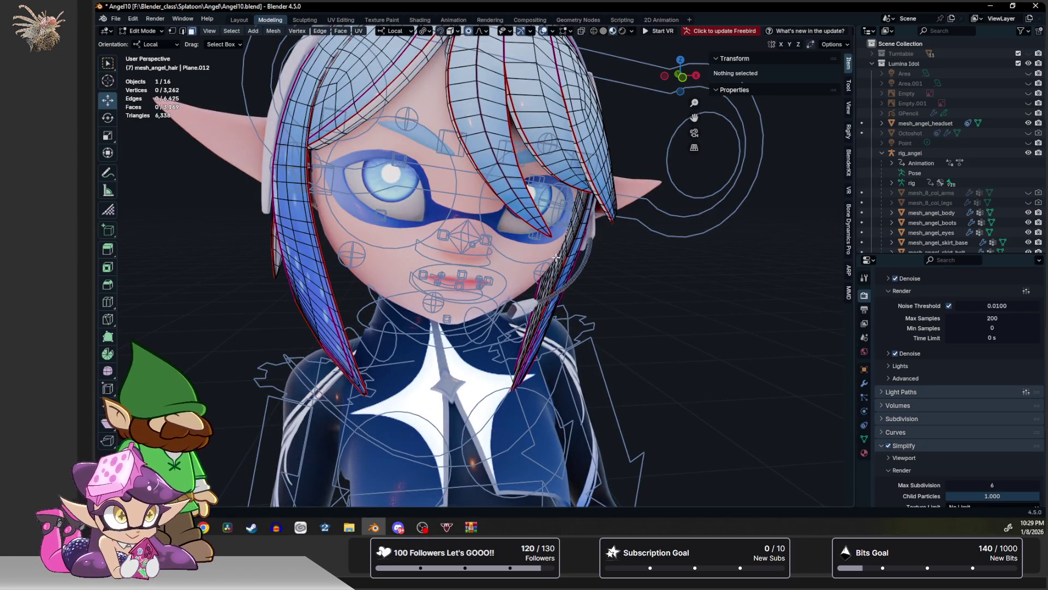
pyautogui.click(865, 438)
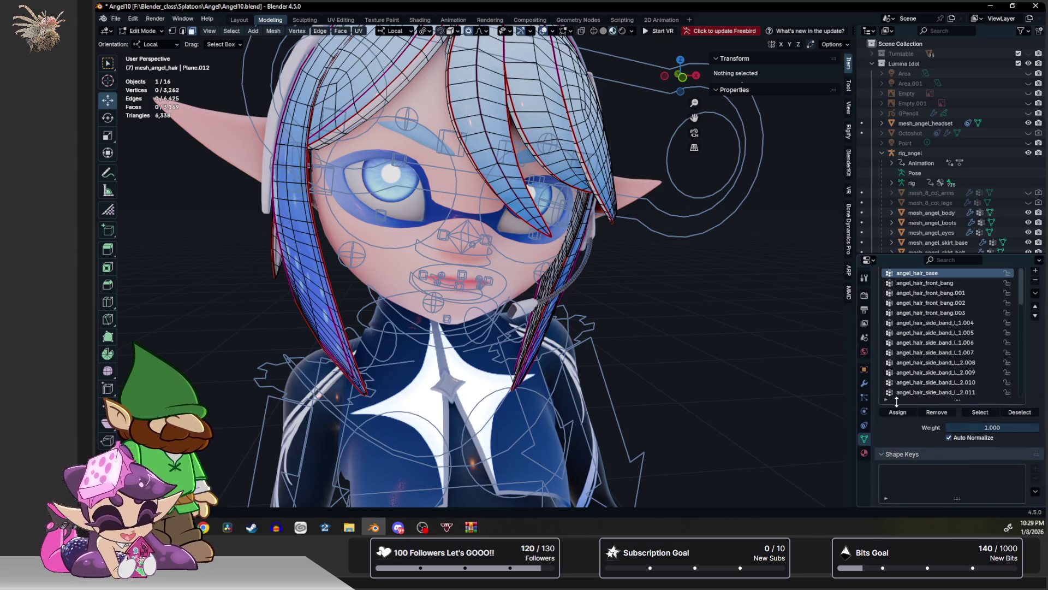
pyautogui.click(865, 420)
pyautogui.click(865, 398)
pyautogui.click(865, 384)
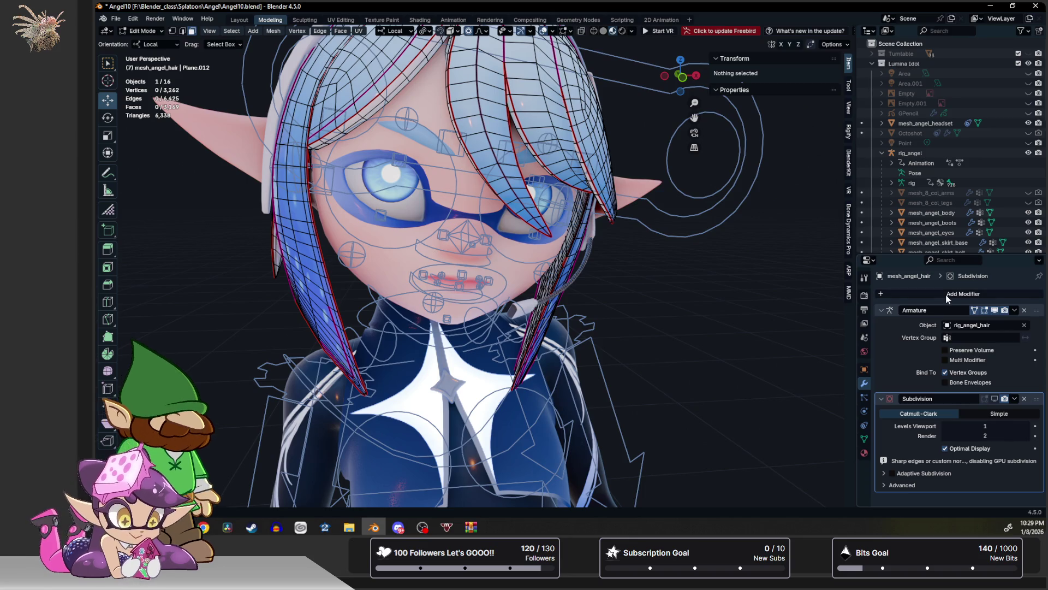
pyautogui.scroll(-3, 948, 158)
pyautogui.scroll(-8, 950, 159)
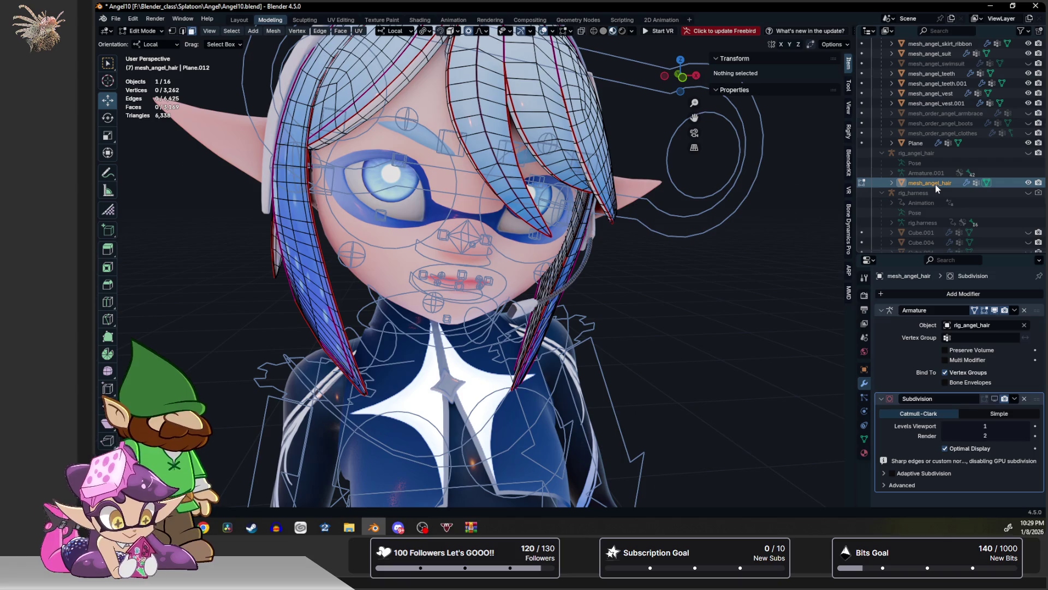
# Unhide rig_angel_hair in the Outliner, return to Object Mode and select rig_angel.
pyautogui.click(1028, 154)
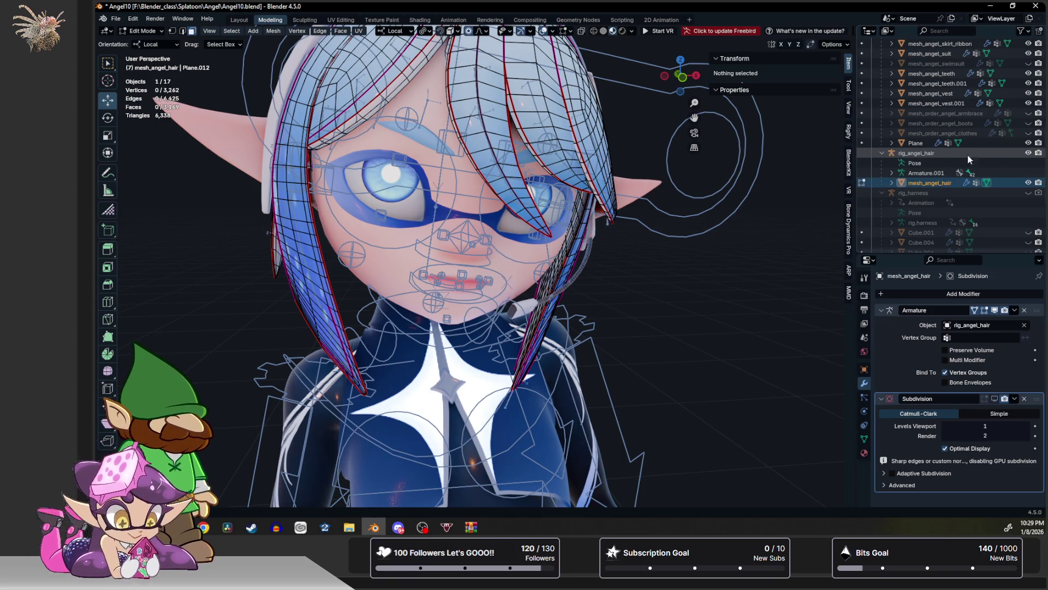
pyautogui.press('Tab')
pyautogui.click(578, 236)
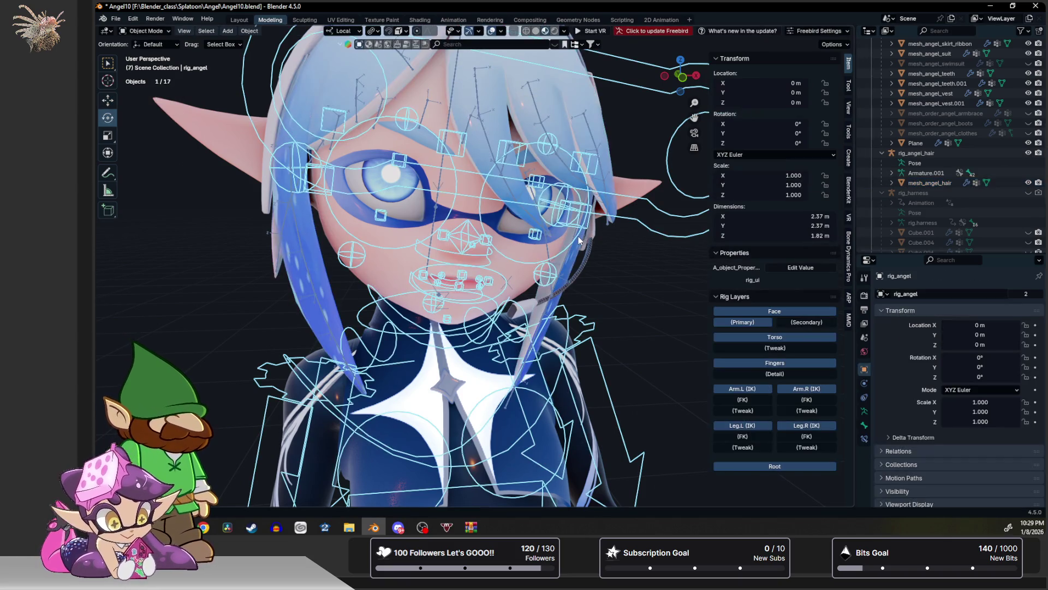
# Hide the main and face rigs and put rig_angel_hair into Pose Mode.
pyautogui.scroll(4, 987, 171)
pyautogui.scroll(4, 989, 174)
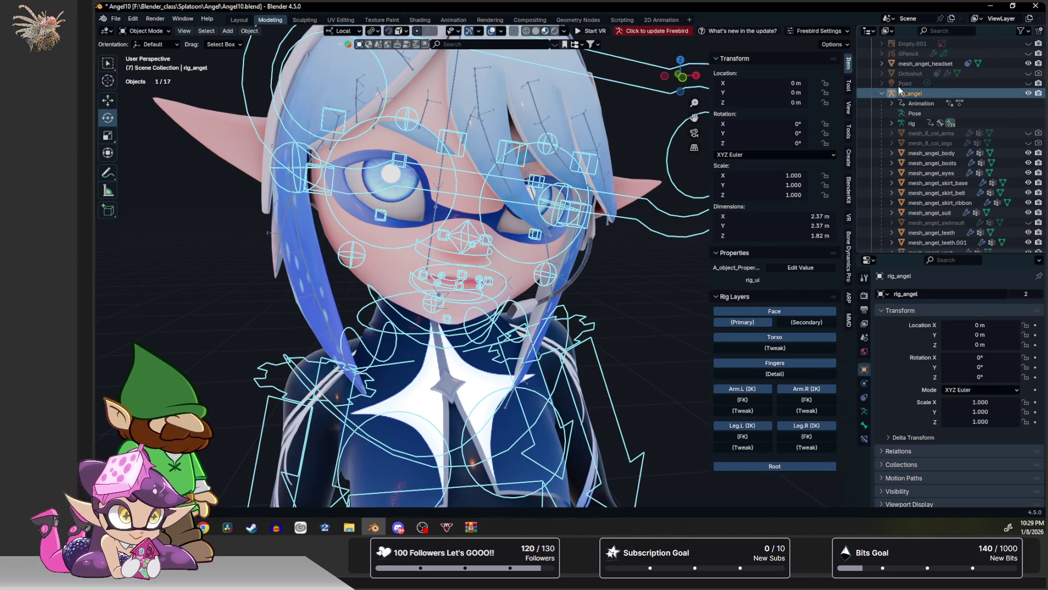
pyautogui.click(880, 94)
pyautogui.click(1028, 93)
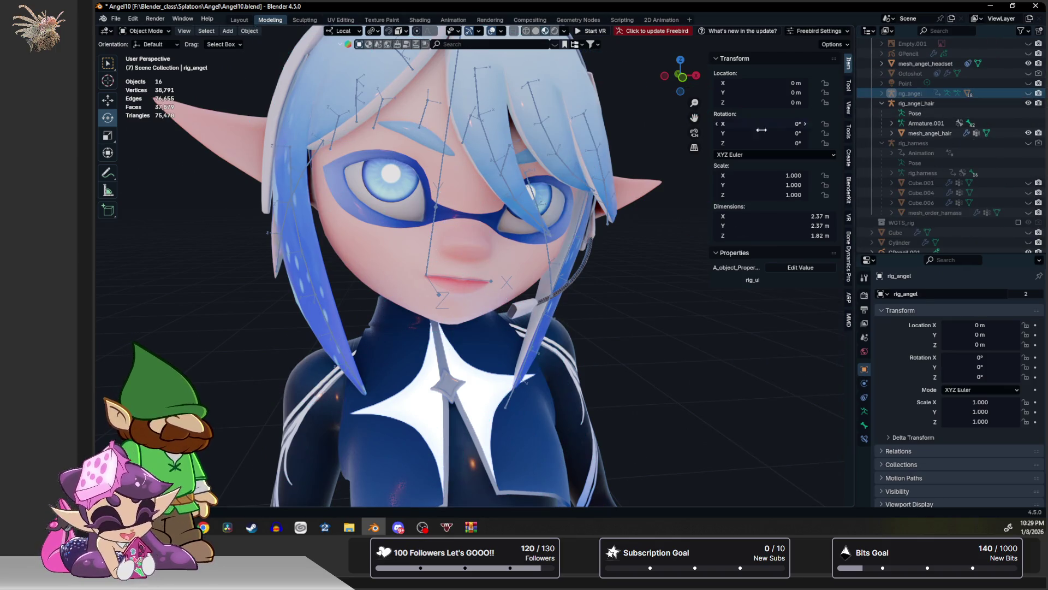
pyautogui.click(566, 258)
pyautogui.hotkey('ctrl', 'Tab')
# Swing the lower left side bang bone outward about its X axis.
pyautogui.click(576, 268)
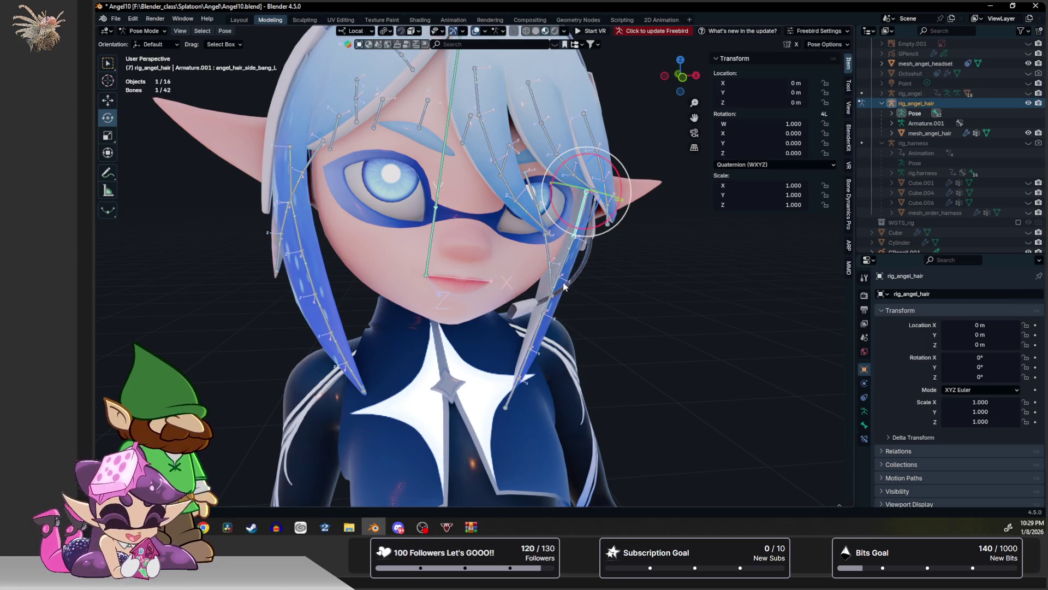
pyautogui.click(560, 284)
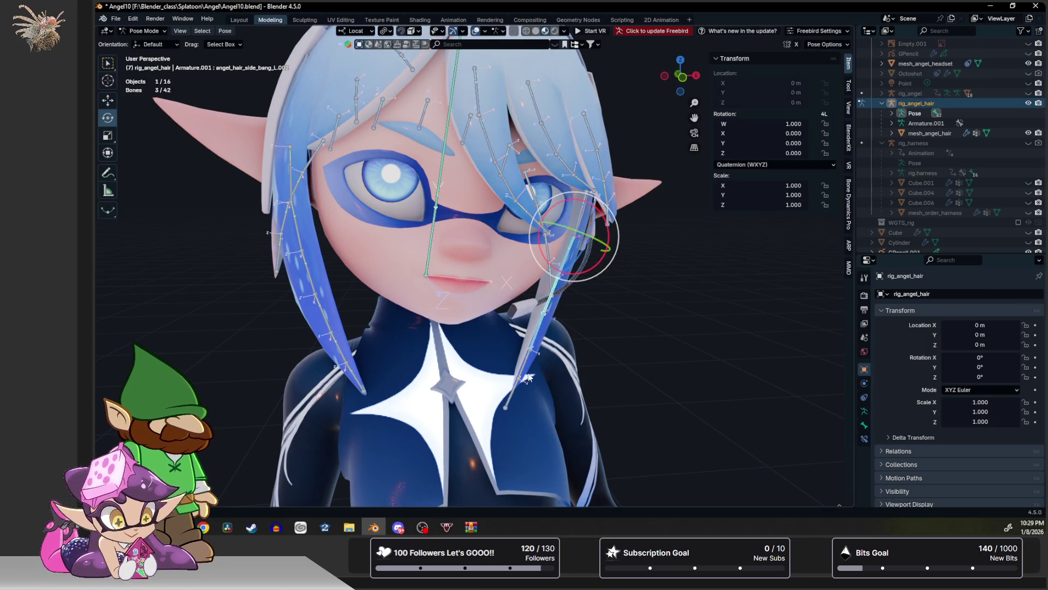
pyautogui.press('r')
pyautogui.press('x')
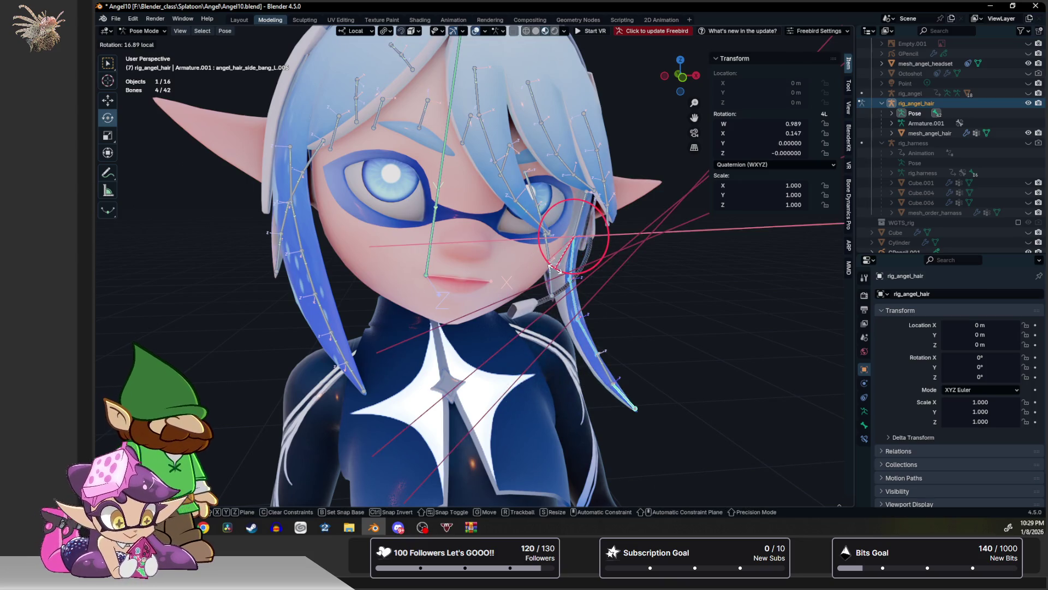
pyautogui.click(561, 243)
pyautogui.moveTo(562, 242); pyautogui.dragTo(566, 238)
pyautogui.moveTo(567, 238)
pyautogui.mouseDown(button='middle')
pyautogui.moveTo(587, 250)
pyautogui.moveTo(497, 251)
pyautogui.moveTo(569, 215)
pyautogui.moveTo(545, 215)
pyautogui.mouseUp(button='middle')
# Rotate the upper side bang hair bones.
pyautogui.click(536, 148)
pyautogui.click(573, 204)
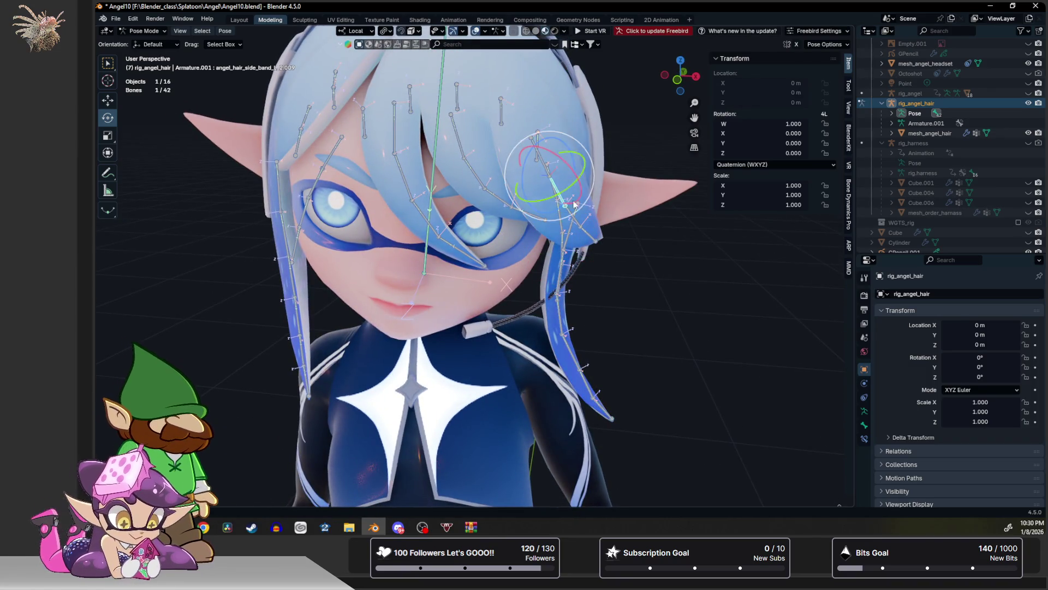
pyautogui.keyDown('shift'); pyautogui.click(574, 223); pyautogui.keyUp('shift')
pyautogui.keyDown('shift'); pyautogui.click(591, 235); pyautogui.keyUp('shift')
pyautogui.keyDown('shift'); pyautogui.click(581, 225); pyautogui.keyUp('shift')
pyautogui.keyDown('shift'); pyautogui.click(582, 227); pyautogui.keyUp('shift')
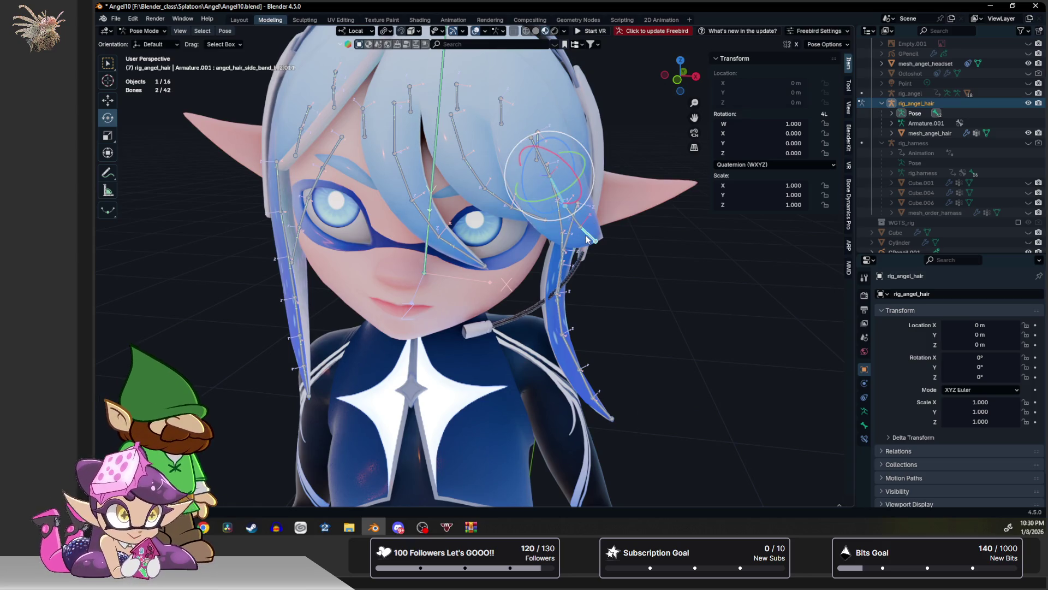
pyautogui.moveTo(549, 139)
pyautogui.mouseDown()
pyautogui.moveTo(572, 174)
pyautogui.moveTo(560, 140)
pyautogui.mouseUp()
# Nudge a single side bang hair bone slightly.
pyautogui.click(559, 170)
pyautogui.click(479, 141)
pyautogui.moveTo(473, 121); pyautogui.dragTo(473, 124)
pyautogui.scroll(-4, 507, 177)
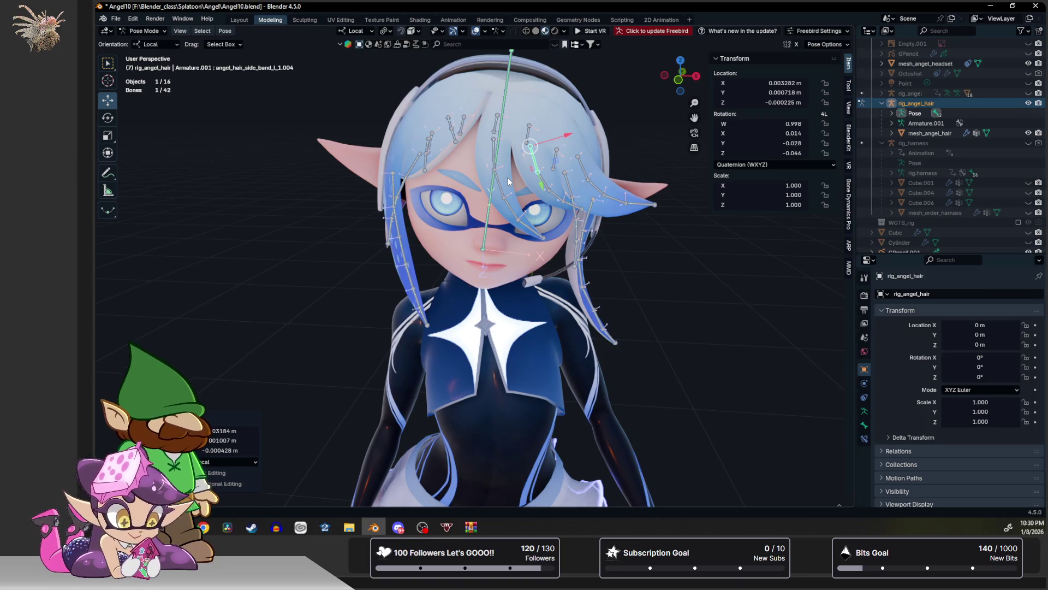
pyautogui.scroll(2, 507, 170)
pyautogui.moveTo(506, 170)
pyautogui.mouseDown(button='middle')
pyautogui.moveTo(467, 220)
pyautogui.moveTo(369, 198)
pyautogui.mouseUp(button='middle')
# Rotate a bone on the other side bang to a new angle.
pyautogui.click(385, 187)
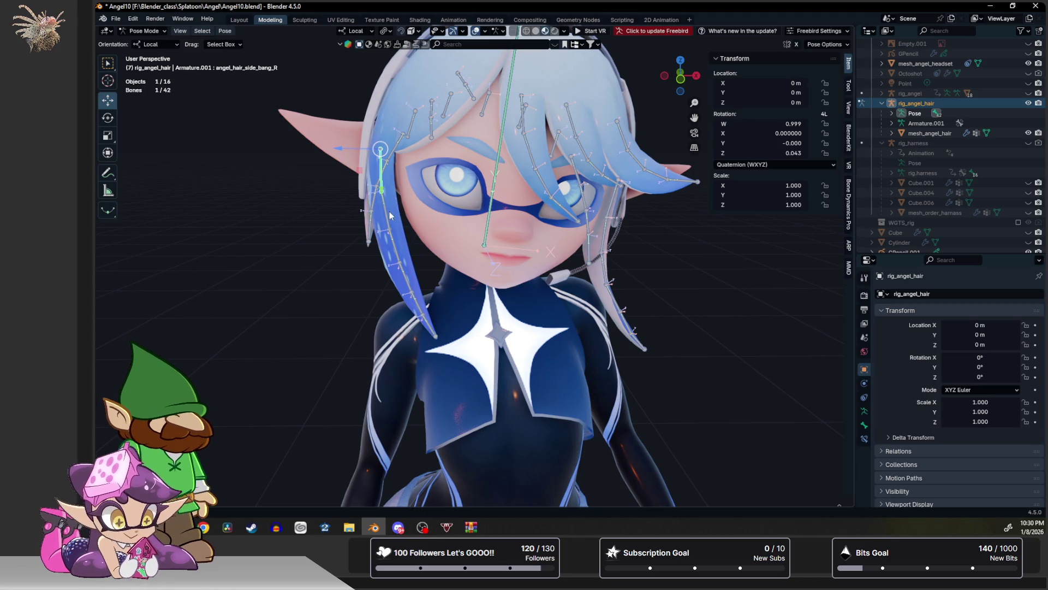
pyautogui.hotkey('shift', 'space')
pyautogui.press('r')
pyautogui.moveTo(385, 169)
pyautogui.mouseDown()
pyautogui.moveTo(399, 159)
pyautogui.moveTo(416, 165)
pyautogui.mouseUp()
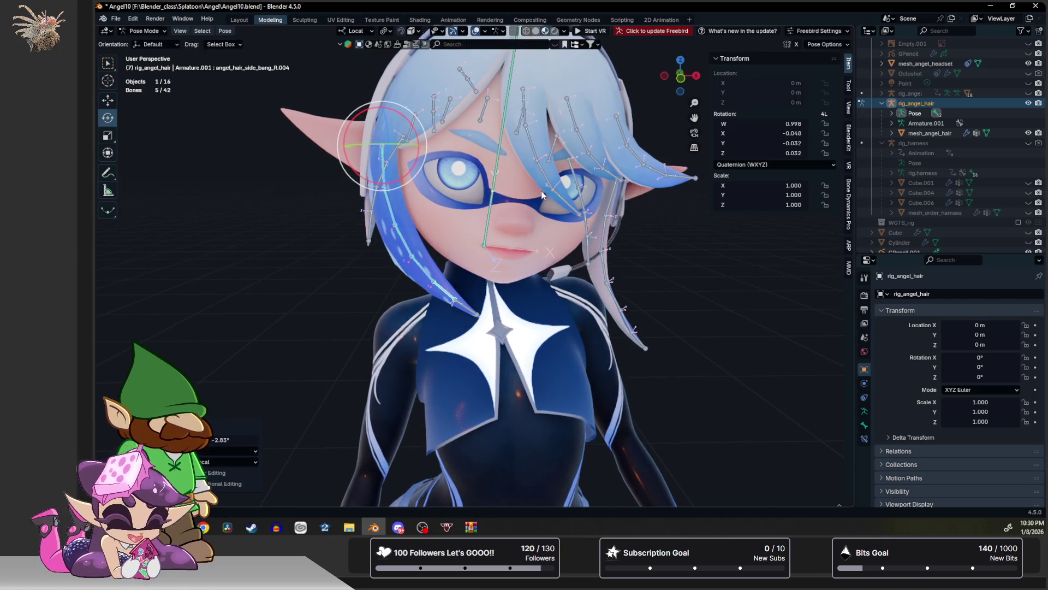
pyautogui.scroll(5, 524, 192)
pyautogui.moveTo(509, 191)
pyautogui.mouseDown(button='middle')
pyautogui.moveTo(649, 190)
pyautogui.moveTo(499, 185)
pyautogui.moveTo(416, 143)
pyautogui.mouseUp(button='middle')
# Bend the left back bang bones to the left.
pyautogui.click(401, 117)
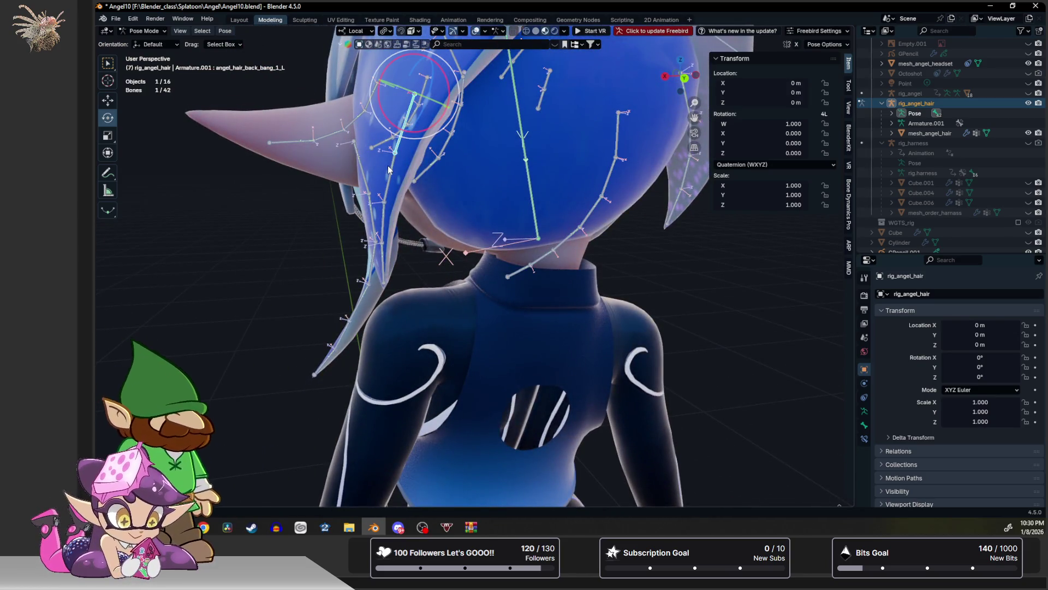
pyautogui.moveTo(380, 251); pyautogui.dragTo(371, 164, button='middle')
pyautogui.keyDown('shift'); pyautogui.click(404, 77); pyautogui.keyUp('shift')
pyautogui.moveTo(363, 69); pyautogui.dragTo(361, 83)
pyautogui.moveTo(360, 83)
pyautogui.mouseDown(button='middle')
pyautogui.moveTo(512, 126)
pyautogui.moveTo(368, 195)
pyautogui.moveTo(286, 211)
pyautogui.moveTo(316, 192)
pyautogui.mouseUp(button='middle')
pyautogui.scroll(-3, 512, 127)
# Rotate the right back bang bones slightly.
pyautogui.click(317, 191)
pyautogui.keyDown('shift'); pyautogui.click(321, 221); pyautogui.keyUp('shift')
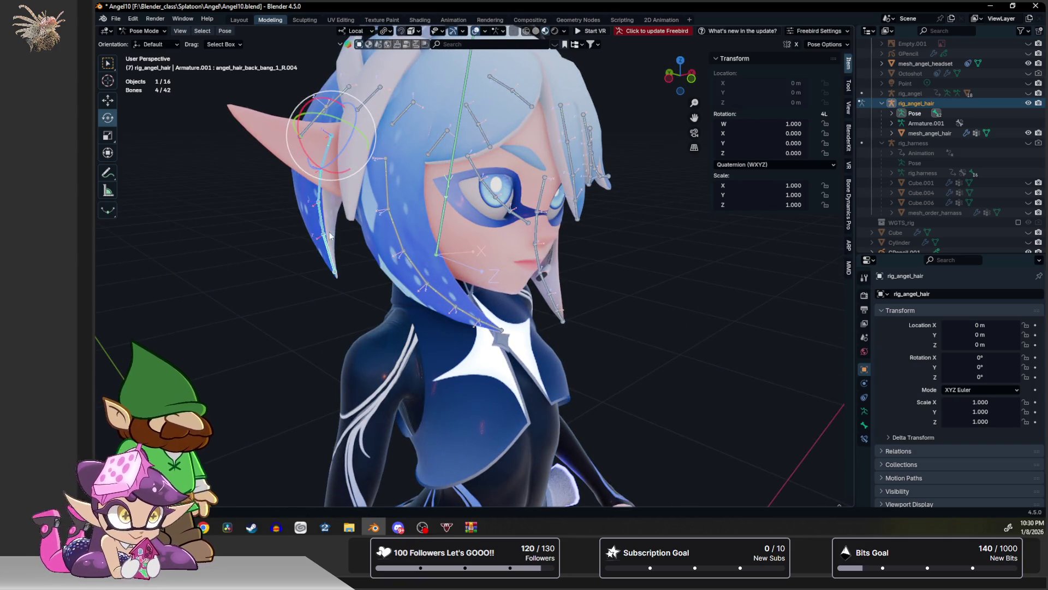
pyautogui.moveTo(330, 236); pyautogui.dragTo(291, 155, button='middle')
pyautogui.moveTo(290, 155); pyautogui.dragTo(310, 166)
pyautogui.moveTo(309, 167)
pyautogui.mouseDown(button='middle')
pyautogui.moveTo(291, 162)
pyautogui.moveTo(362, 221)
pyautogui.moveTo(522, 211)
pyautogui.moveTo(546, 197)
pyautogui.mouseUp(button='middle')
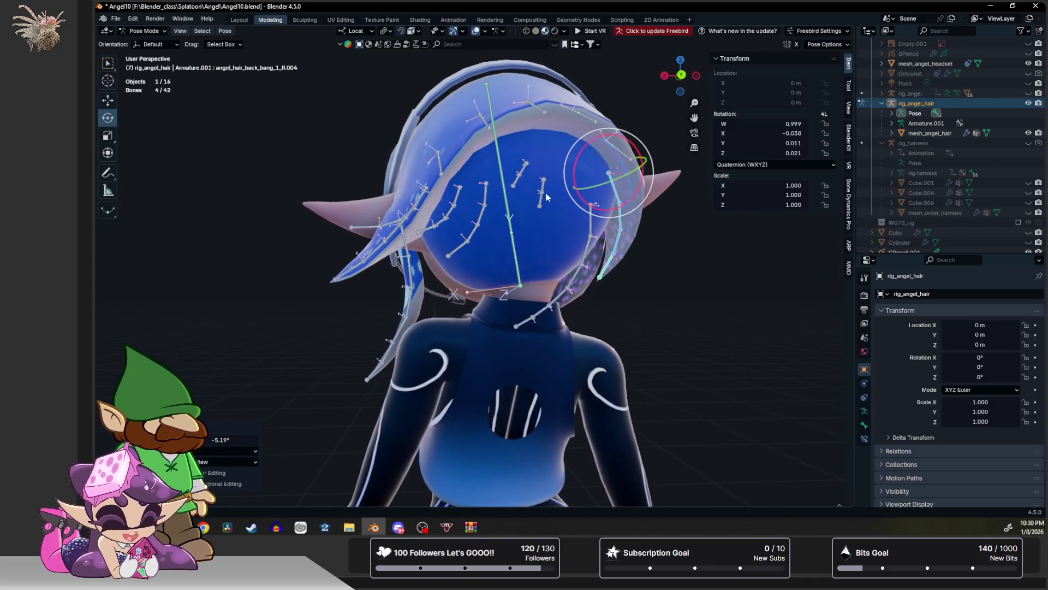
# Reposition the second left back bang bone, moving it instead of rotating.
pyautogui.click(437, 155)
pyautogui.moveTo(434, 172)
pyautogui.mouseDown()
pyautogui.moveTo(412, 201)
pyautogui.moveTo(412, 188)
pyautogui.mouseUp()
pyautogui.hotkey('ctrl', 'z')
pyautogui.hotkey('shift', 'space')
pyautogui.press('g')
pyautogui.moveTo(412, 188)
pyautogui.mouseDown(button='middle')
pyautogui.moveTo(405, 198)
pyautogui.moveTo(578, 207)
pyautogui.mouseUp(button='middle')
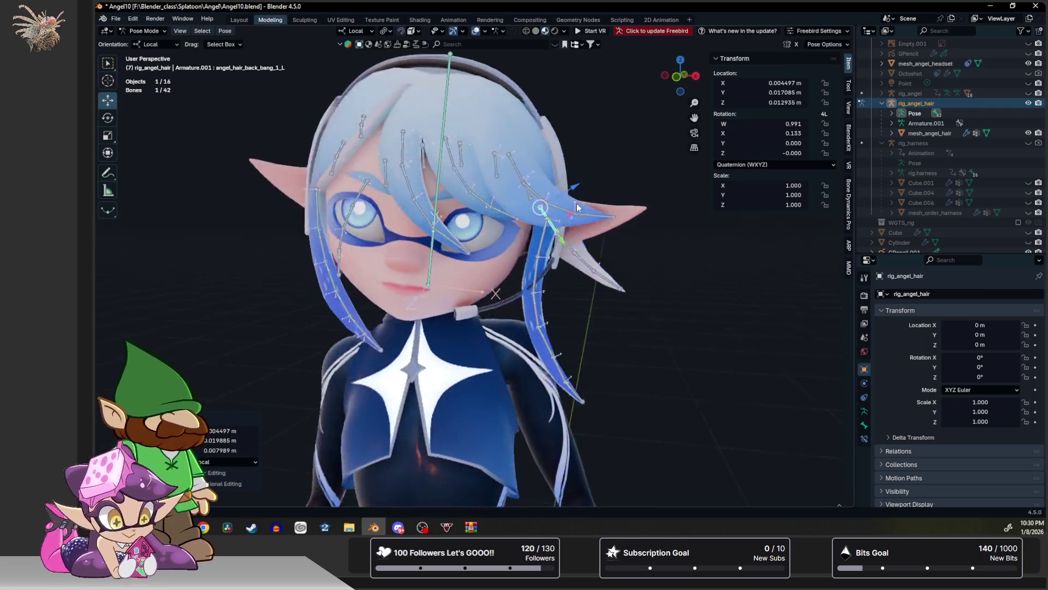
pyautogui.scroll(-2, 578, 207)
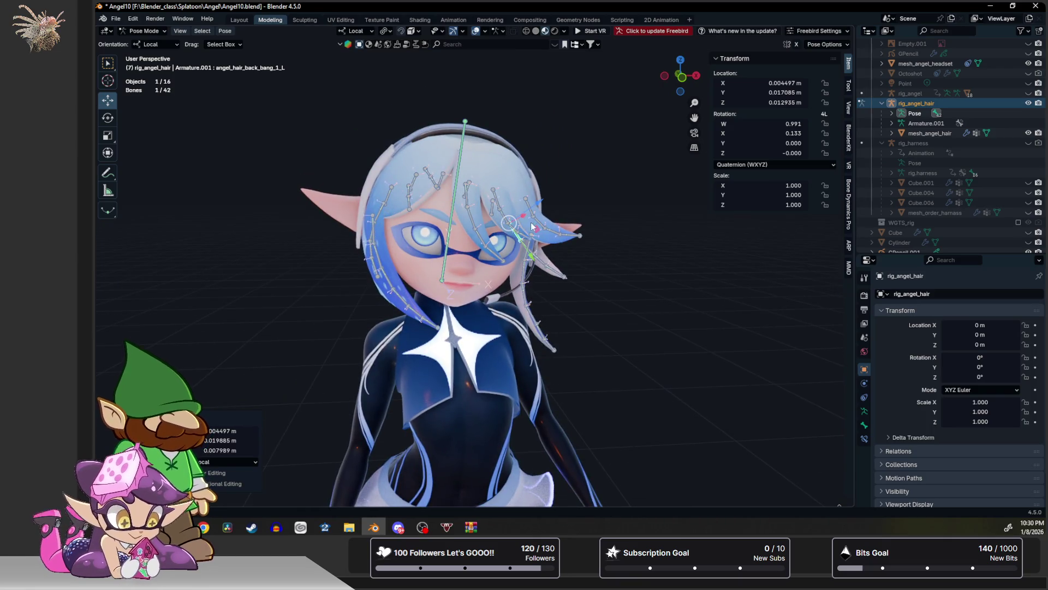
pyautogui.moveTo(541, 212)
pyautogui.mouseDown(button='middle')
pyautogui.moveTo(558, 193)
pyautogui.moveTo(525, 251)
pyautogui.moveTo(438, 227)
pyautogui.mouseUp(button='middle')
# Show the face rig again and hide rig_angel_hair in the Outliner.
pyautogui.scroll(2, 541, 222)
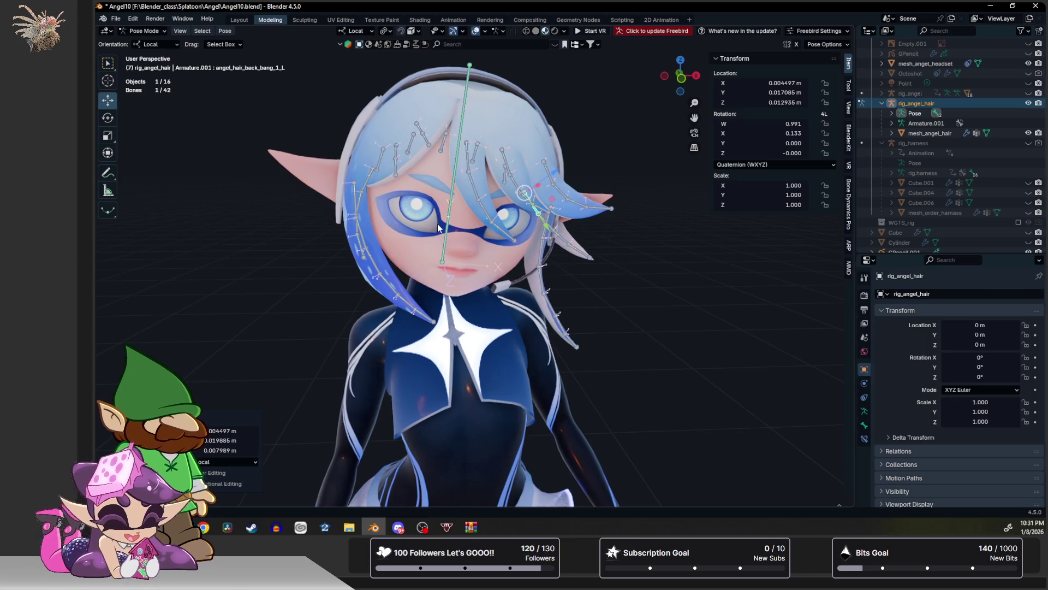
pyautogui.scroll(3, 464, 208)
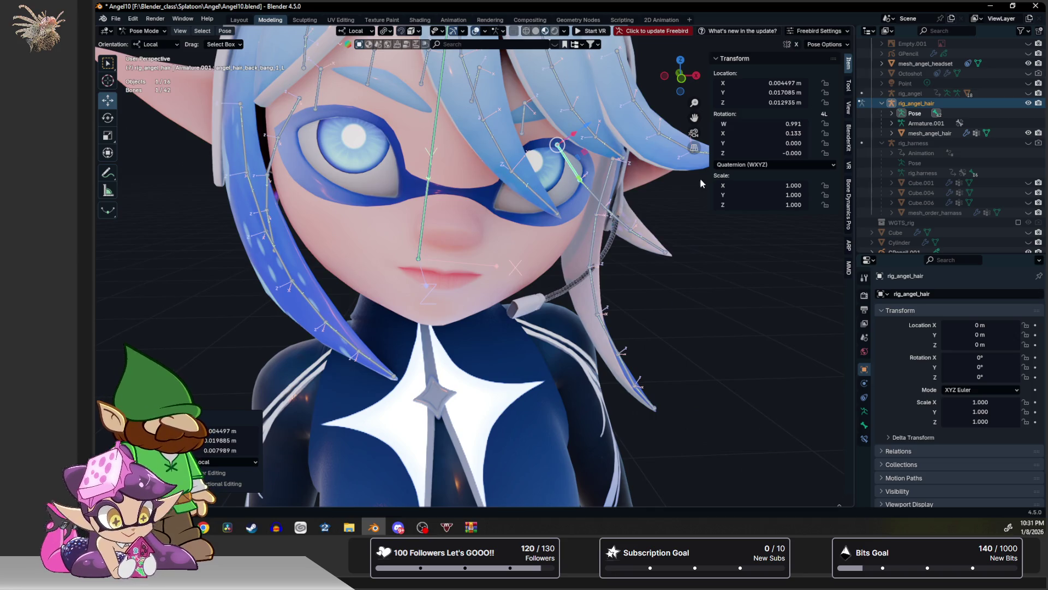
pyautogui.click(1028, 94)
pyautogui.click(1028, 103)
pyautogui.moveTo(492, 136)
pyautogui.mouseDown(button='middle')
pyautogui.moveTo(474, 203)
pyautogui.moveTo(457, 167)
pyautogui.mouseUp(button='middle')
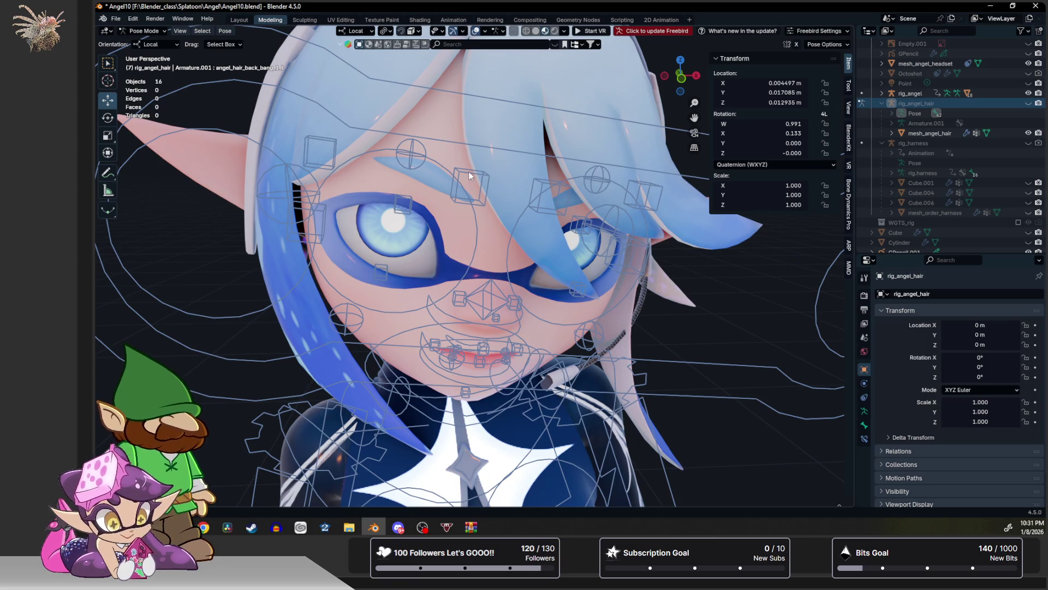
# Reposition the right and left upper brow controls and the right upper eyelid control.
pyautogui.click(469, 183)
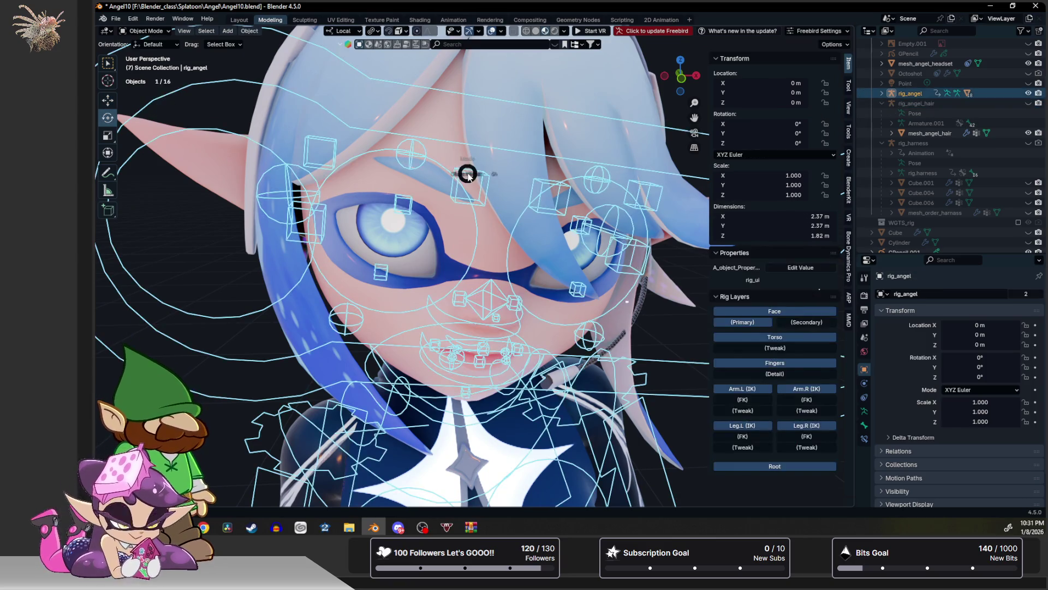
pyautogui.press('g')
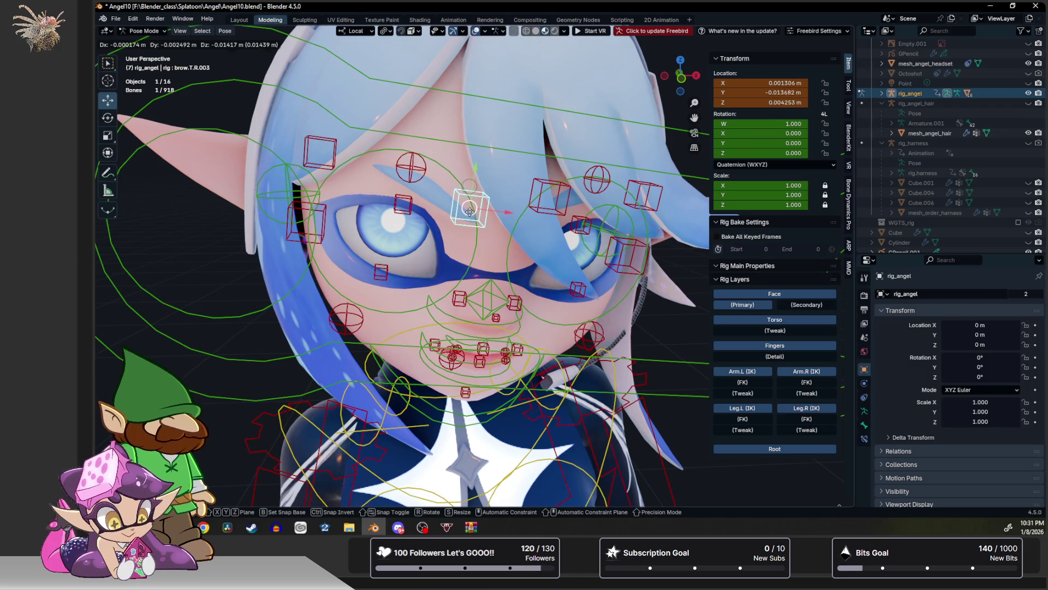
pyautogui.click(470, 211)
pyautogui.click(565, 201)
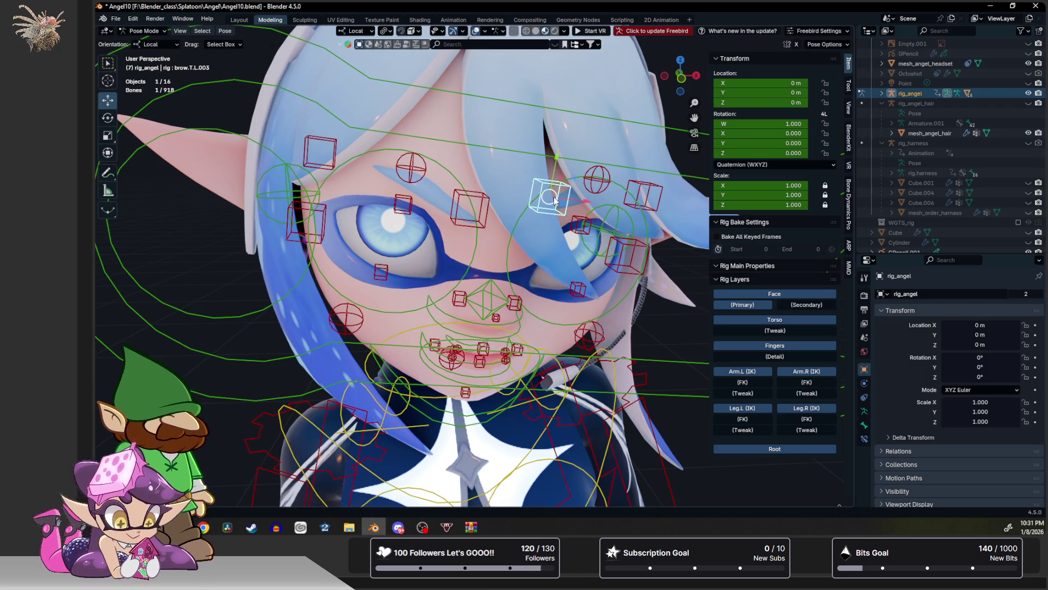
pyautogui.press('g')
pyautogui.click(553, 217)
pyautogui.moveTo(553, 218); pyautogui.dragTo(415, 211, button='middle')
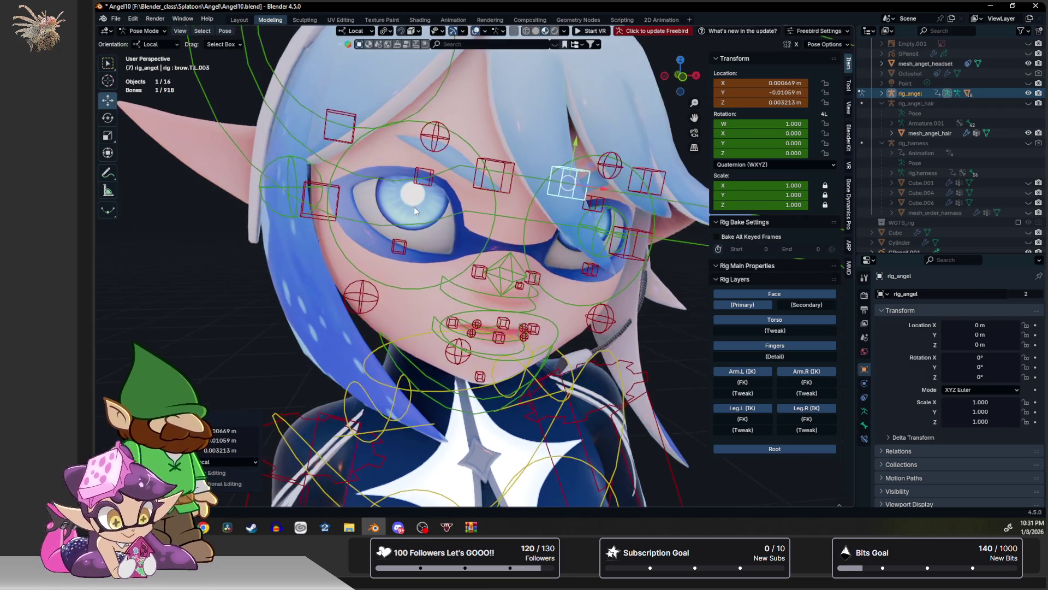
pyautogui.click(425, 178)
pyautogui.scroll(2, 426, 178)
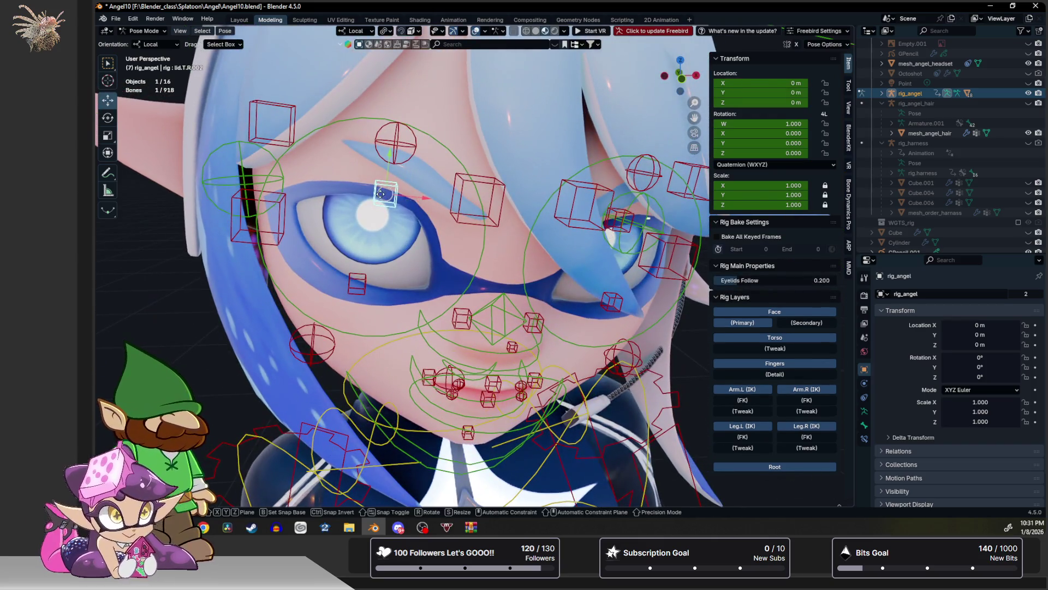
pyautogui.press('g')
pyautogui.click(385, 207)
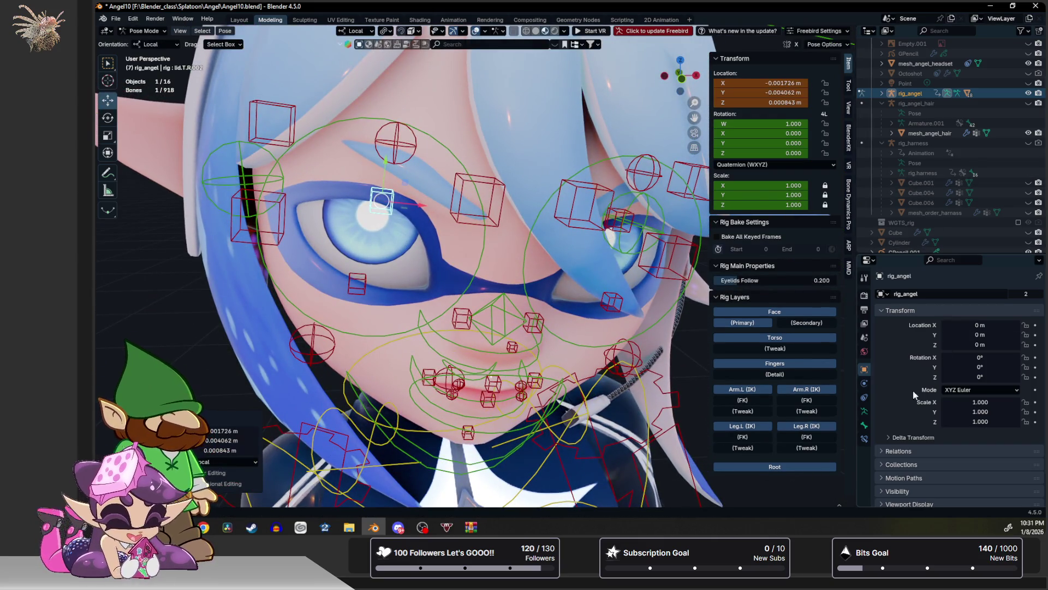
# Show the Face (Secondary) bone collection and adjust the right lower brow controls.
pyautogui.click(864, 411)
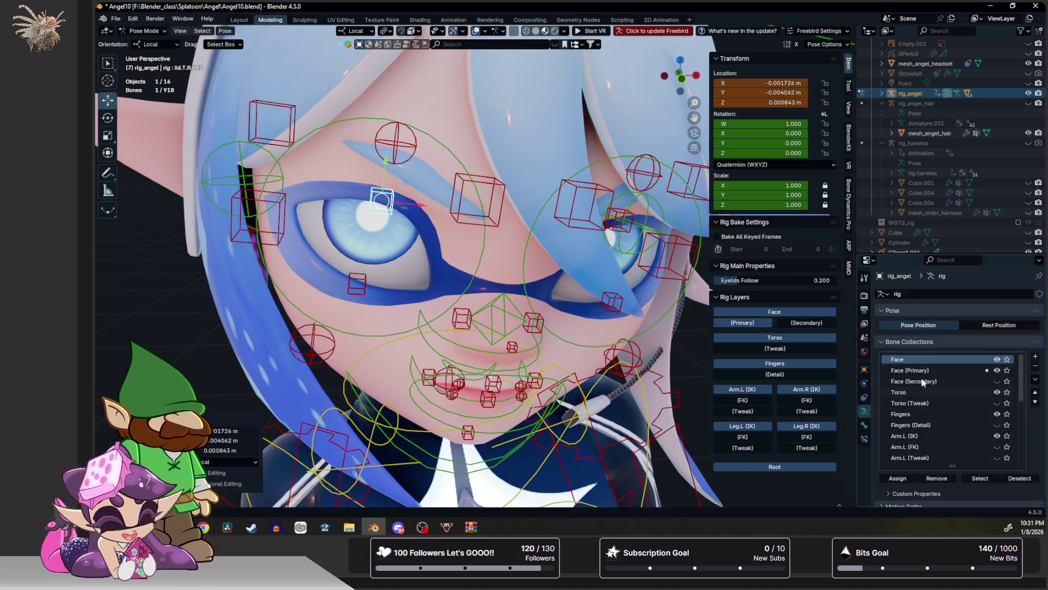
pyautogui.click(997, 381)
pyautogui.moveTo(394, 187); pyautogui.dragTo(389, 163, button='middle')
pyautogui.click(389, 163)
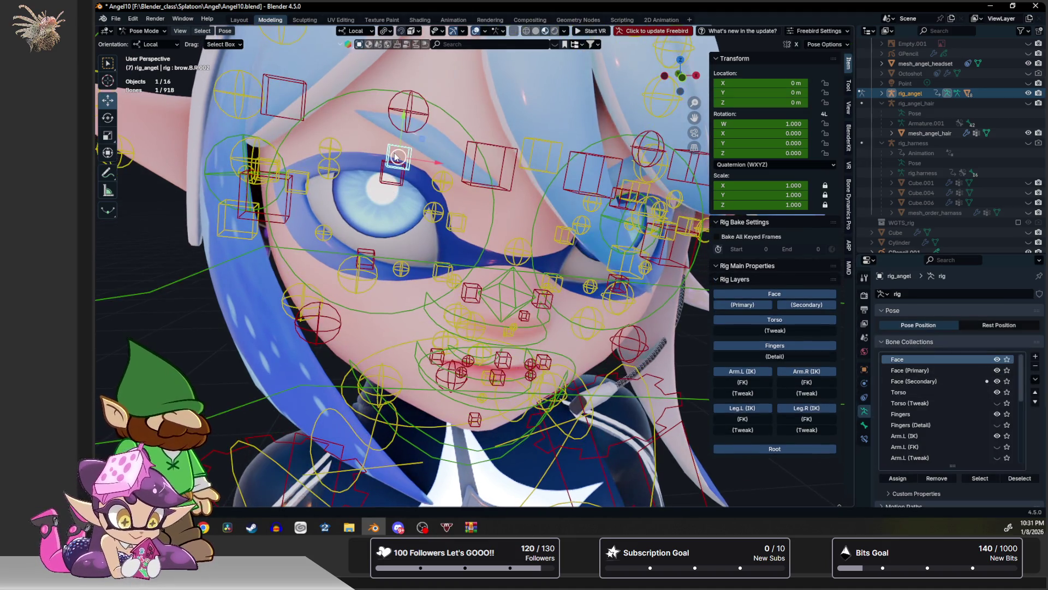
pyautogui.press('g')
pyautogui.click(389, 166)
pyautogui.click(456, 223)
pyautogui.press('g')
pyautogui.click(432, 198)
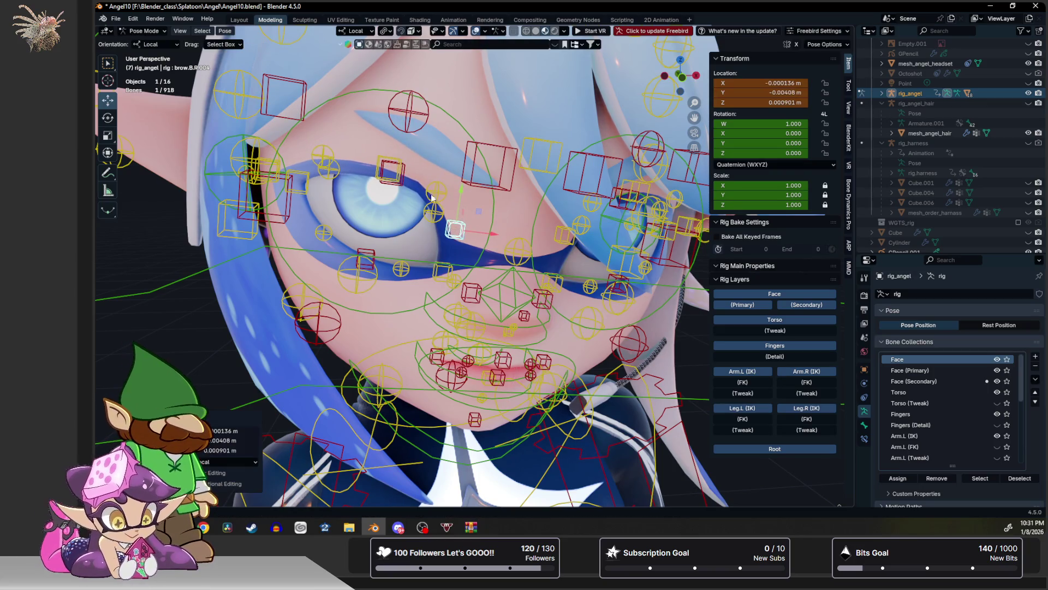
pyautogui.click(391, 167)
pyautogui.press('g')
pyautogui.click(478, 176)
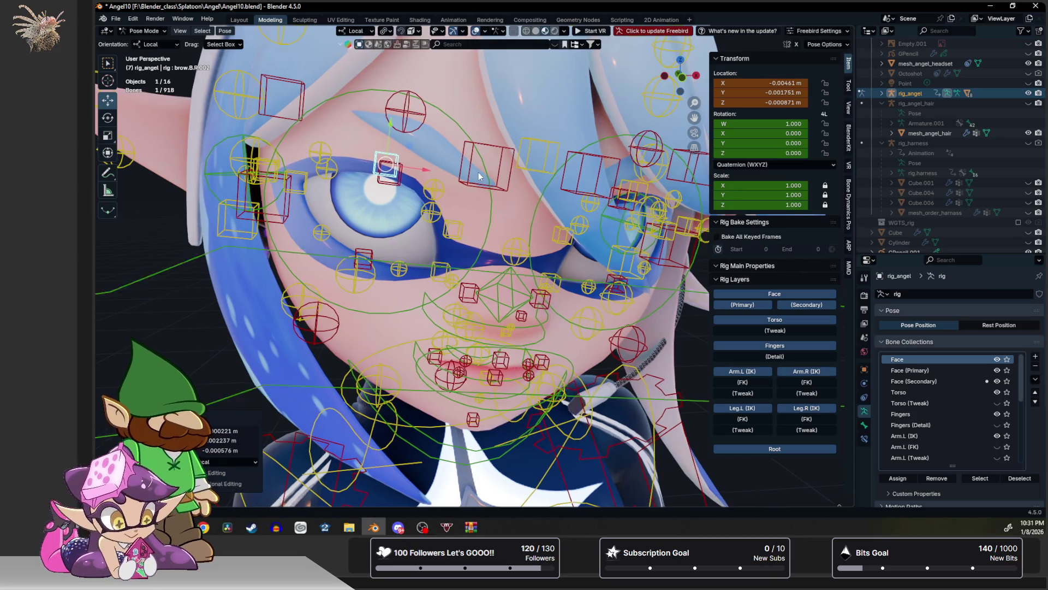
# Move the left lower brow control, cancelling a trial move of the left upper eyelid.
pyautogui.moveTo(478, 172); pyautogui.dragTo(533, 187, button='middle')
pyautogui.click(546, 241)
pyautogui.press('g')
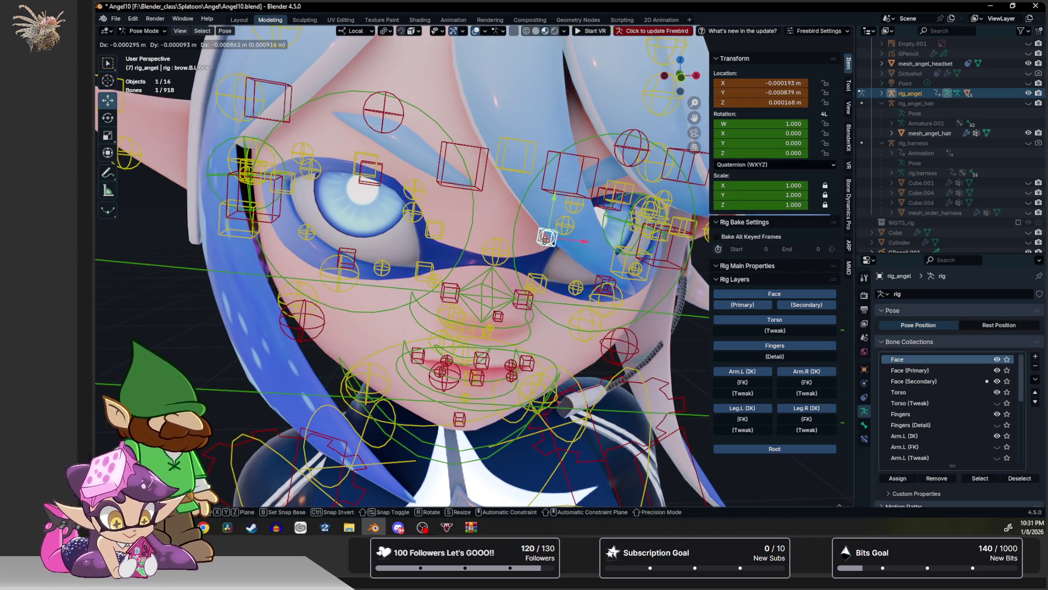
pyautogui.click(542, 241)
pyautogui.moveTo(541, 241)
pyautogui.mouseDown(button='middle')
pyautogui.moveTo(554, 202)
pyautogui.moveTo(452, 267)
pyautogui.mouseUp(button='middle')
pyautogui.click(563, 186)
pyautogui.press('g')
pyautogui.rightClick(562, 186)
# Nudge two right lower eyelid controls into slightly new positions.
pyautogui.click(452, 267)
pyautogui.press('g')
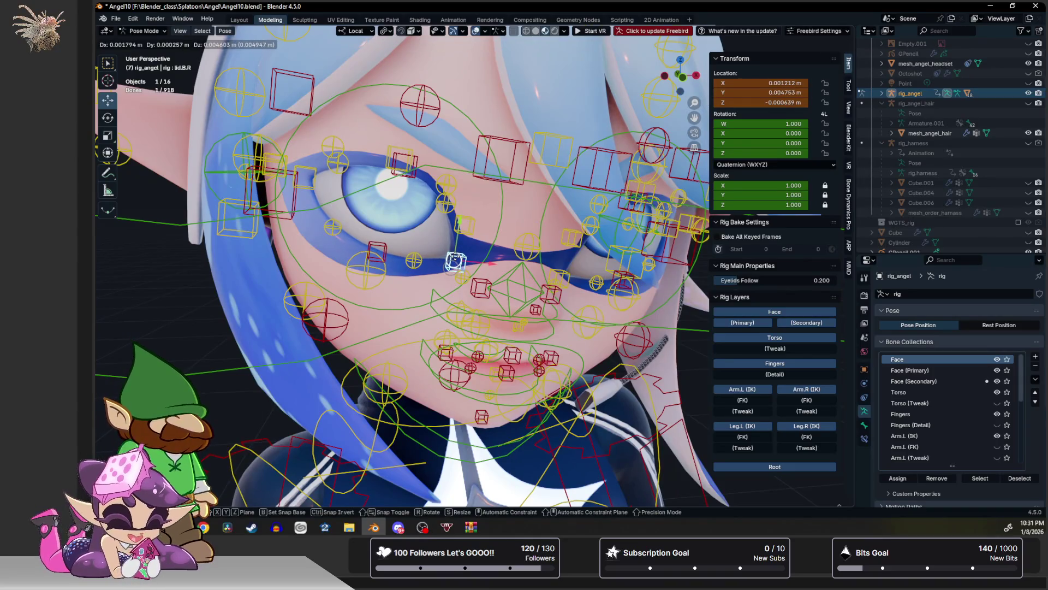
pyautogui.click(453, 263)
pyautogui.click(376, 252)
pyautogui.press('g')
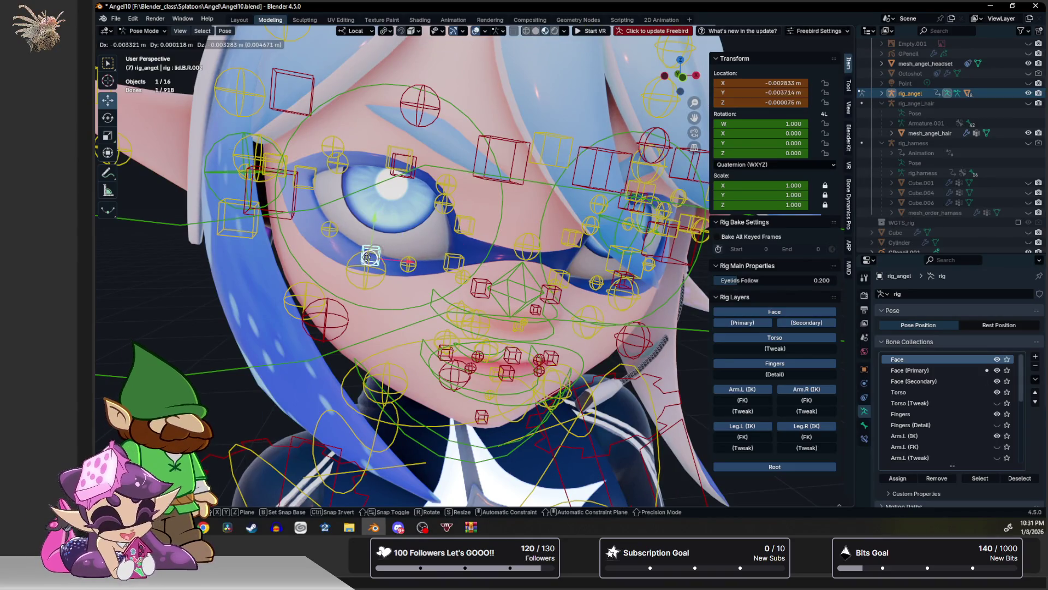
pyautogui.click(369, 253)
pyautogui.moveTo(369, 252); pyautogui.dragTo(496, 263, button='middle')
# Move lid.B.R, then lid.B.R.002 to -0.005118, -0.004115, -0.000893 m.
pyautogui.click(358, 232)
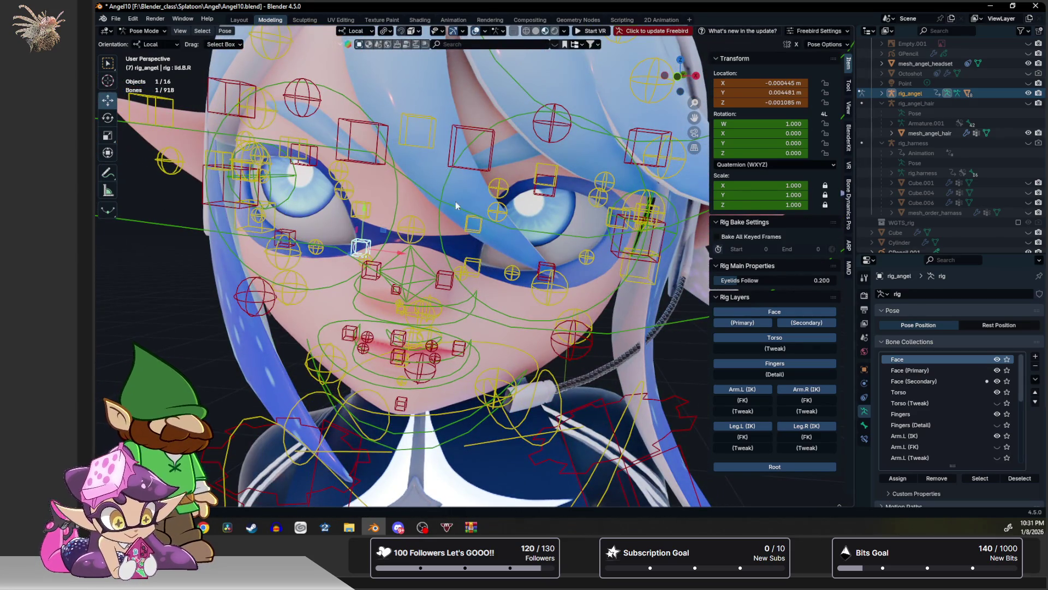
pyautogui.moveTo(382, 224)
pyautogui.mouseDown(button='middle')
pyautogui.moveTo(411, 216)
pyautogui.moveTo(407, 224)
pyautogui.mouseUp(button='middle')
pyautogui.scroll(2, 407, 224)
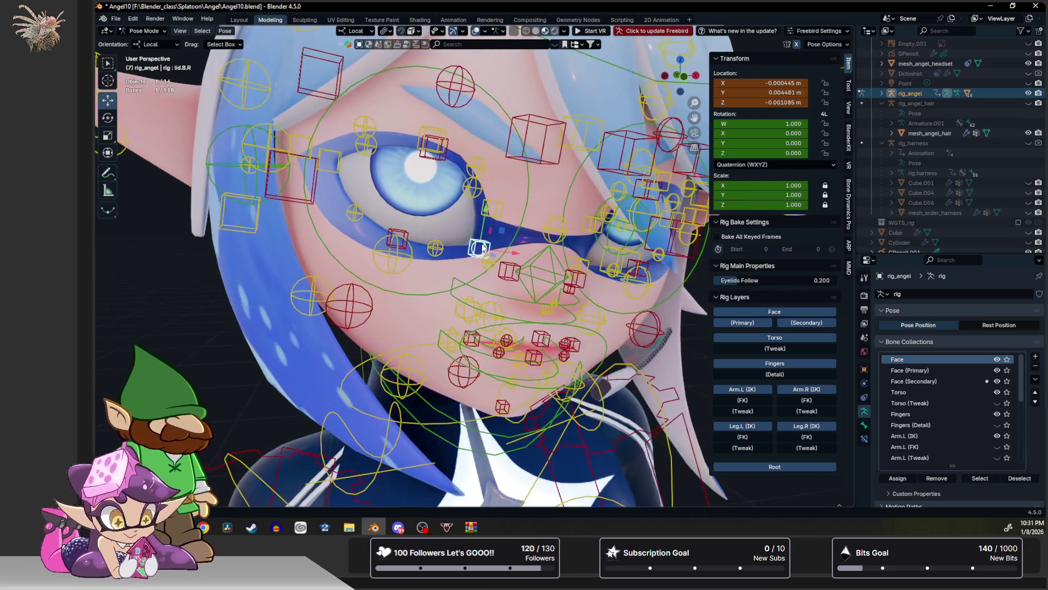
pyautogui.press('g')
pyautogui.click(414, 236)
pyautogui.click(398, 236)
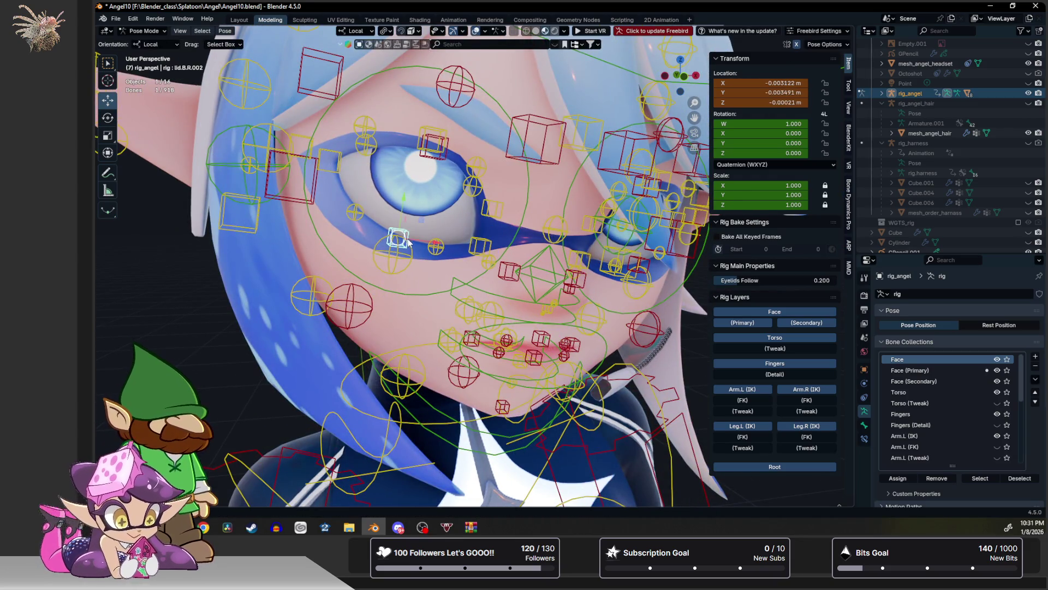
pyautogui.press('g')
pyautogui.click(398, 240)
# Turn Viewport Overlays off so only the shaded face shows.
pyautogui.moveTo(397, 240); pyautogui.dragTo(393, 236, button='middle')
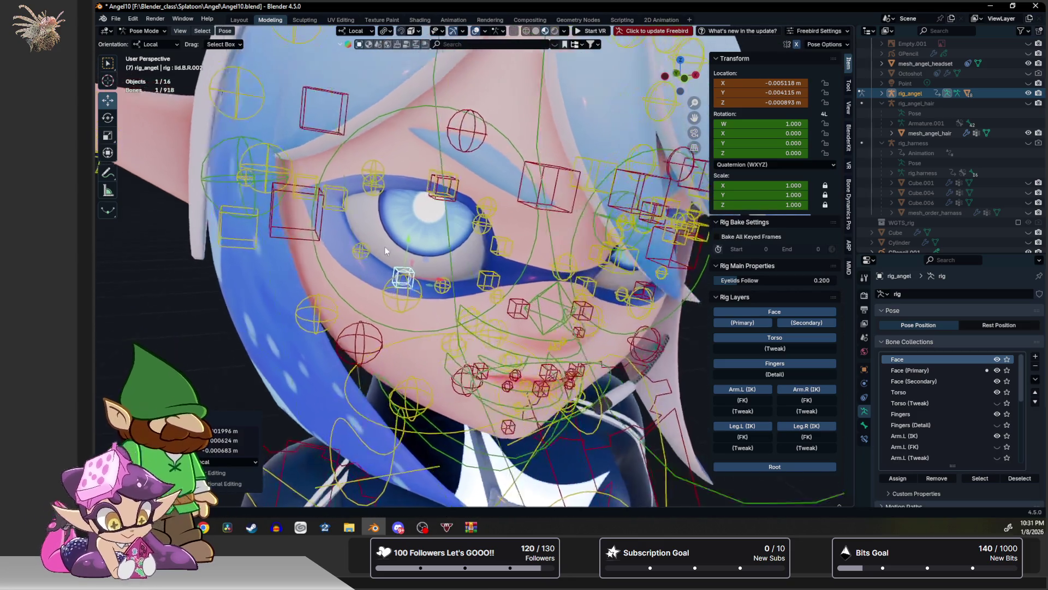
pyautogui.scroll(-4, 394, 236)
pyautogui.scroll(1, 390, 232)
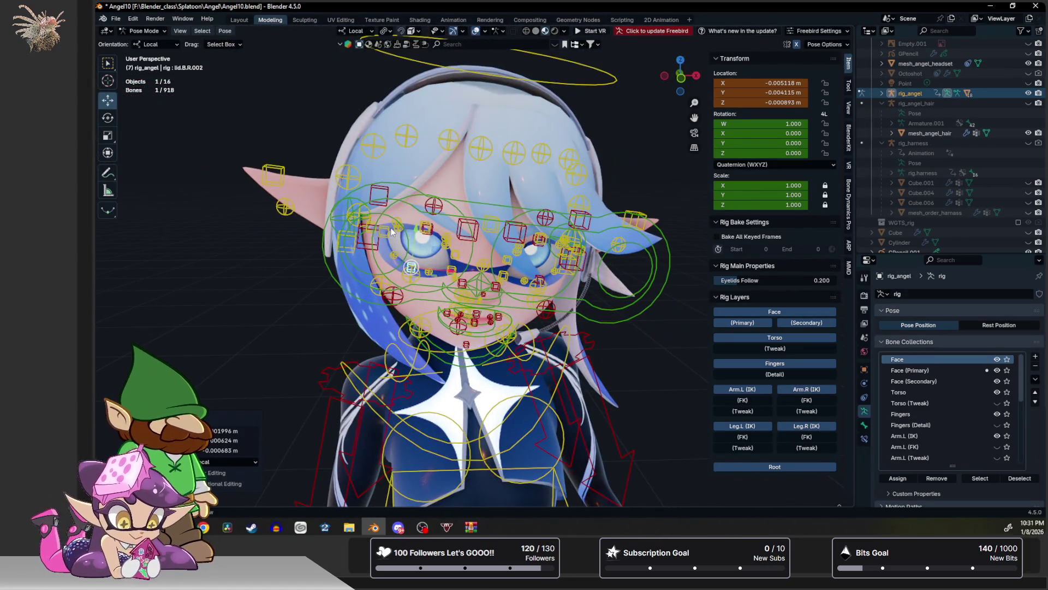
pyautogui.scroll(2, 391, 232)
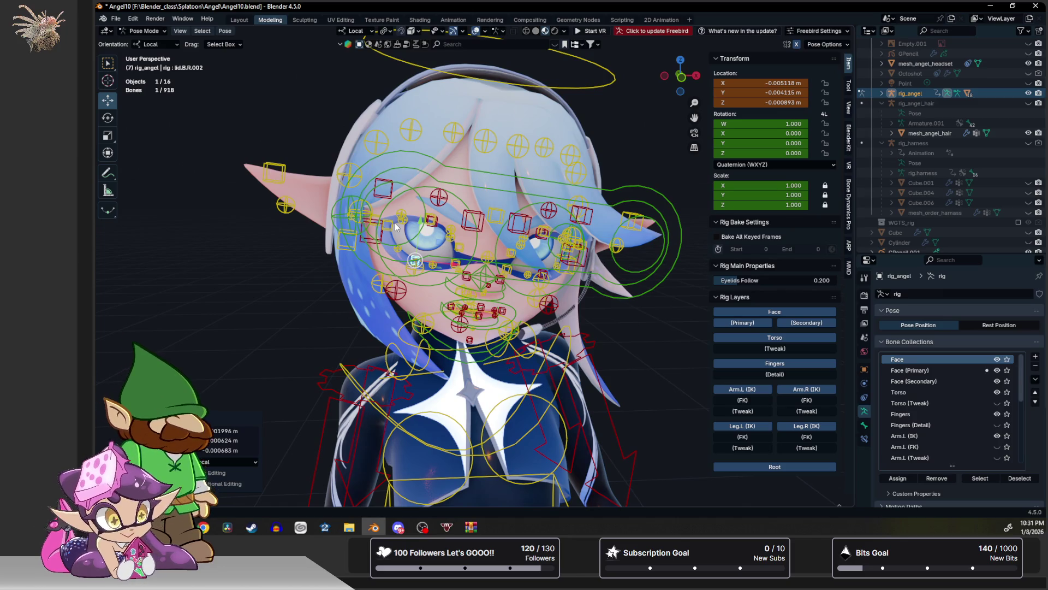
pyautogui.click(475, 31)
pyautogui.scroll(-2, 500, 107)
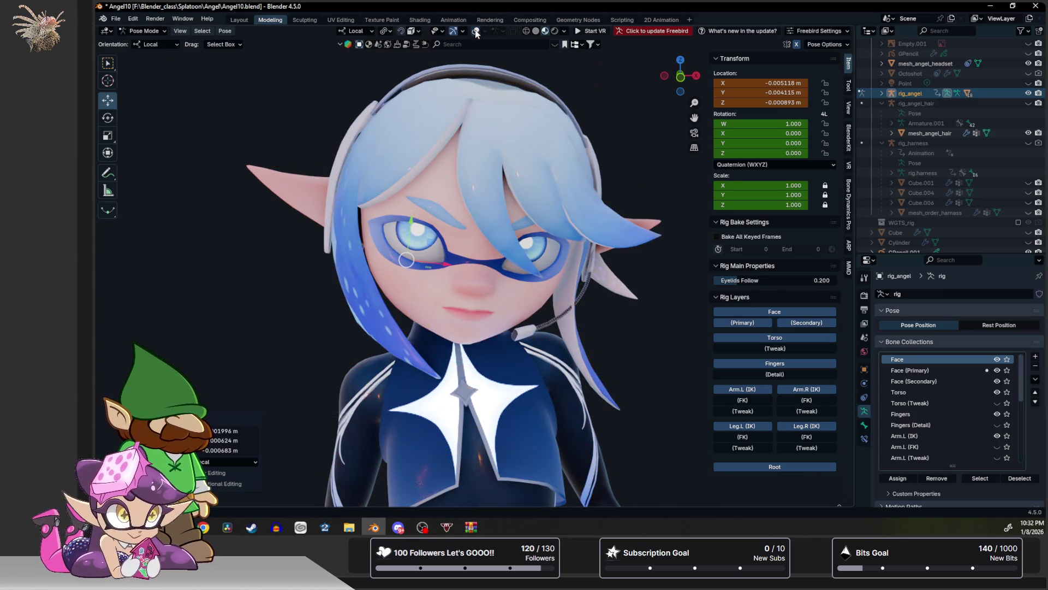
# Zoom out to the full character, switch to Rendered shading, and light it with Scene World.
pyautogui.scroll(-1, 500, 107)
pyautogui.scroll(-3, 555, 161)
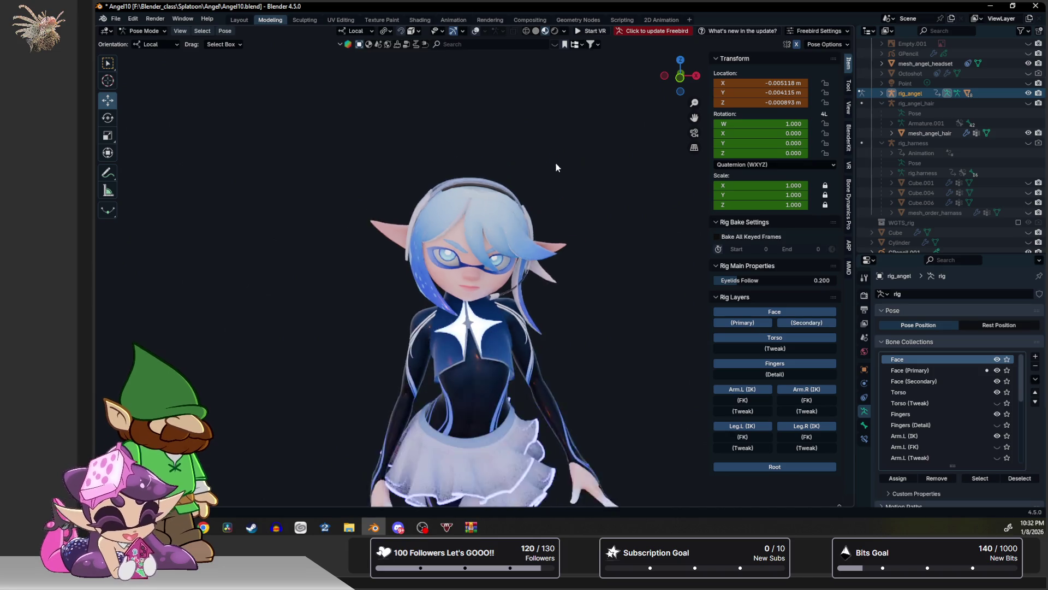
pyautogui.scroll(-3, 560, 163)
pyautogui.moveTo(565, 72)
pyautogui.mouseDown(button='middle')
pyautogui.moveTo(571, 89)
pyautogui.moveTo(524, 110)
pyautogui.moveTo(683, 89)
pyautogui.moveTo(582, 87)
pyautogui.moveTo(483, 110)
pyautogui.moveTo(509, 101)
pyautogui.moveTo(484, 121)
pyautogui.moveTo(499, 77)
pyautogui.mouseUp(button='middle')
pyautogui.scroll(2, 509, 101)
pyautogui.click(557, 31)
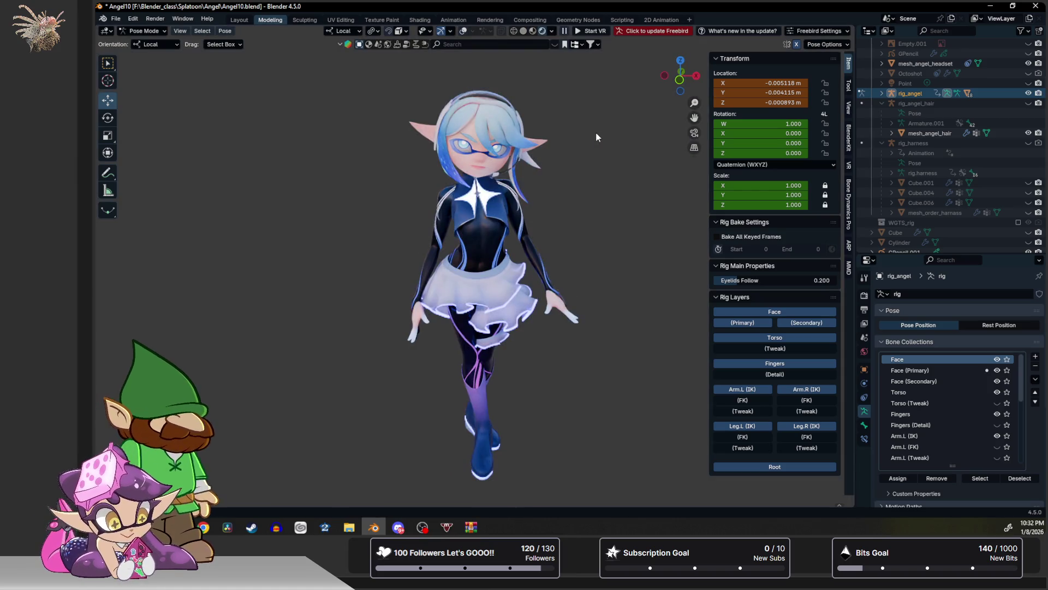
pyautogui.click(551, 30)
pyautogui.click(496, 123)
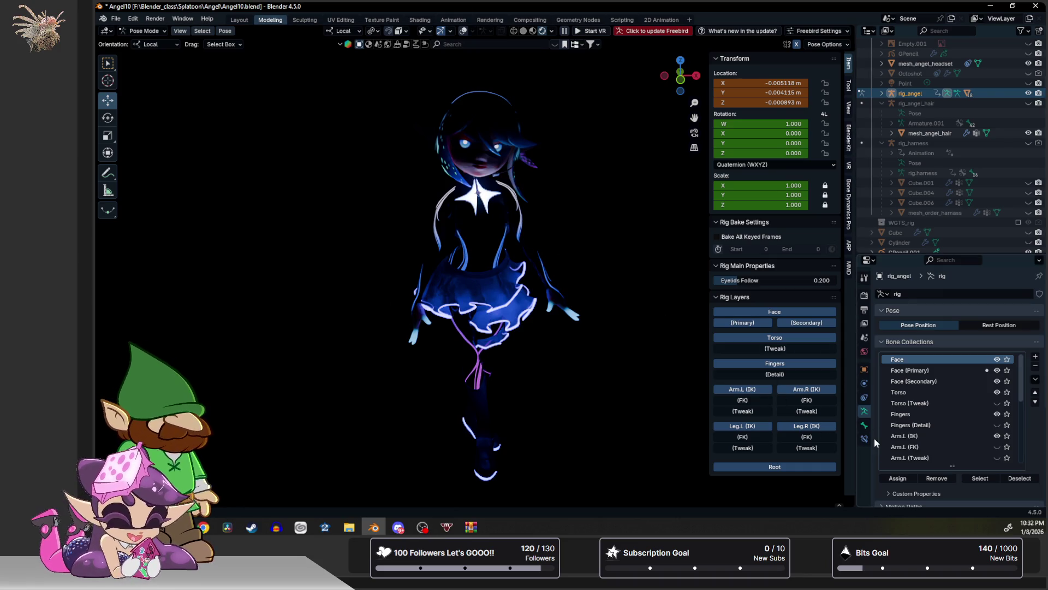
# Return to Material Preview, frame the face, and turn overlays back on.
pyautogui.click(533, 31)
pyautogui.scroll(6, 506, 257)
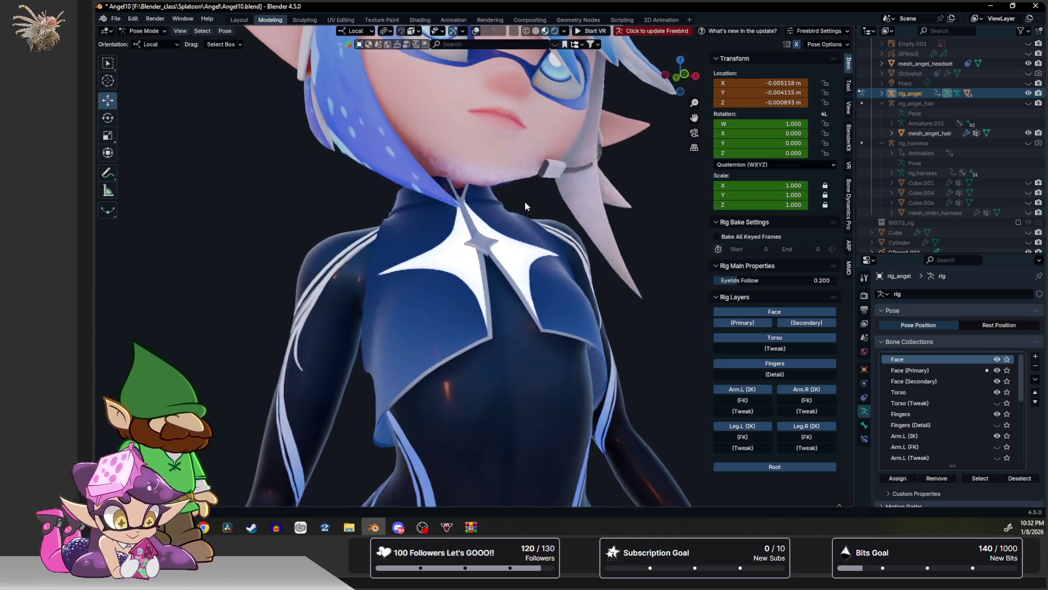
pyautogui.keyDown('shift'); pyautogui.moveTo(526, 206); pyautogui.dragTo(513, 301, button='middle'); pyautogui.keyUp('shift')
pyautogui.scroll(4, 516, 302)
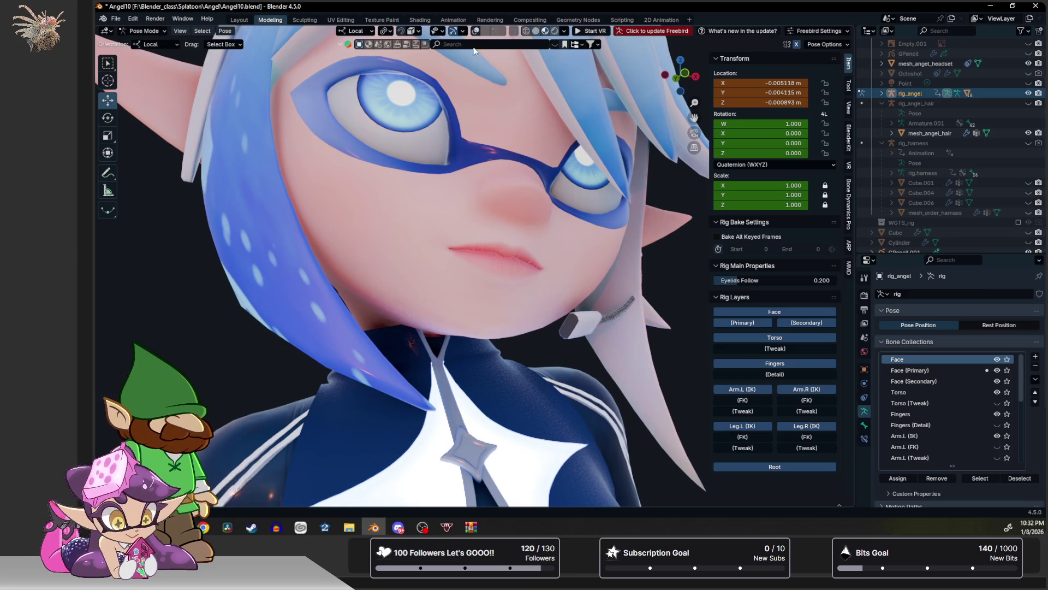
pyautogui.click(476, 32)
# Test-open the mouth by rotating jaw_master, then reset it closed with Alt+R.
pyautogui.click(459, 350)
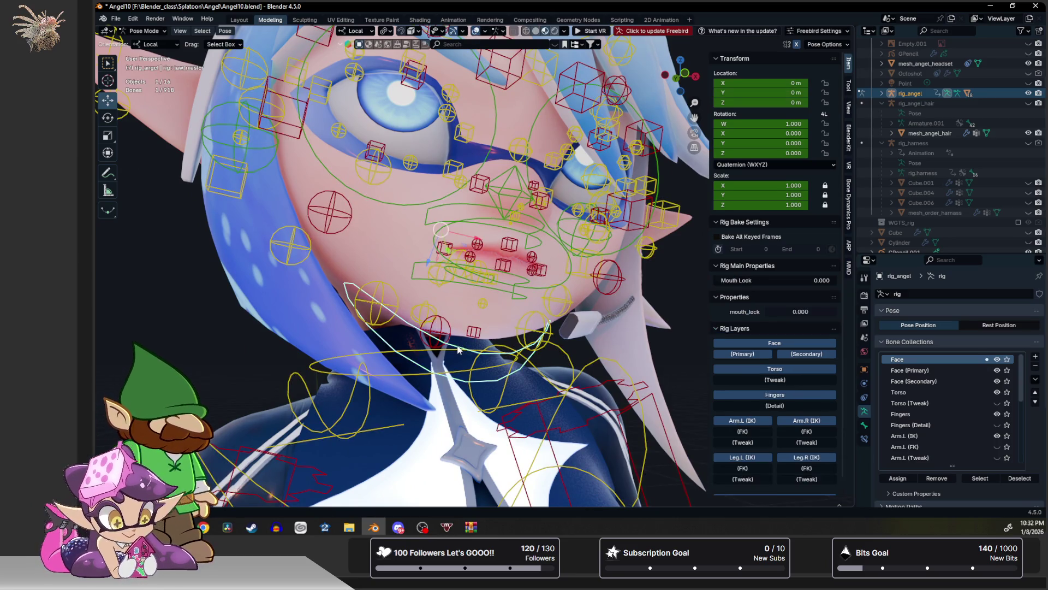
pyautogui.press('e')
pyautogui.moveTo(453, 230); pyautogui.dragTo(453, 235)
pyautogui.scroll(10, 453, 234)
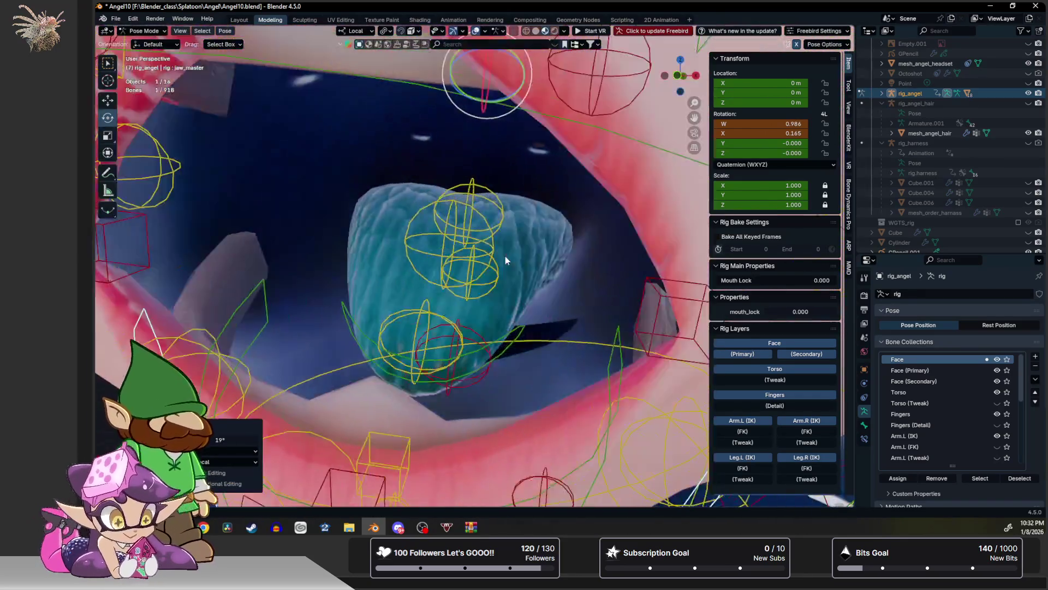
pyautogui.moveTo(505, 257)
pyautogui.mouseDown(button='middle')
pyautogui.moveTo(529, 259)
pyautogui.moveTo(495, 255)
pyautogui.moveTo(512, 214)
pyautogui.mouseUp(button='middle')
pyautogui.scroll(-5, 505, 260)
pyautogui.hotkey('alt', 'r')
# Move lip corner bone lip_end.R.001 to 0.004395, -0.001673, 0.001573 m.
pyautogui.click(510, 219)
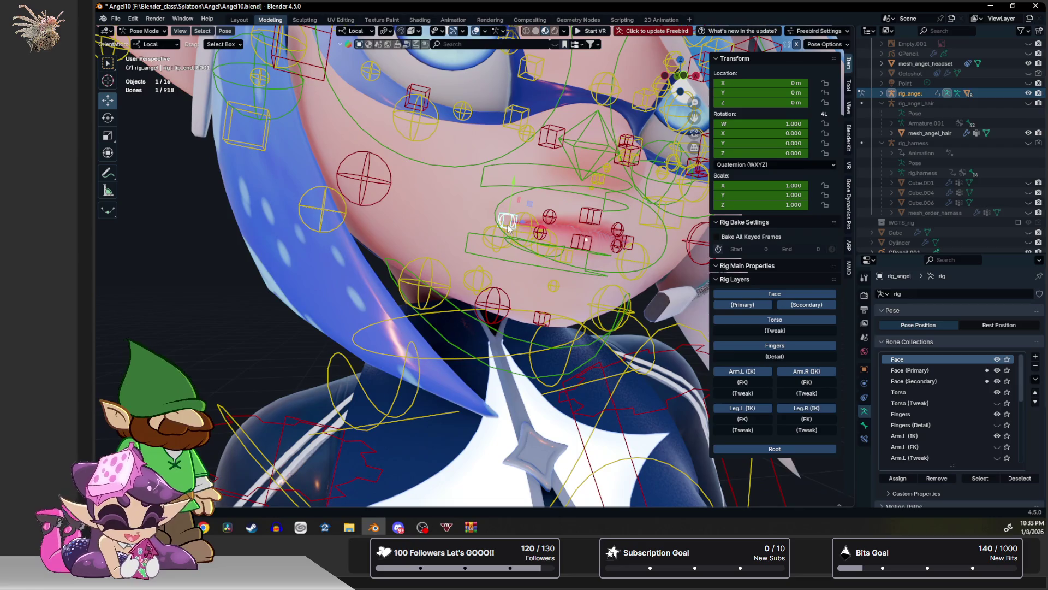
pyautogui.press('g')
pyautogui.click(518, 229)
pyautogui.scroll(-6, 518, 229)
# Deselect all bones, recentre the full body, and switch to Rendered shading.
pyautogui.moveTo(519, 229); pyautogui.dragTo(493, 251, button='middle')
pyautogui.scroll(-2, 493, 251)
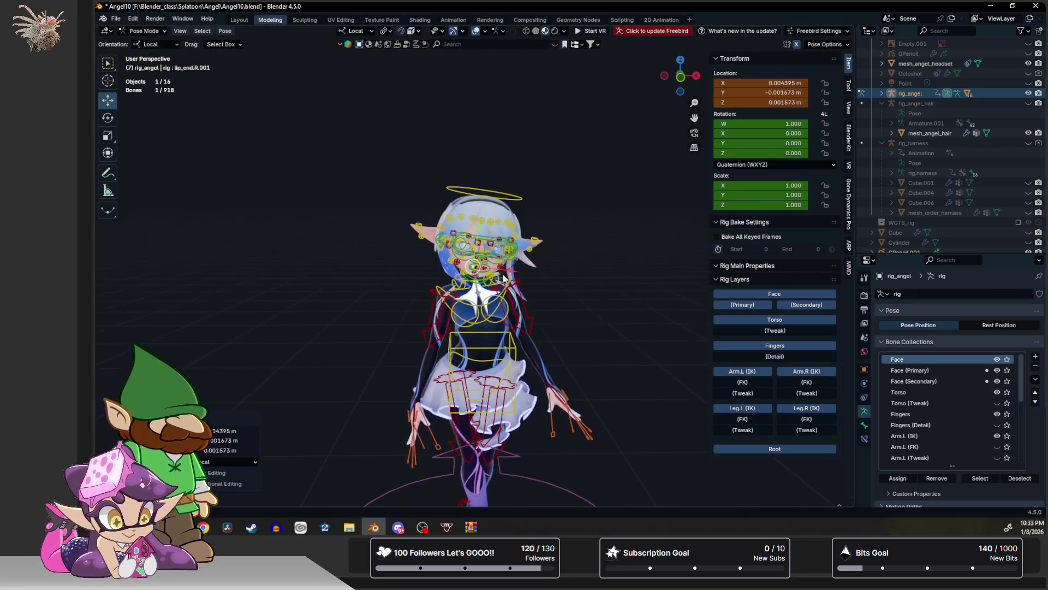
pyautogui.click(604, 228)
pyautogui.scroll(-3, 572, 194)
pyautogui.keyDown('shift'); pyautogui.moveTo(580, 187); pyautogui.dragTo(564, 230, button='middle'); pyautogui.keyUp('shift')
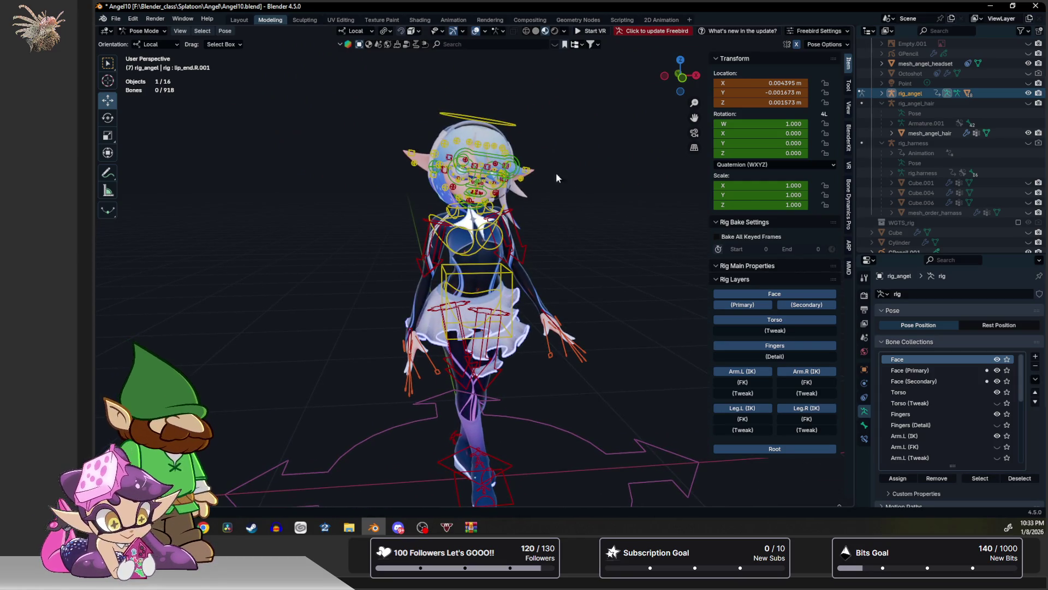
pyautogui.click(554, 32)
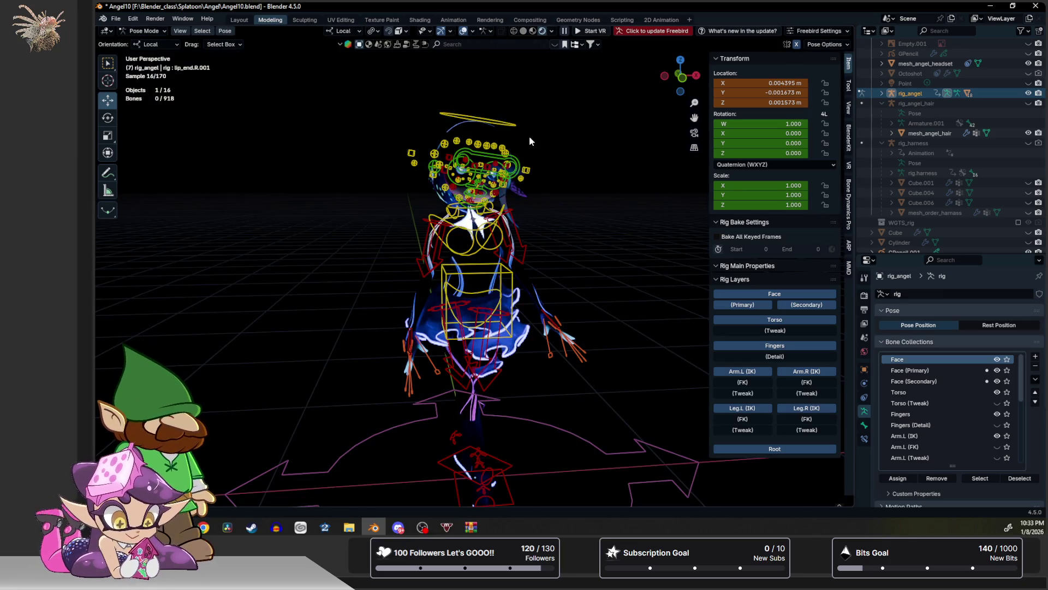
# Return to Object Mode with Ctrl+Tab and hide the rig_angel armature in the Outliner.
pyautogui.click(486, 145)
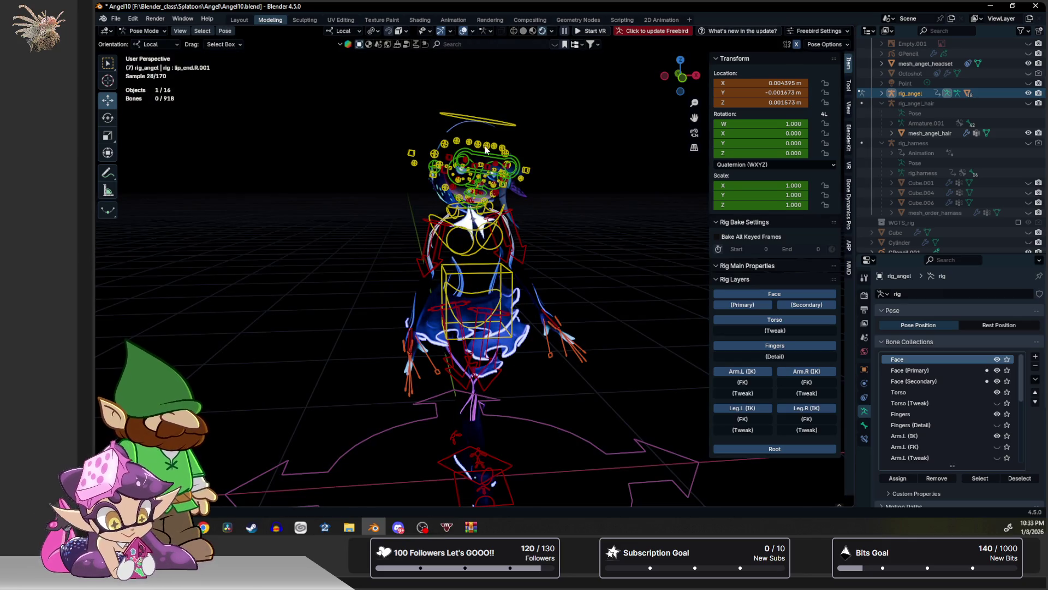
pyautogui.hotkey('ctrl', 'Tab')
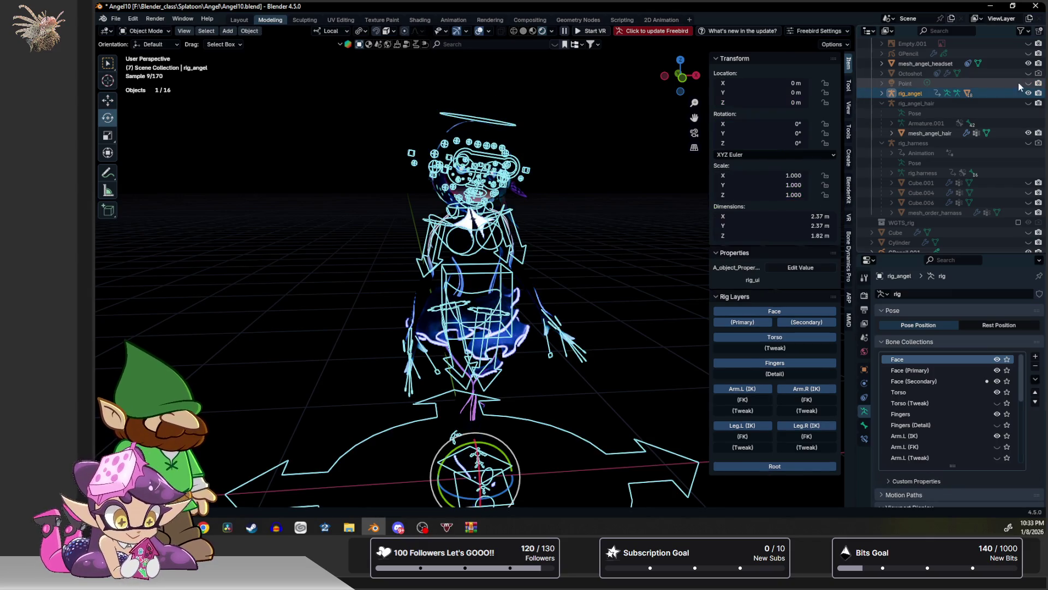
pyautogui.click(1029, 93)
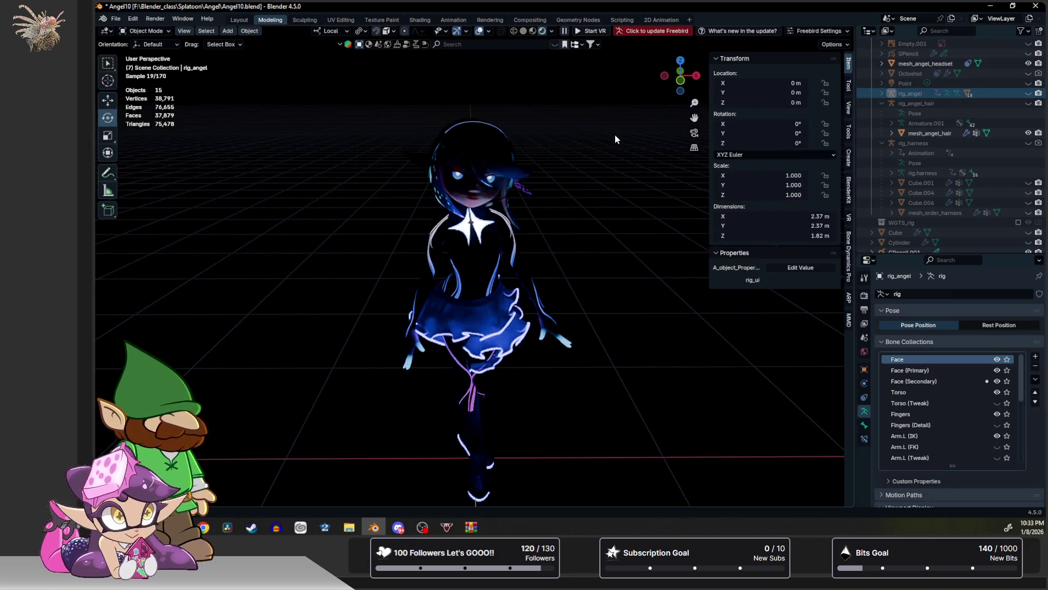
# Save the file and add an Area light to the scene.
pyautogui.click(252, 32)
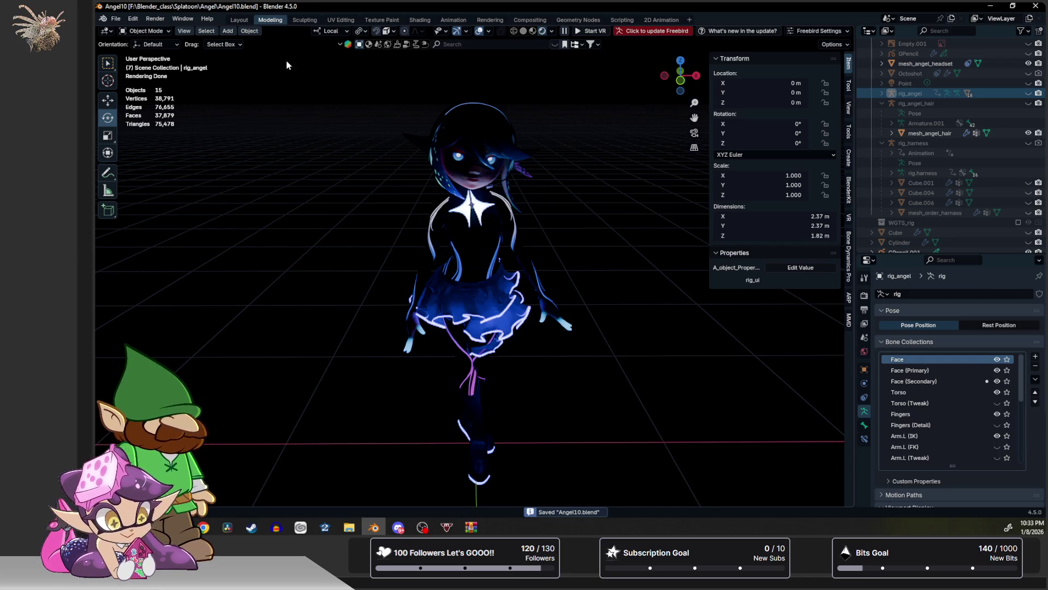
pyautogui.click(228, 31)
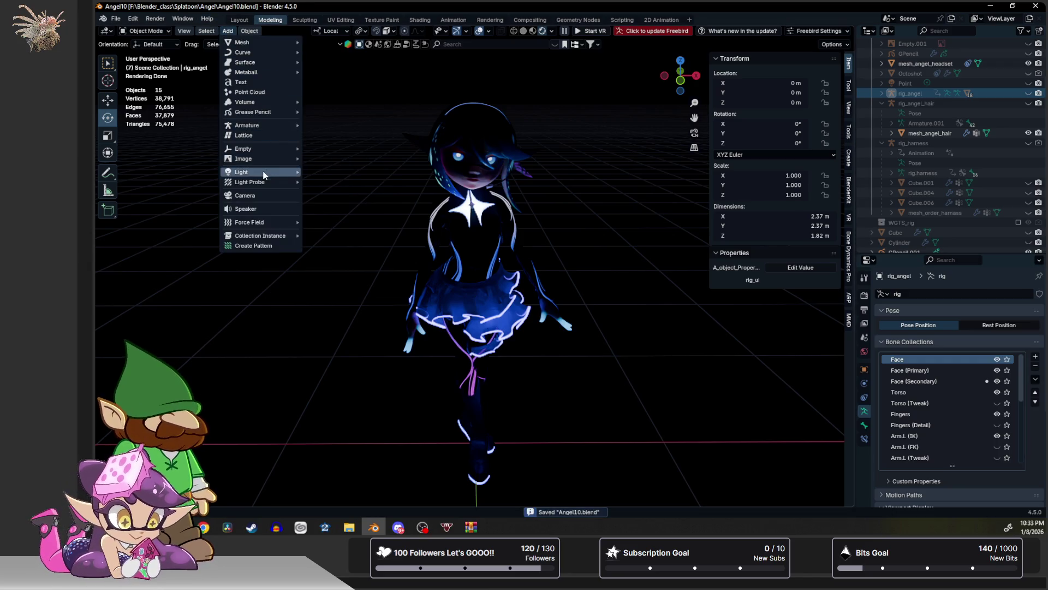
pyautogui.moveTo(262, 172)
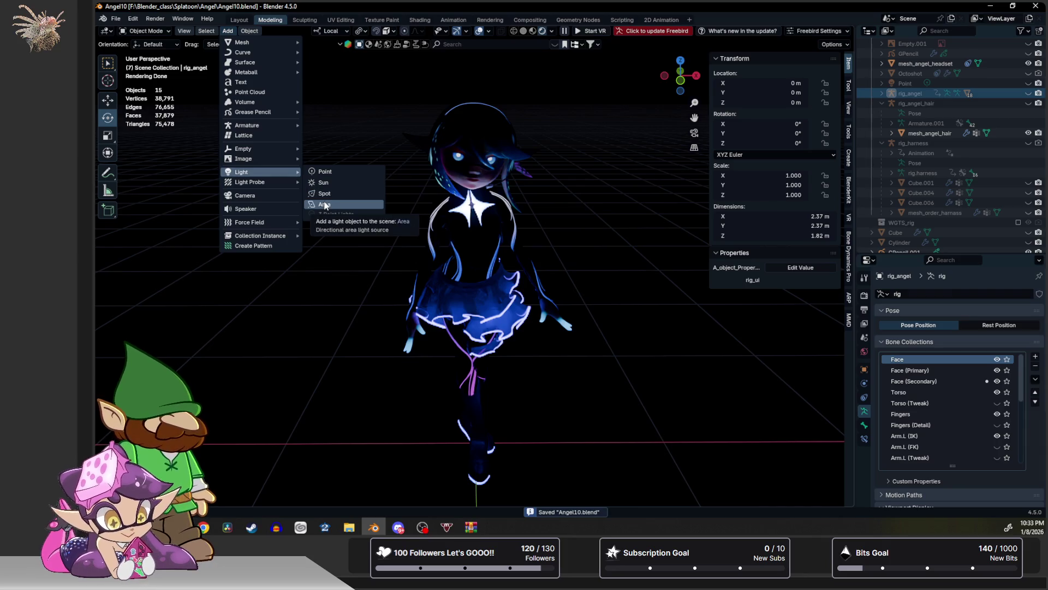
pyautogui.click(324, 204)
# Stand the light upright in front of her at -94.2° X, chest height, with Disk shape.
pyautogui.moveTo(328, 202); pyautogui.dragTo(483, 171, button='middle')
pyautogui.hotkey('shift', 'space')
pyautogui.press('g')
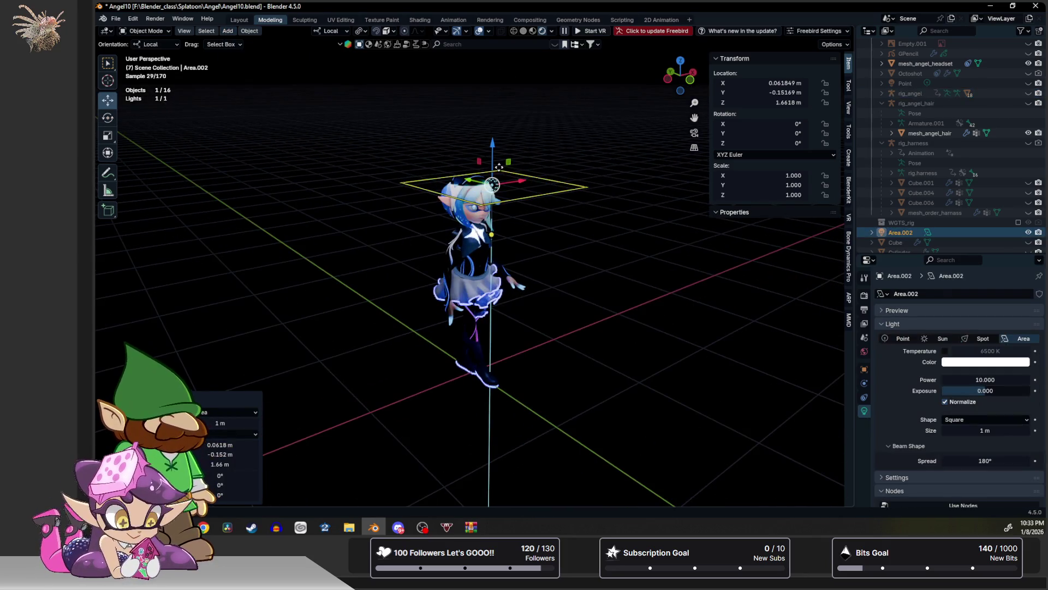
pyautogui.moveTo(472, 176)
pyautogui.mouseDown()
pyautogui.moveTo(360, 161)
pyautogui.moveTo(388, 119)
pyautogui.moveTo(381, 127)
pyautogui.mouseUp()
pyautogui.hotkey('shift', 'space')
pyautogui.press('r')
pyautogui.hotkey('shift', 'space')
pyautogui.press('g')
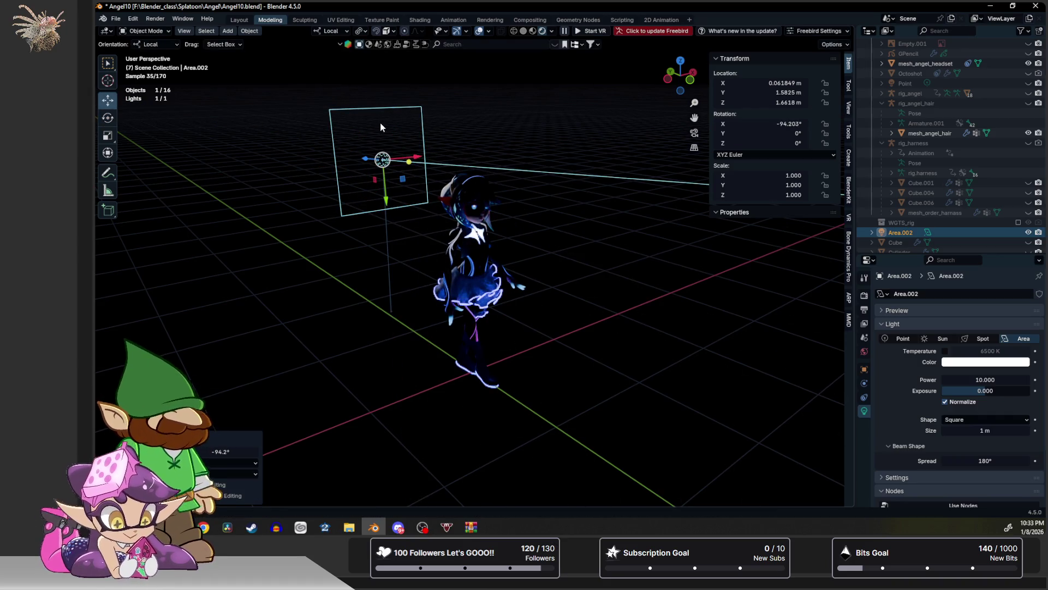
pyautogui.moveTo(385, 195); pyautogui.dragTo(387, 251)
pyautogui.moveTo(386, 251)
pyautogui.mouseDown(button='middle')
pyautogui.moveTo(416, 189)
pyautogui.moveTo(459, 174)
pyautogui.mouseUp(button='middle')
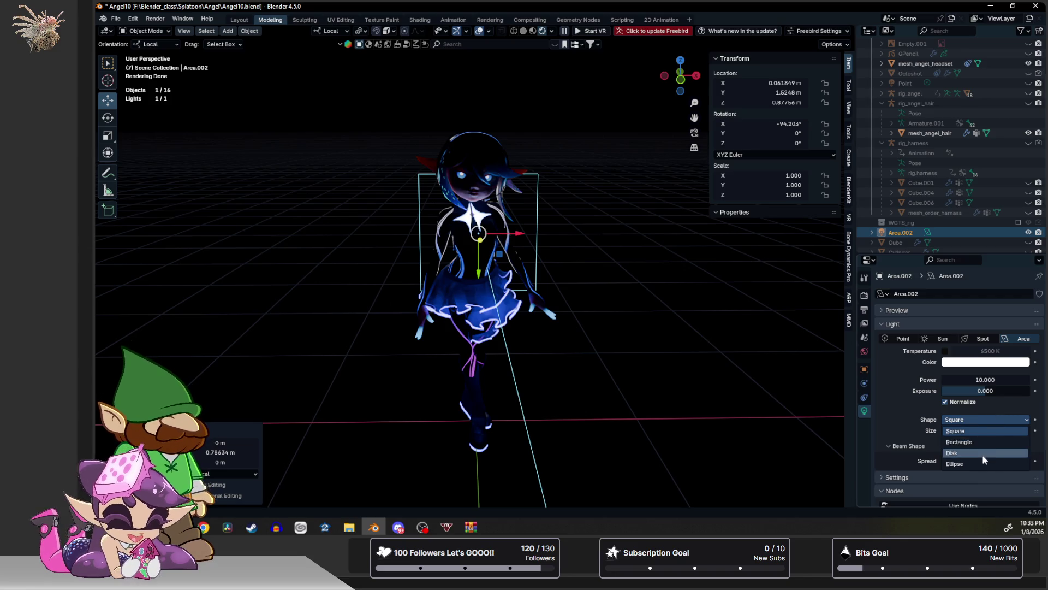
pyautogui.click(982, 457)
# Scale the disk light to 2.254 and push it farther from the character.
pyautogui.hotkey('shift', 'space')
pyautogui.press('s')
pyautogui.moveTo(500, 253); pyautogui.dragTo(535, 269)
pyautogui.moveTo(535, 269); pyautogui.dragTo(320, 243, button='middle')
pyautogui.hotkey('shift', 'space')
pyautogui.press('g')
pyautogui.moveTo(240, 249); pyautogui.dragTo(191, 245)
pyautogui.moveTo(192, 246); pyautogui.dragTo(262, 208, button='middle')
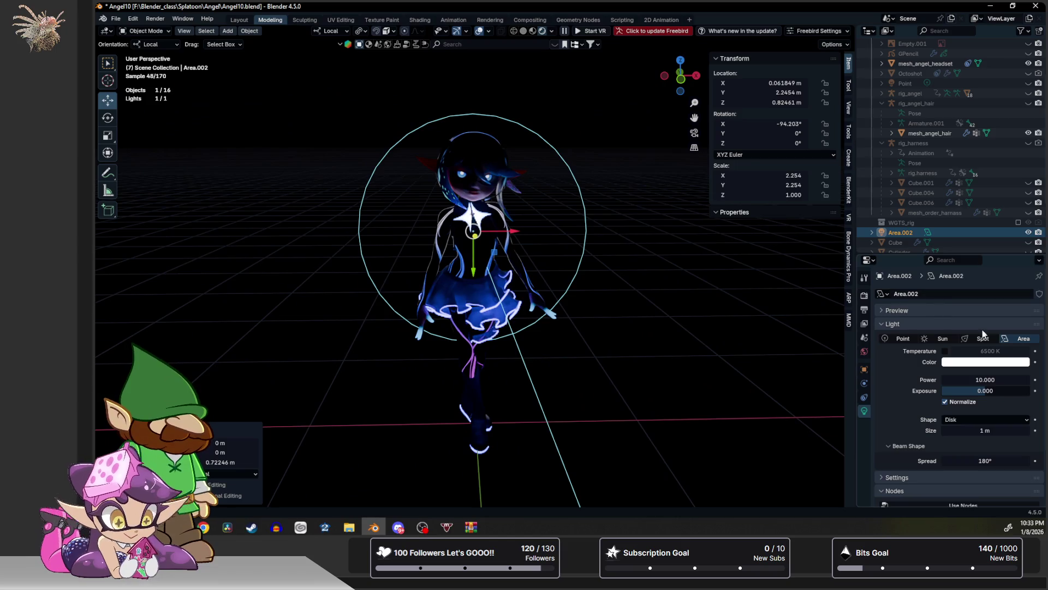
# Set Area.002's power to 74.4 and its colour to blue-violet #6976FF.
pyautogui.moveTo(972, 380); pyautogui.dragTo(963, 379)
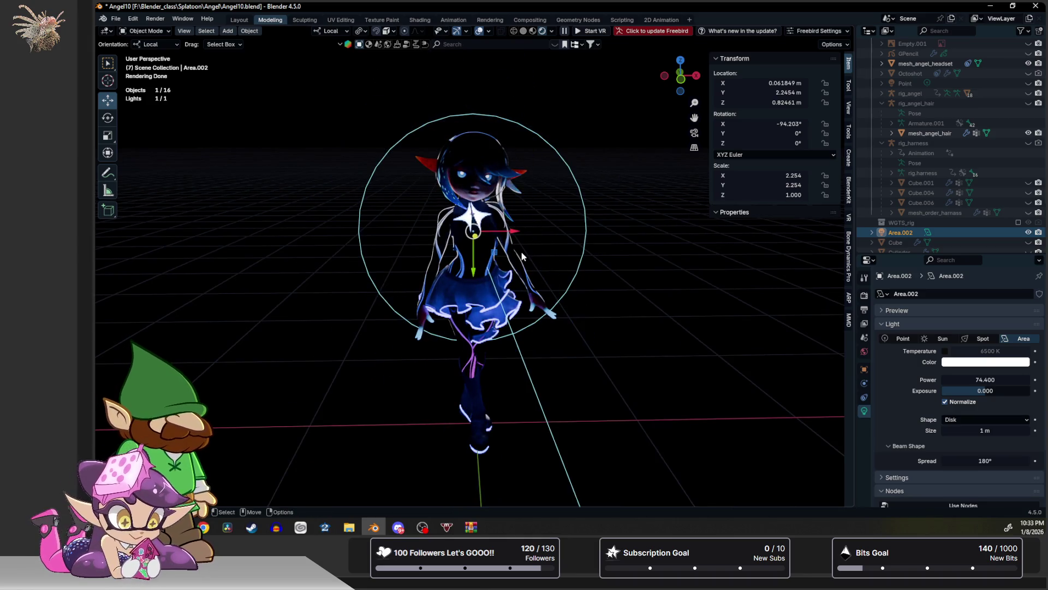
pyautogui.click(980, 364)
pyautogui.click(995, 235)
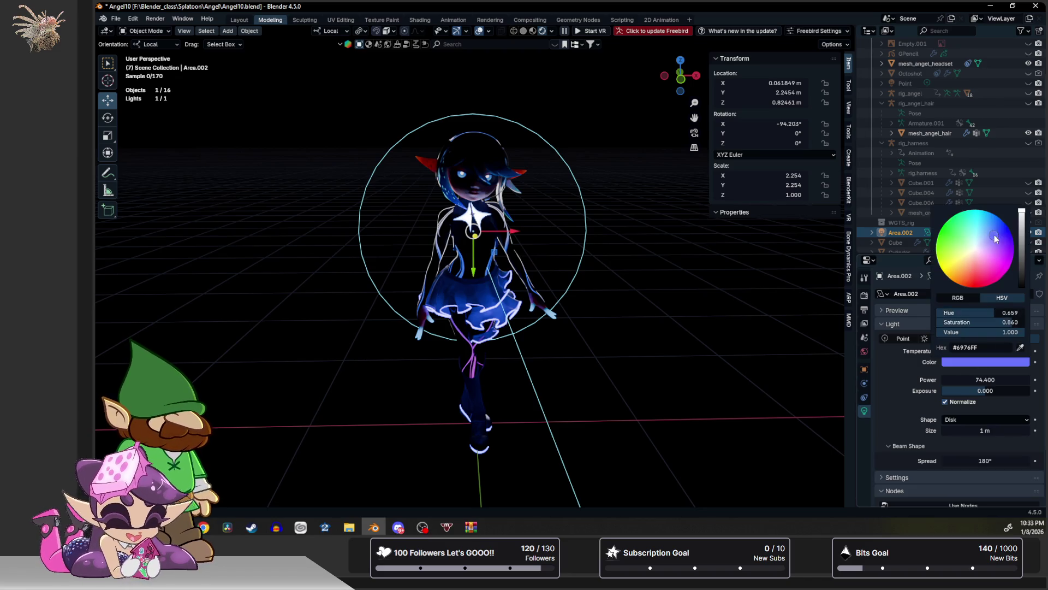
pyautogui.moveTo(310, 140)
pyautogui.mouseDown(button='middle')
pyautogui.moveTo(397, 139)
pyautogui.moveTo(392, 174)
pyautogui.moveTo(360, 216)
pyautogui.moveTo(434, 190)
pyautogui.moveTo(339, 210)
pyautogui.mouseUp(button='middle')
pyautogui.hotkey('shift', 'd')
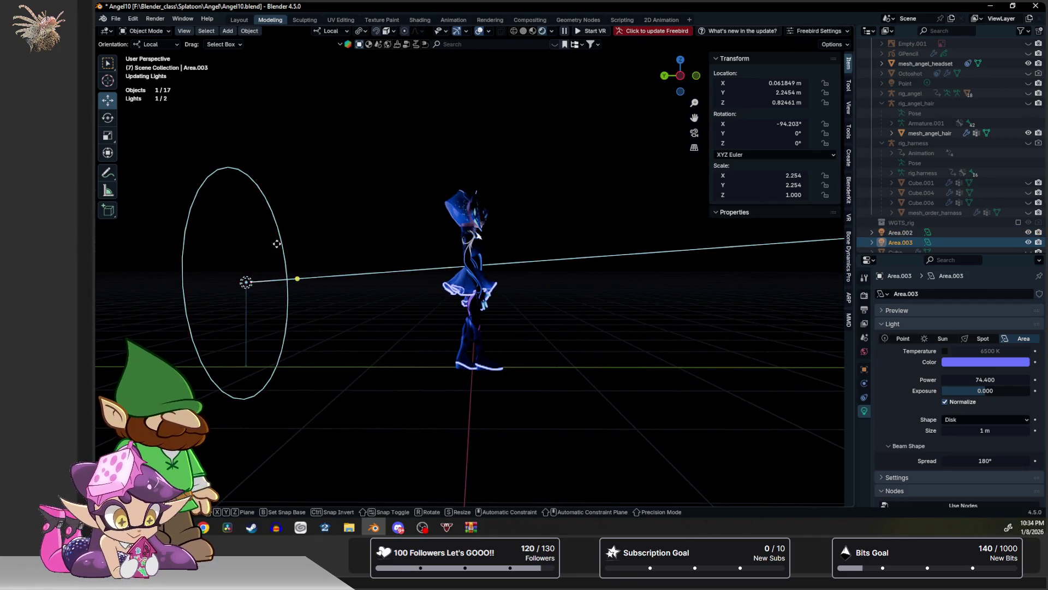
# Place the duplicated light Area.003 and flip it around its X axis.
pyautogui.click(726, 249)
pyautogui.hotkey('shift', 'space')
pyautogui.press('r')
pyautogui.moveTo(719, 251)
pyautogui.mouseDown()
pyautogui.moveTo(761, 292)
pyautogui.moveTo(765, 344)
pyautogui.mouseUp()
pyautogui.scroll(3, 588, 240)
pyautogui.moveTo(589, 240)
pyautogui.mouseDown(button='middle')
pyautogui.moveTo(519, 273)
pyautogui.moveTo(483, 305)
pyautogui.mouseUp(button='middle')
# Slide Area.003 to X 1.9146 m on her other side and turn it toward her.
pyautogui.hotkey('shift', 'space')
pyautogui.press('g')
pyautogui.moveTo(546, 429); pyautogui.dragTo(634, 437)
pyautogui.hotkey('shift', 'space')
pyautogui.press('r')
pyautogui.moveTo(634, 436); pyautogui.dragTo(716, 418, button='middle')
pyautogui.moveTo(720, 422); pyautogui.dragTo(731, 436)
pyautogui.scroll(6, 557, 386)
pyautogui.moveTo(557, 386)
pyautogui.mouseDown(button='middle')
pyautogui.moveTo(535, 300)
pyautogui.moveTo(546, 290)
pyautogui.mouseUp(button='middle')
pyautogui.scroll(5, 545, 289)
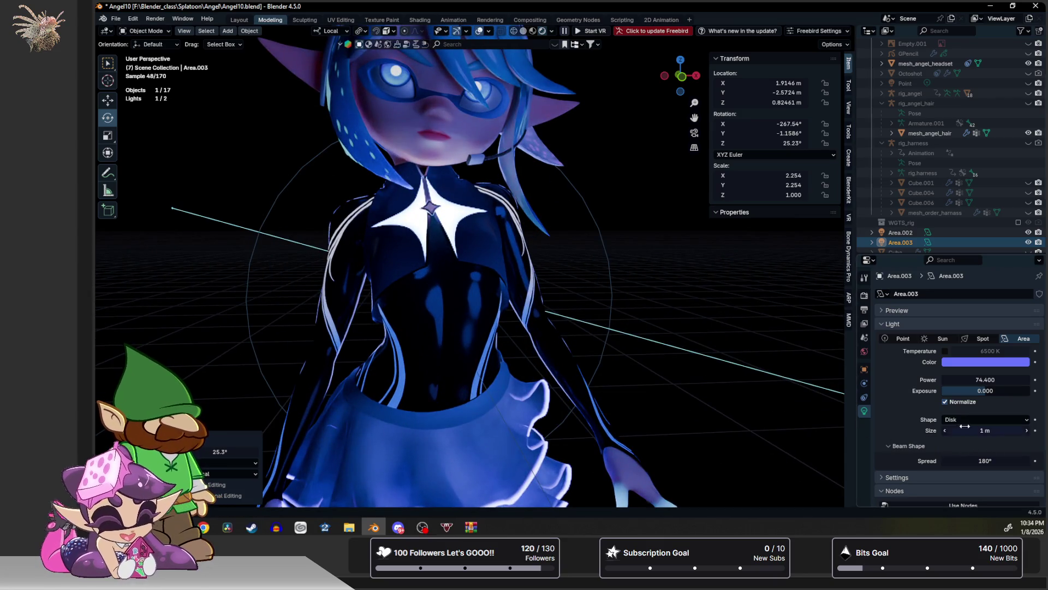
# Change Area.003's colour from pale cyan to near-white.
pyautogui.click(970, 363)
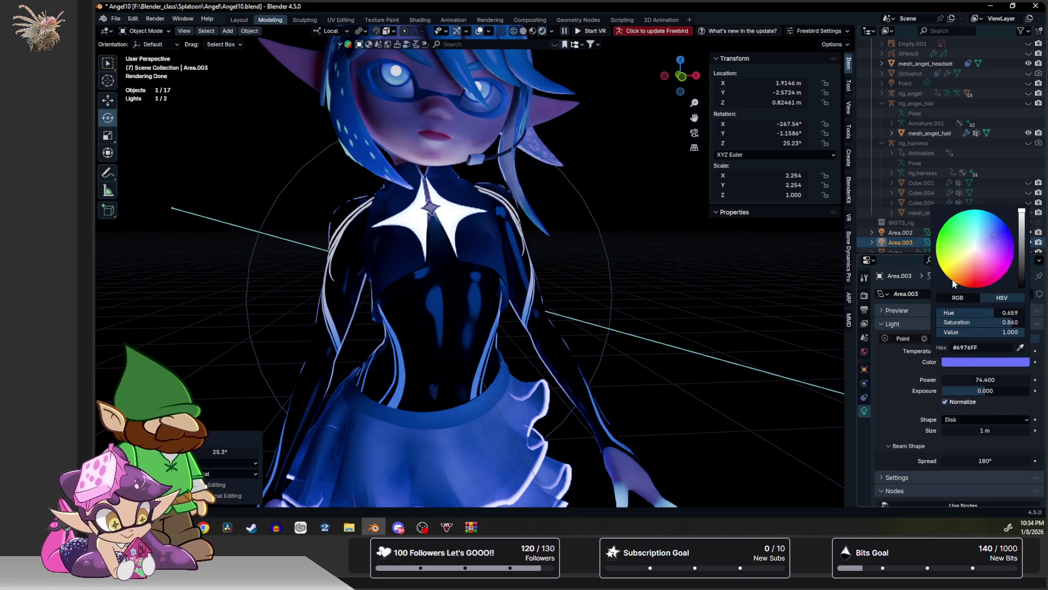
pyautogui.moveTo(995, 323); pyautogui.dragTo(948, 324)
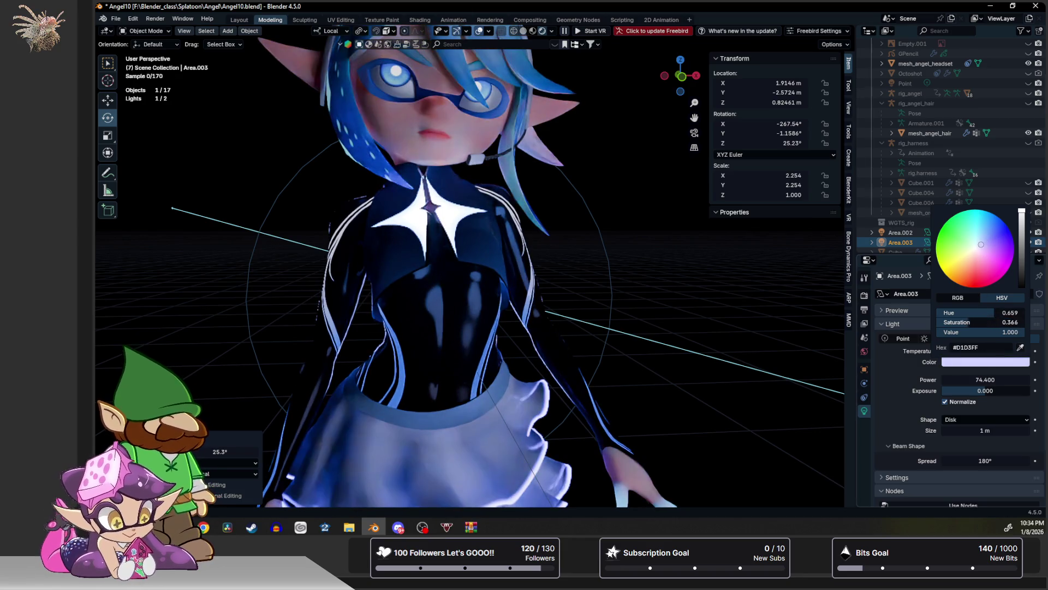
pyautogui.click(981, 236)
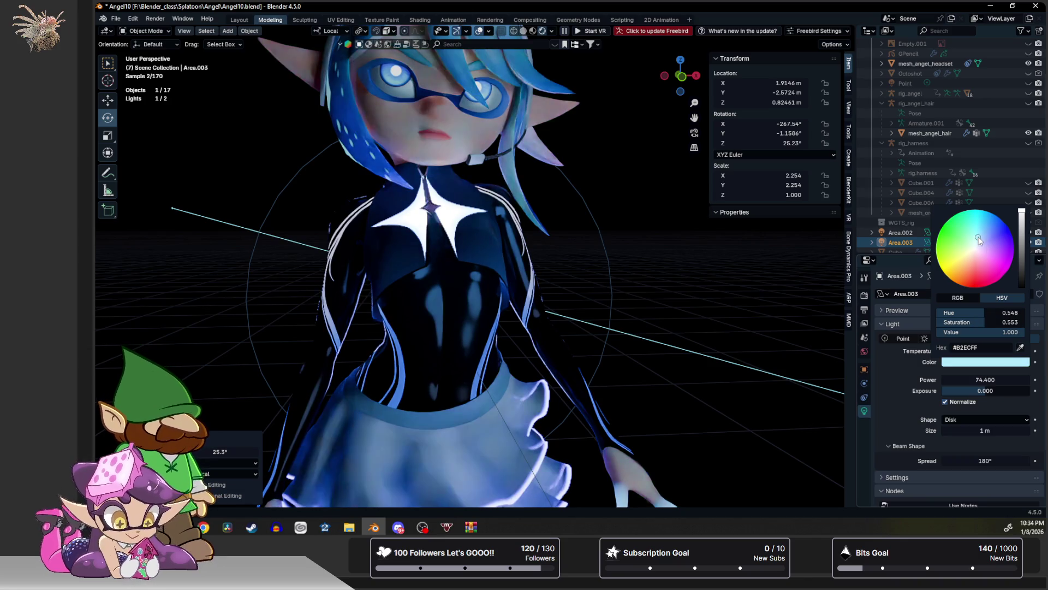
pyautogui.scroll(-3, 533, 255)
pyautogui.scroll(-2, 527, 262)
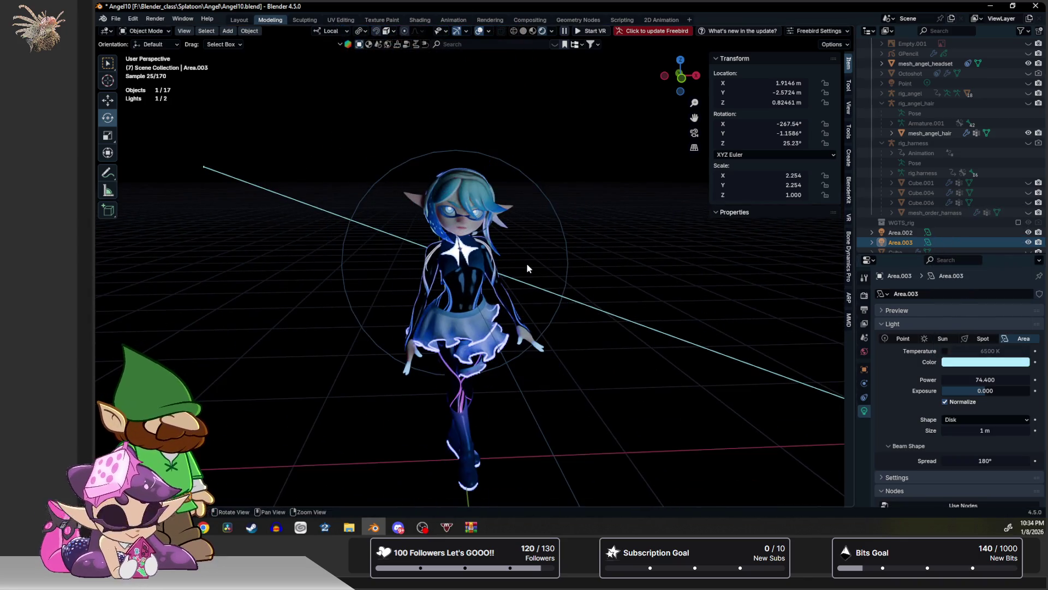
pyautogui.click(969, 363)
pyautogui.moveTo(974, 322); pyautogui.dragTo(928, 322)
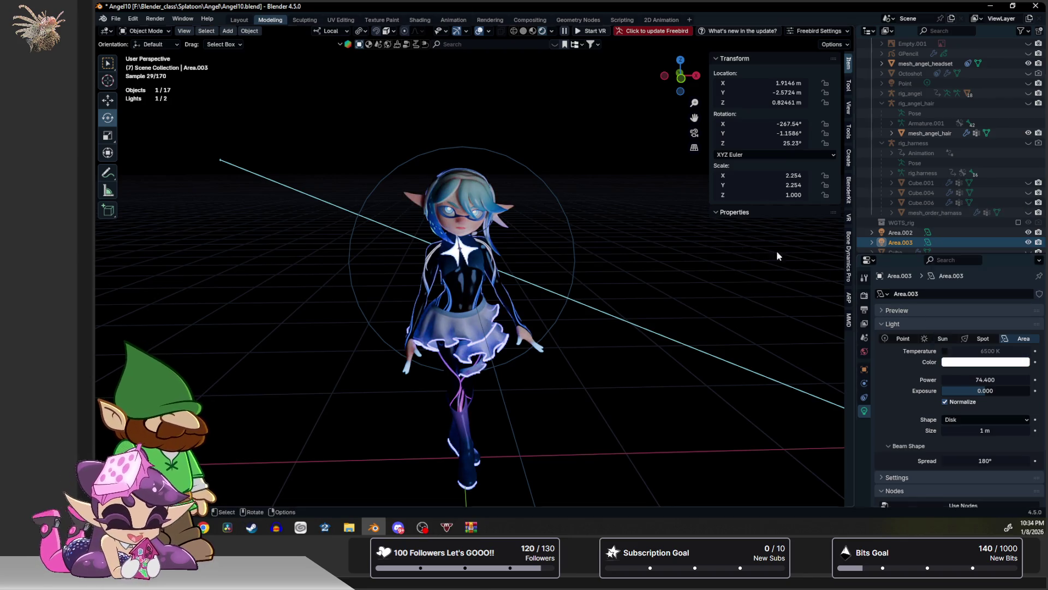
pyautogui.scroll(-5, 624, 211)
pyautogui.moveTo(625, 211); pyautogui.dragTo(601, 254, button='middle')
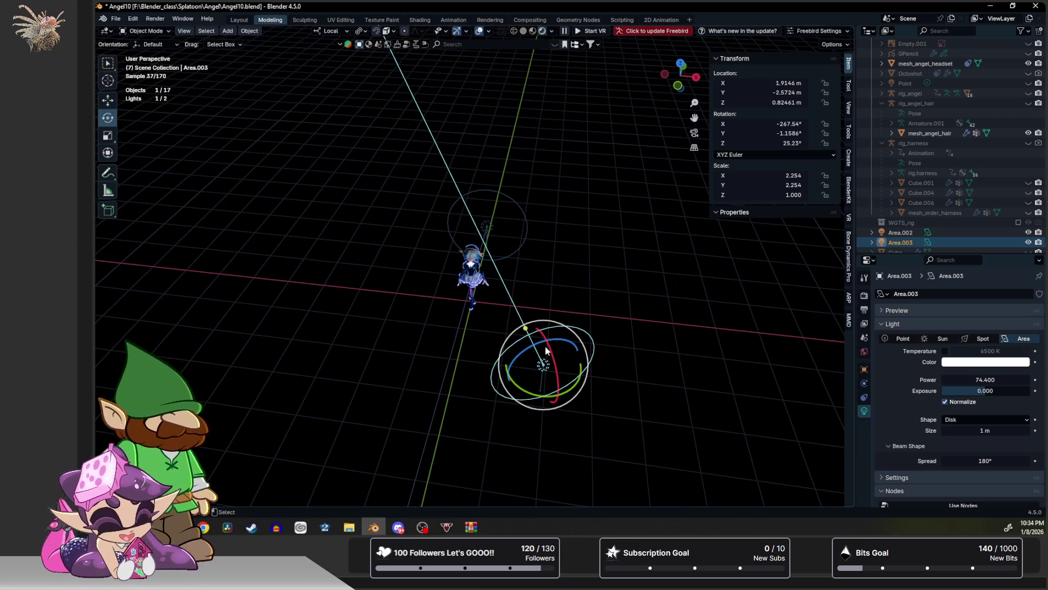
# Duplicate the disk light into a third light, Area.004, and rotate it toward the character on local Y.
pyautogui.hotkey('shift', 'd')
pyautogui.click(334, 328)
pyautogui.press('r')
pyautogui.press('y')
pyautogui.press('y')
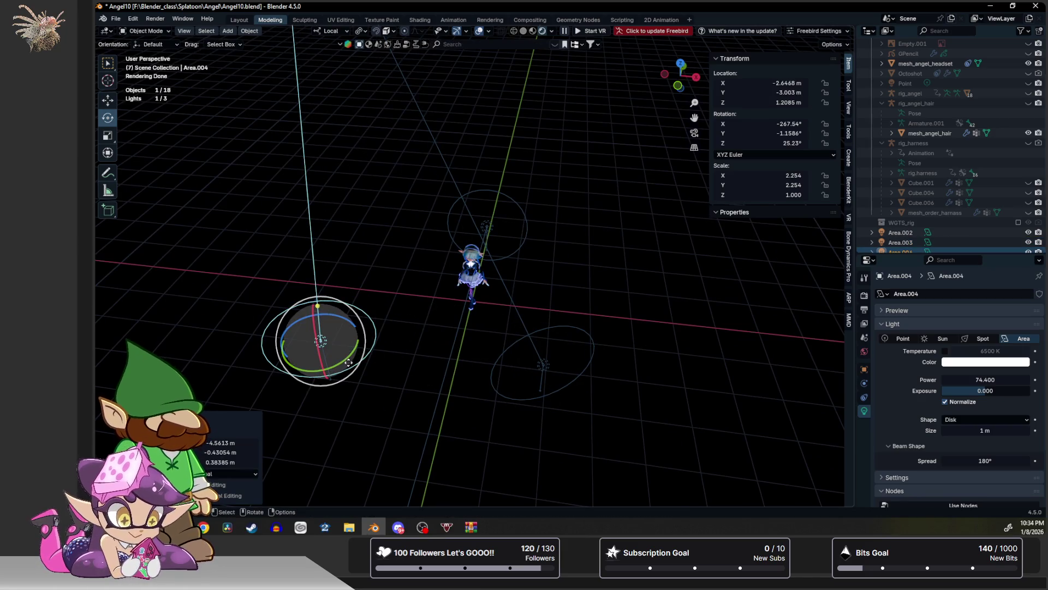
pyautogui.click(330, 360)
# Tint Area.004 violet-blue (#5B61FF), viewed from eye level.
pyautogui.moveTo(331, 360); pyautogui.dragTo(360, 273, button='middle')
pyautogui.scroll(8, 465, 281)
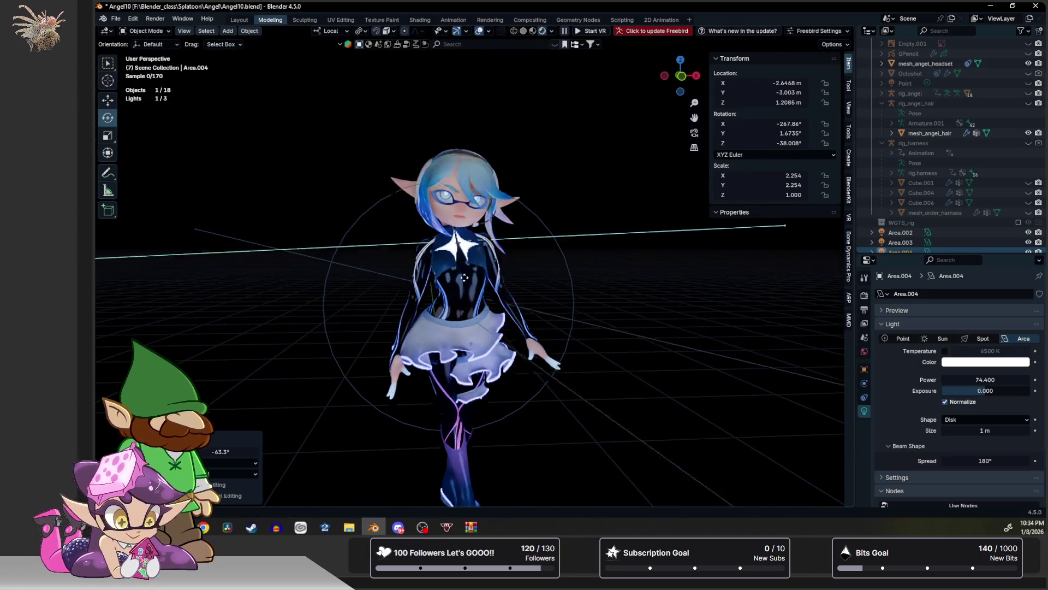
pyautogui.click(985, 363)
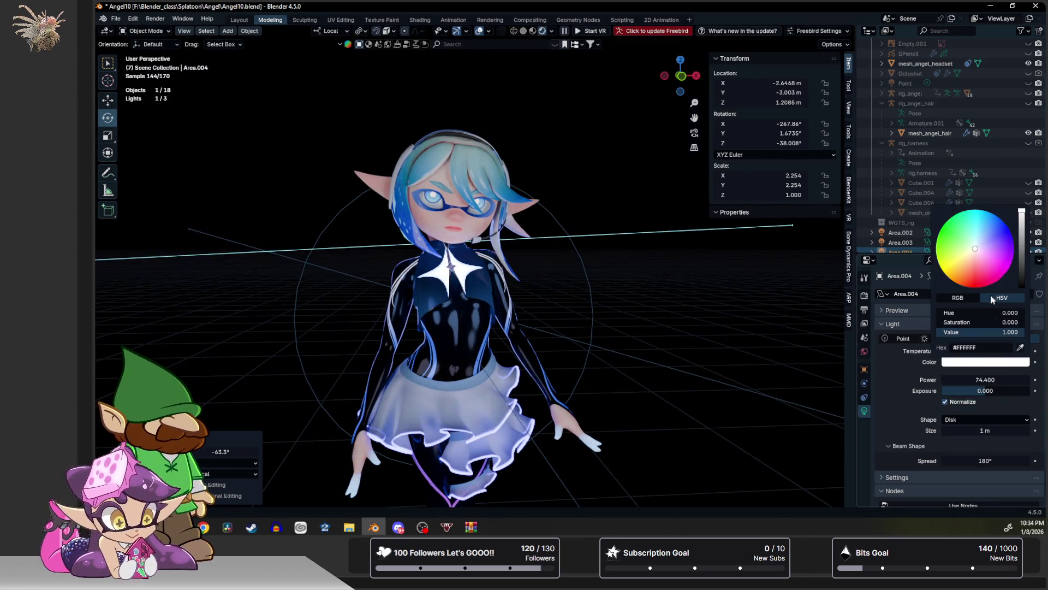
pyautogui.click(997, 235)
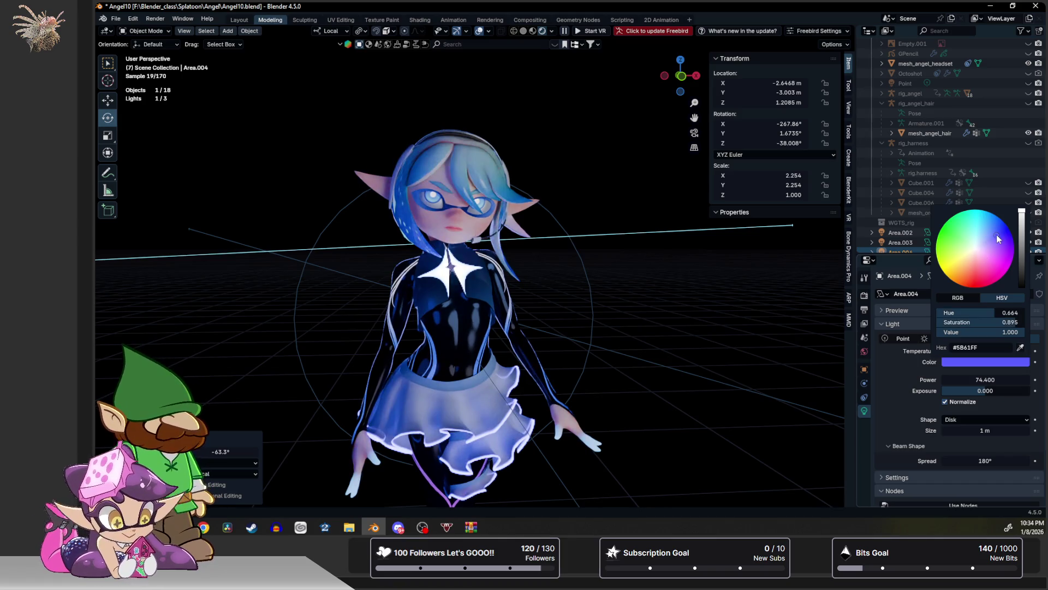
pyautogui.moveTo(576, 274); pyautogui.dragTo(591, 289, button='middle')
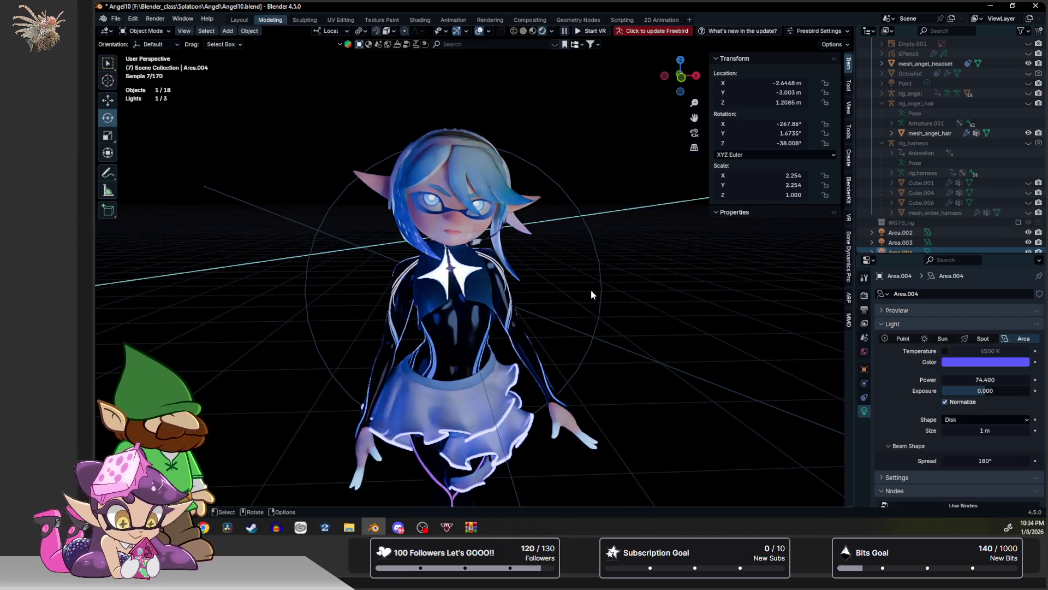
# Hide viewport overlays for a clean preview of the lit character.
pyautogui.click(479, 31)
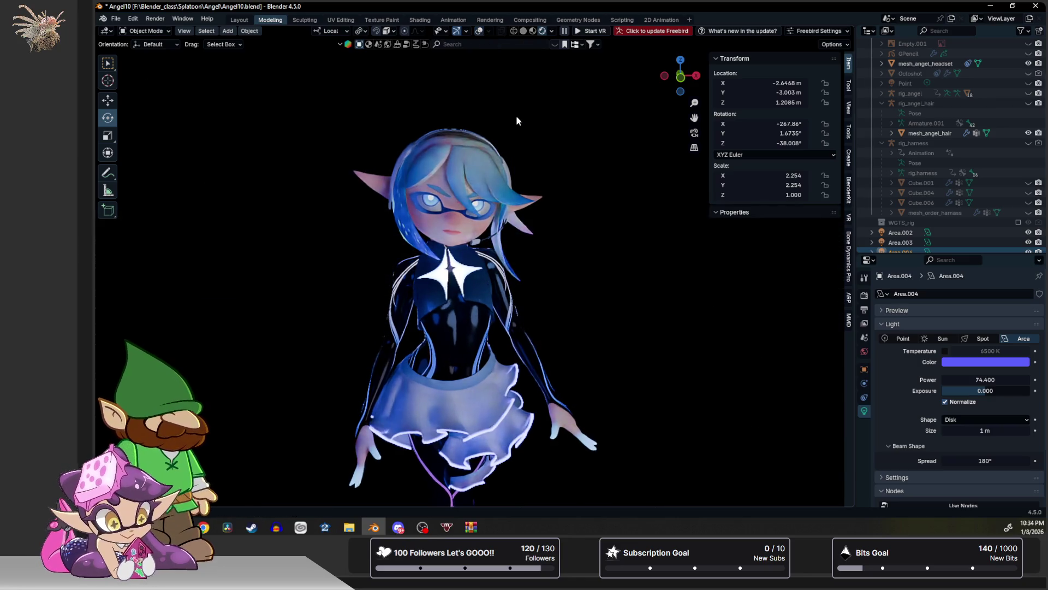
pyautogui.scroll(4, 563, 185)
pyautogui.scroll(-5, 563, 187)
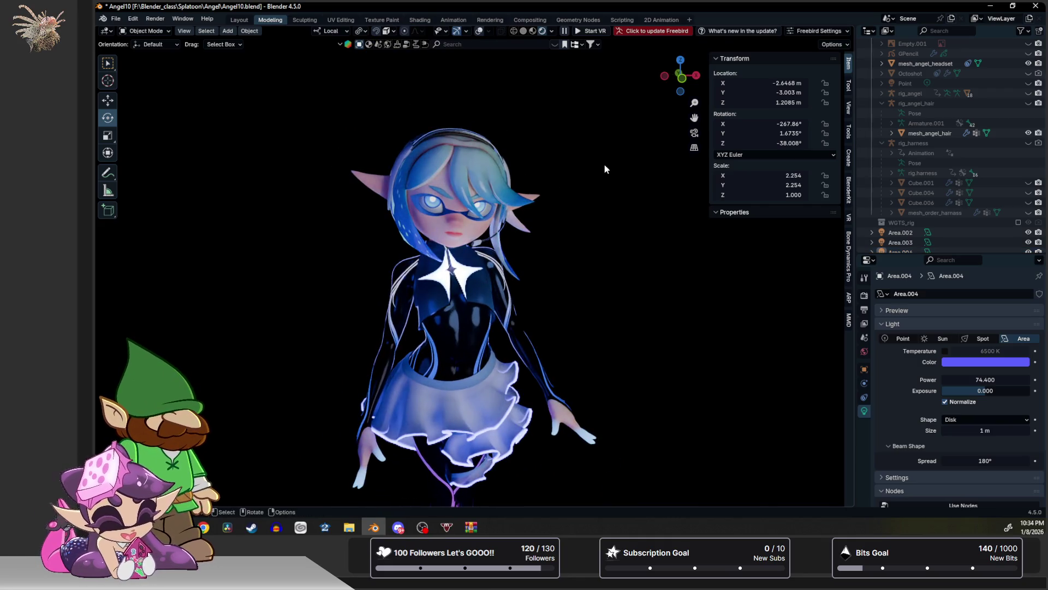
pyautogui.scroll(1, 581, 174)
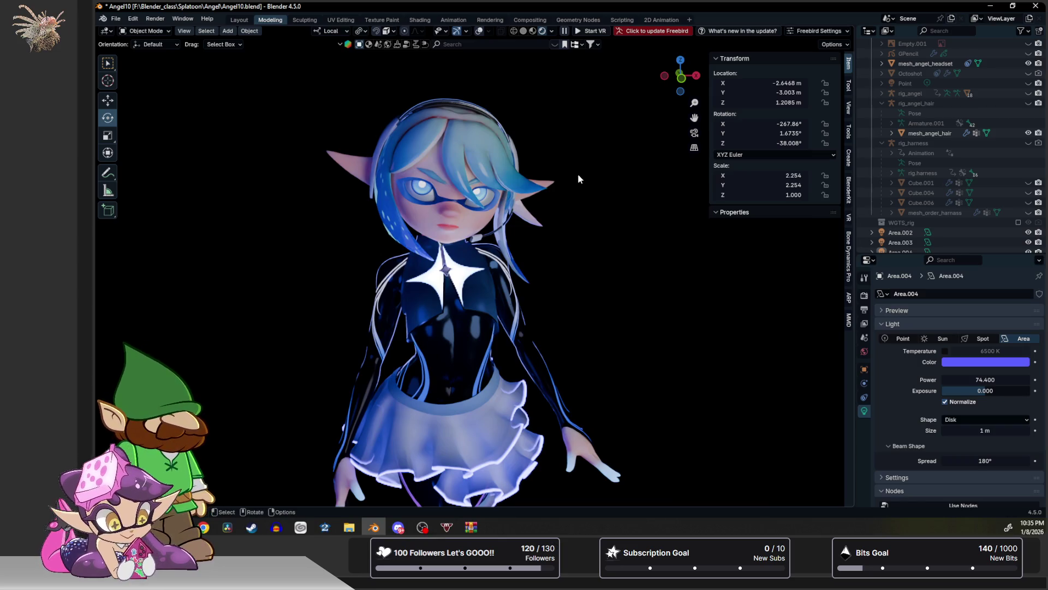
# Orbit and zoom to inspect the character's face from the side and a three-quarter view.
pyautogui.moveTo(481, 265)
pyautogui.mouseDown(button='middle')
pyautogui.moveTo(568, 238)
pyautogui.moveTo(558, 182)
pyautogui.moveTo(547, 316)
pyautogui.moveTo(529, 365)
pyautogui.moveTo(534, 267)
pyautogui.moveTo(500, 309)
pyautogui.moveTo(489, 293)
pyautogui.mouseUp(button='middle')
pyautogui.scroll(5, 536, 267)
pyautogui.scroll(6, 536, 280)
pyautogui.scroll(4, 487, 346)
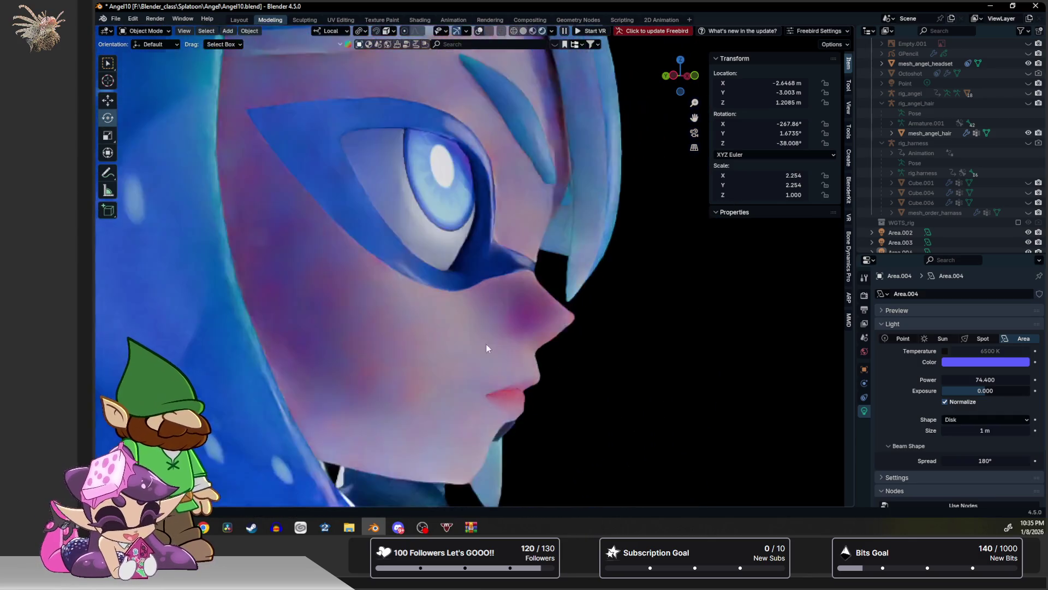
pyautogui.moveTo(485, 346)
pyautogui.mouseDown(button='middle')
pyautogui.moveTo(533, 229)
pyautogui.moveTo(516, 229)
pyautogui.moveTo(519, 284)
pyautogui.moveTo(253, 244)
pyautogui.moveTo(421, 300)
pyautogui.moveTo(412, 290)
pyautogui.moveTo(321, 309)
pyautogui.moveTo(355, 310)
pyautogui.moveTo(259, 319)
pyautogui.moveTo(378, 323)
pyautogui.mouseUp(button='middle')
pyautogui.scroll(2, 516, 230)
pyautogui.scroll(-3, 516, 229)
pyautogui.scroll(6, 378, 323)
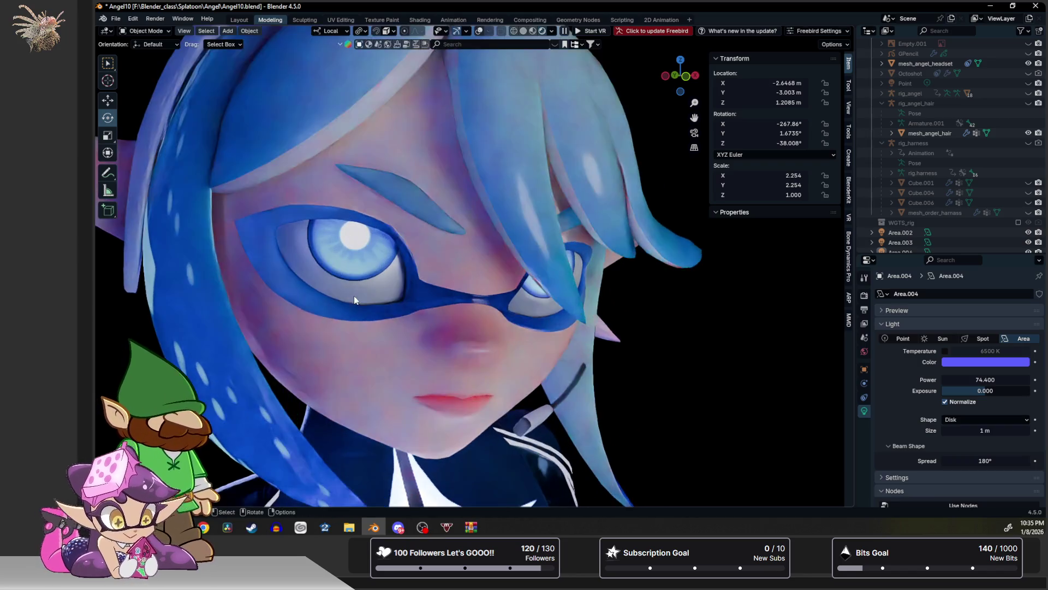
pyautogui.scroll(-5, 481, 87)
# Show viewport overlays again, unhide rig_angel, and put the rig into Pose Mode.
pyautogui.click(480, 32)
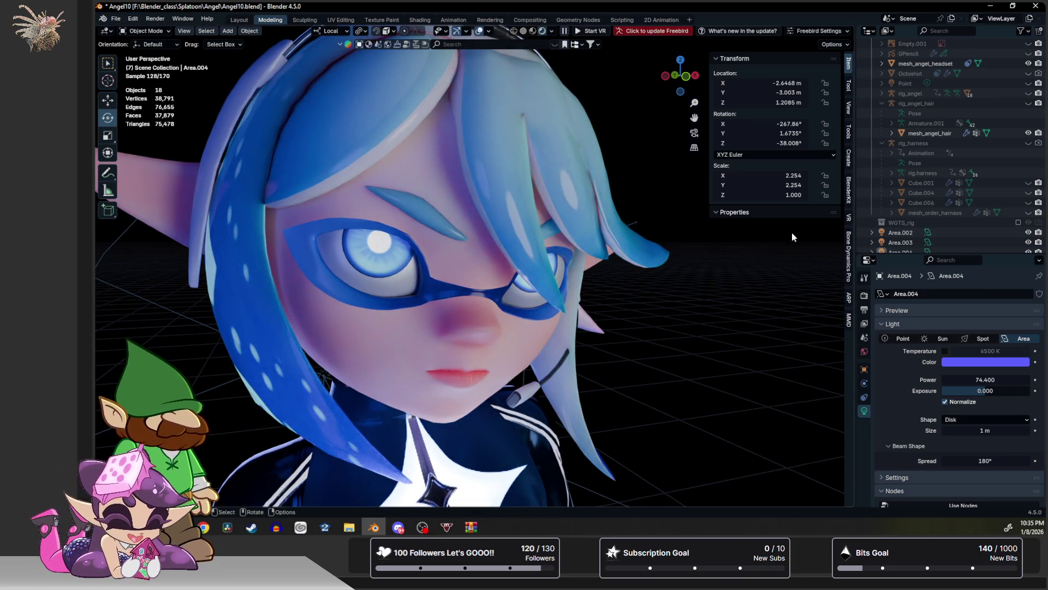
pyautogui.click(1029, 93)
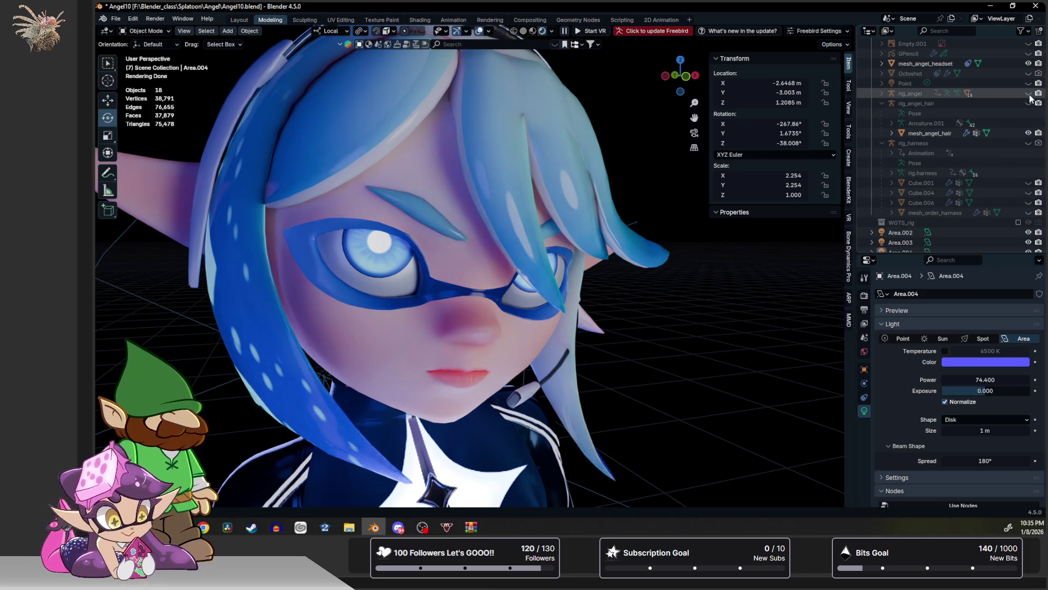
pyautogui.click(471, 214)
pyautogui.hotkey('ctrl', 'Tab')
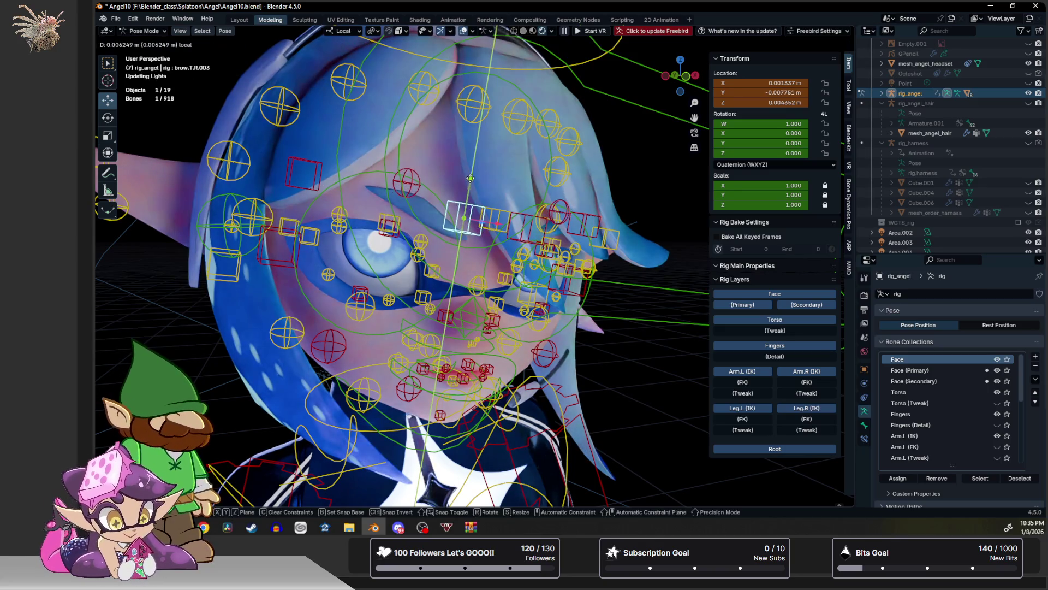
# Nudge brow bone brow.T.R.002 down to Y -0.009859 m, then return to Object Mode with overlays hidden.
pyautogui.click(408, 147)
pyautogui.moveTo(408, 147); pyautogui.dragTo(434, 171)
pyautogui.scroll(-3, 434, 171)
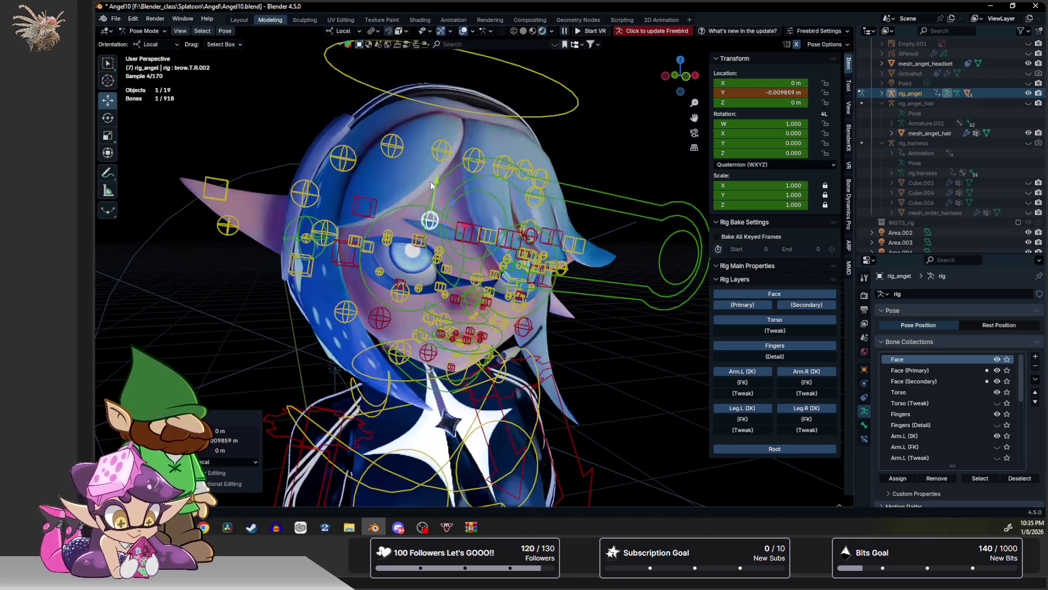
pyautogui.hotkey('ctrl', 'Tab')
pyautogui.click(479, 31)
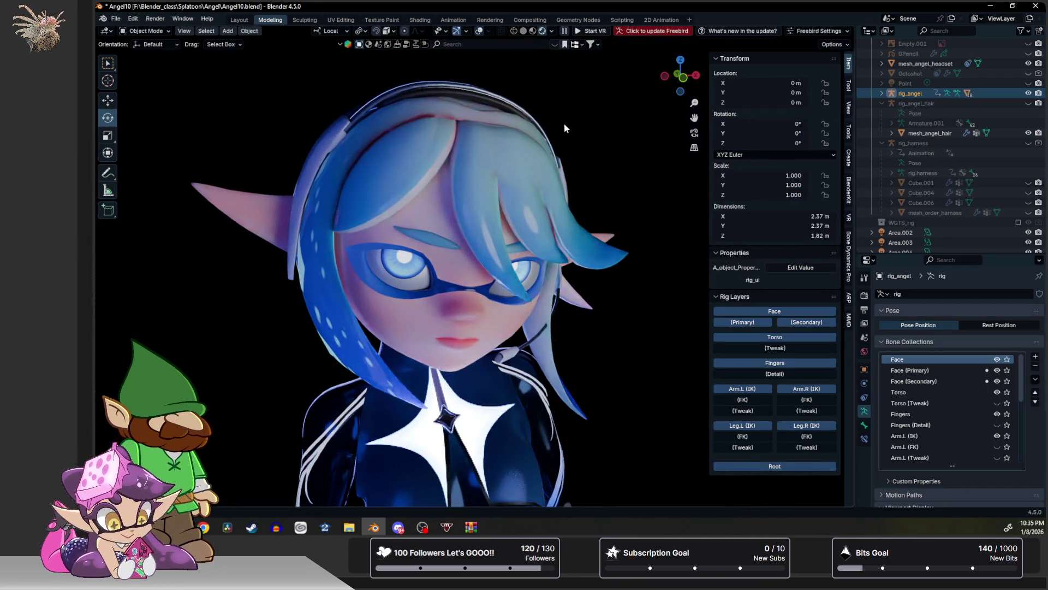
# Review the posed, lit character from a frontal view of her head, then deselect the rig.
pyautogui.moveTo(525, 98); pyautogui.dragTo(554, 123, button='middle')
pyautogui.scroll(-4, 553, 123)
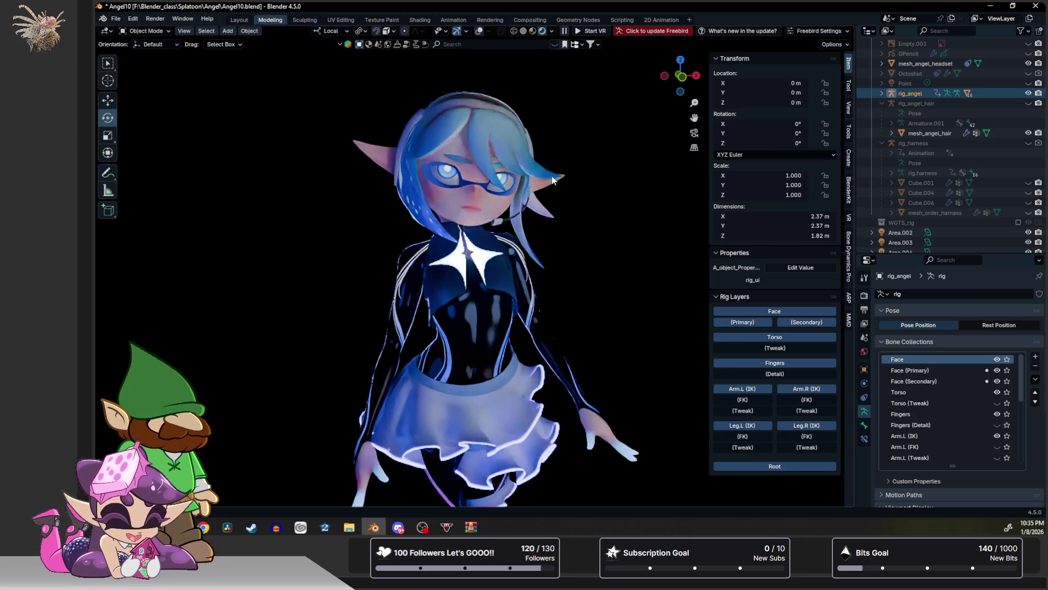
pyautogui.scroll(3, 557, 147)
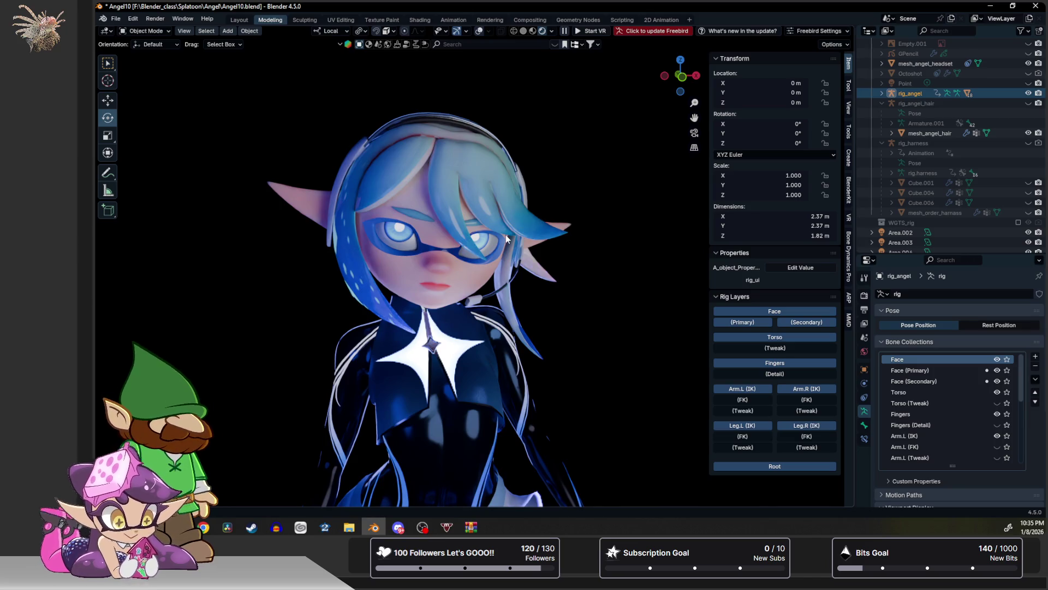
pyautogui.scroll(3, 505, 234)
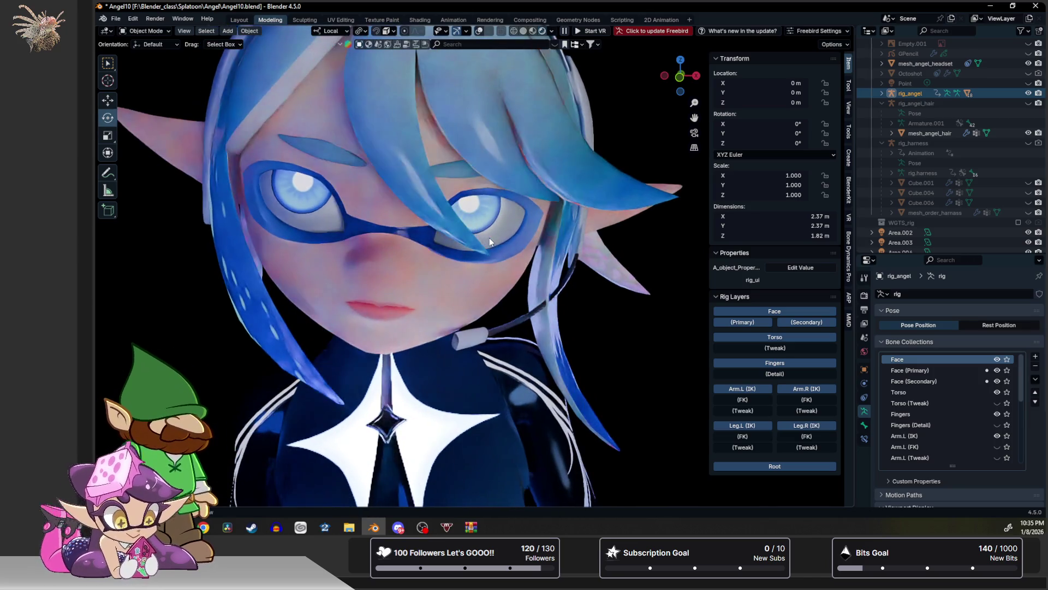
pyautogui.scroll(2, 552, 317)
pyautogui.scroll(3, 552, 317)
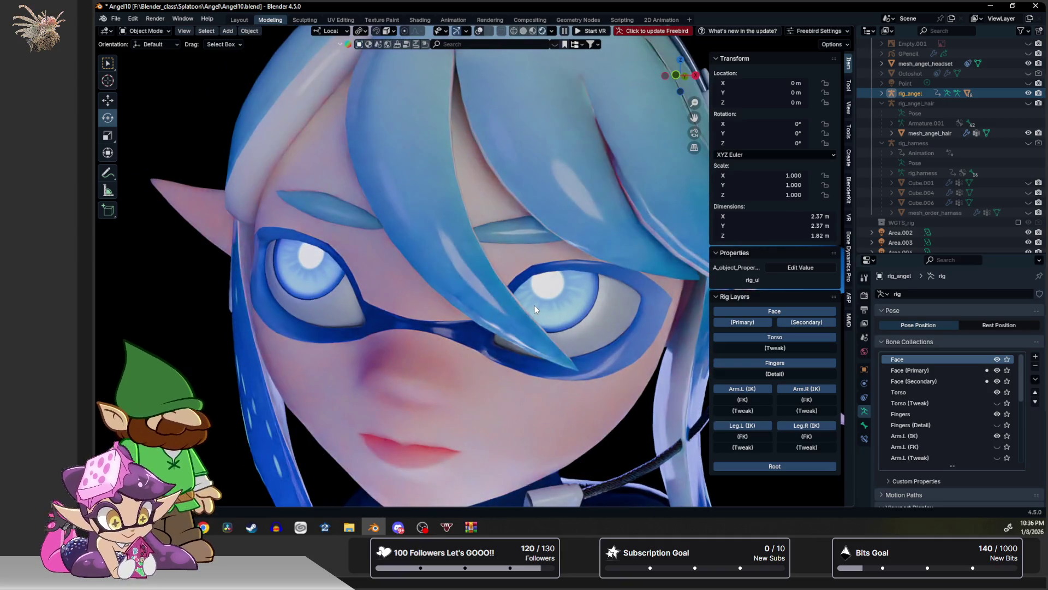
pyautogui.scroll(1, 571, 309)
pyautogui.scroll(-6, 571, 309)
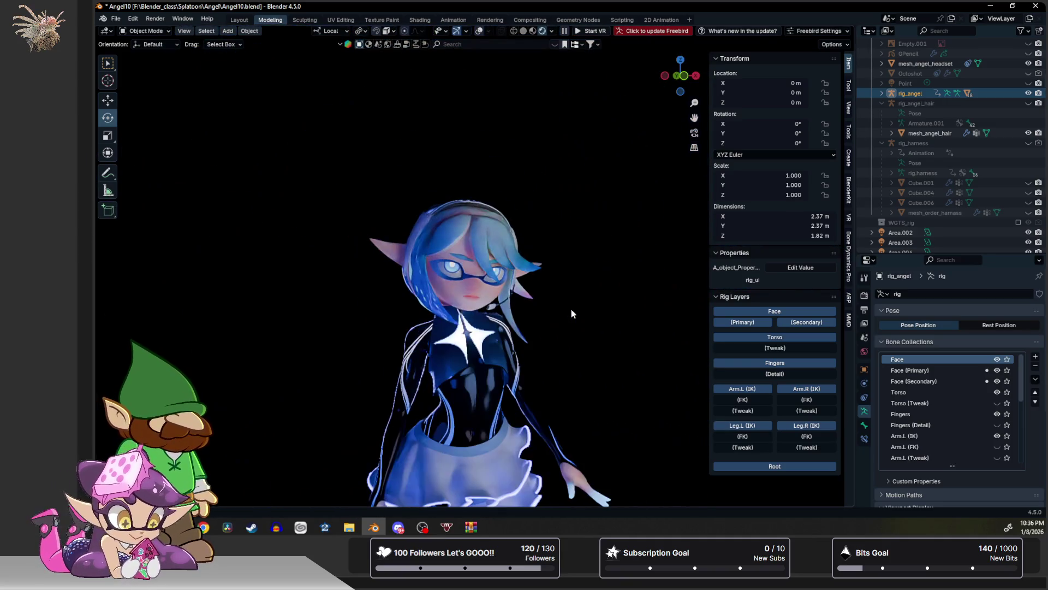
pyautogui.click(578, 316)
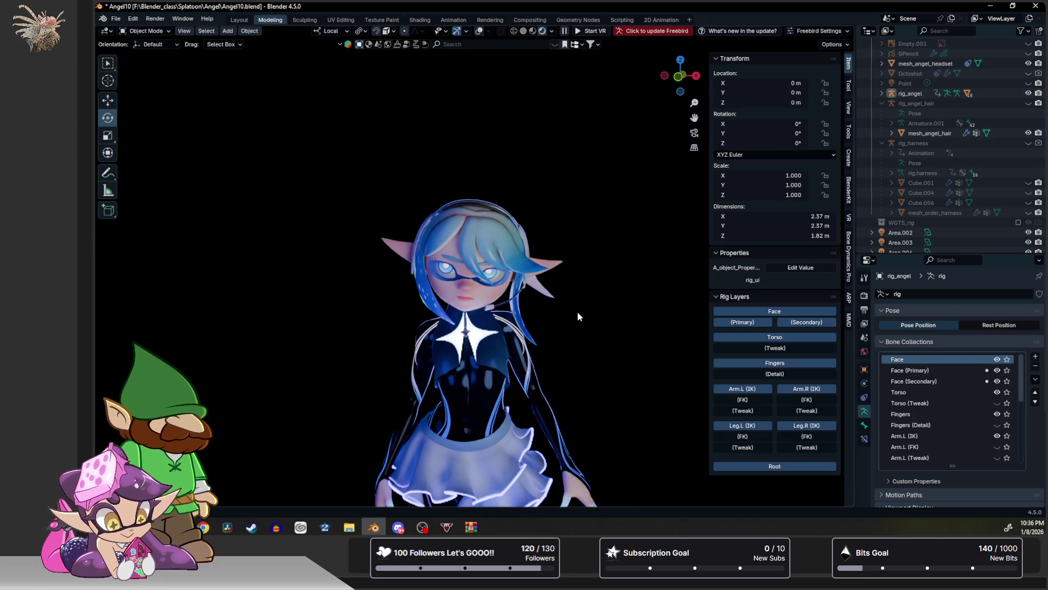